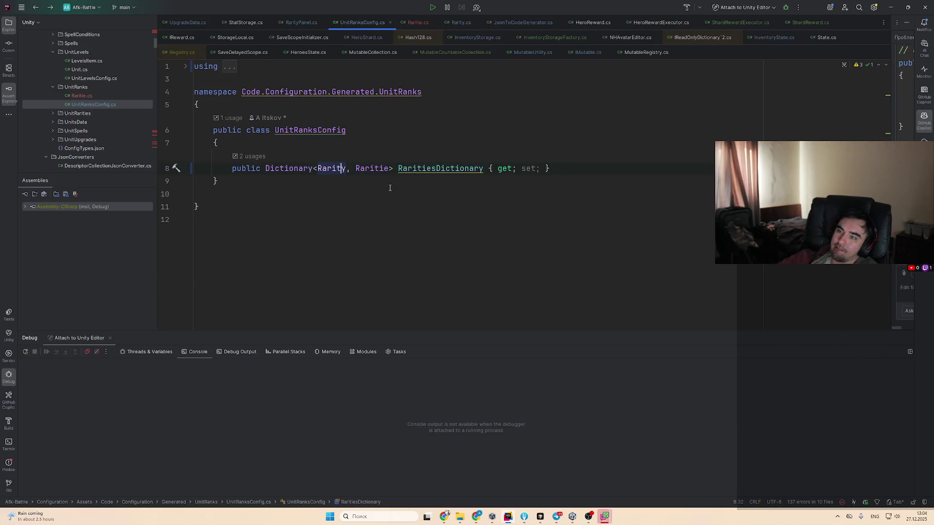
# Check the Rarity enum declaration in Rider, then bring the Unity editor to the front
pyautogui.hotkey('ctrl', 'b')
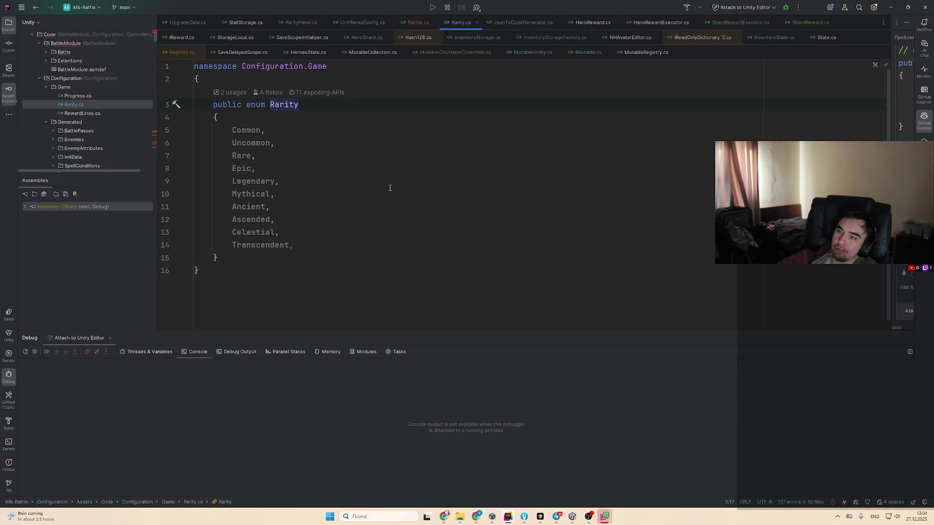
pyautogui.hotkey('ctrl', 'alt', 'Left')
pyautogui.hotkey('alt', 'Tab')
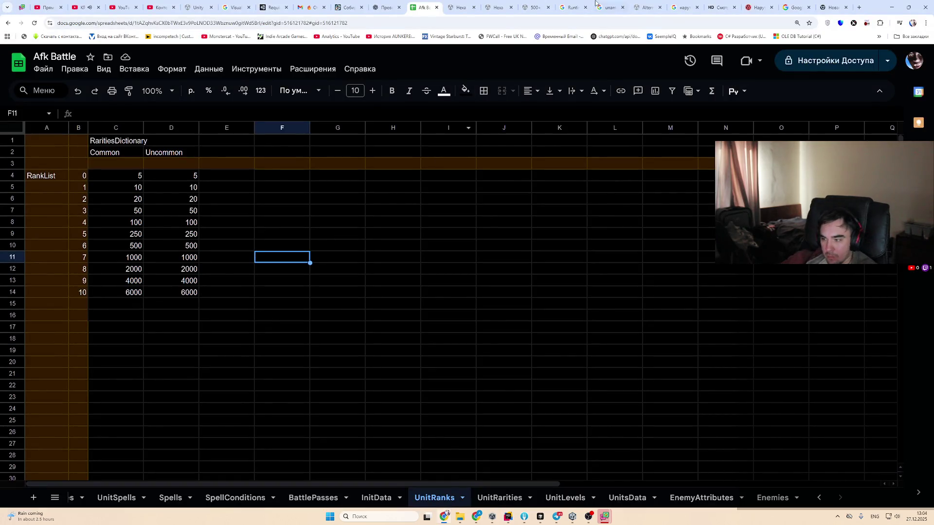
pyautogui.click(573, 517)
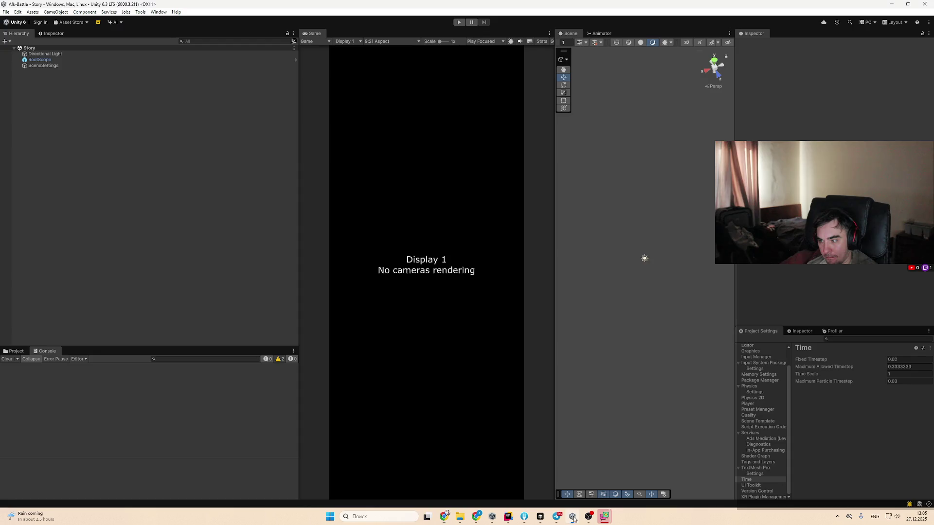
pyautogui.hotkey('alt', 'Tab')
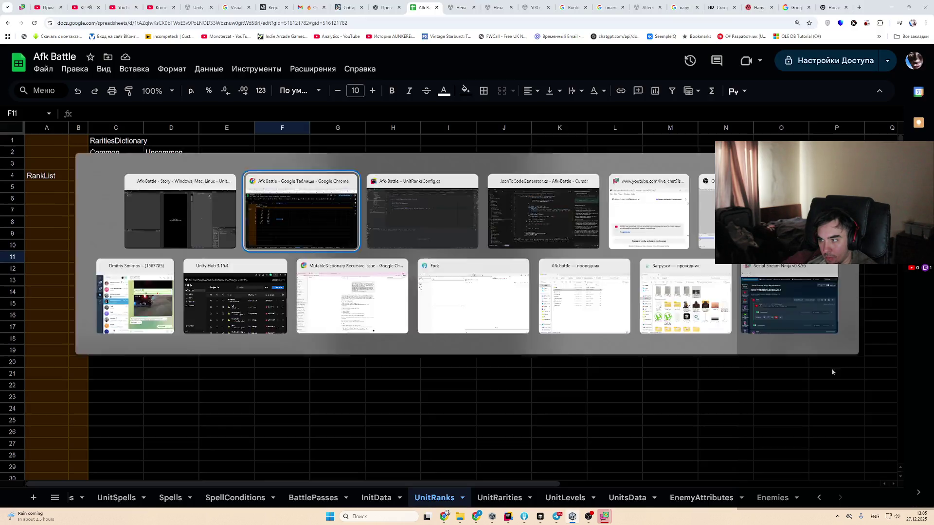
pyautogui.hotkey('alt', 'Tab')
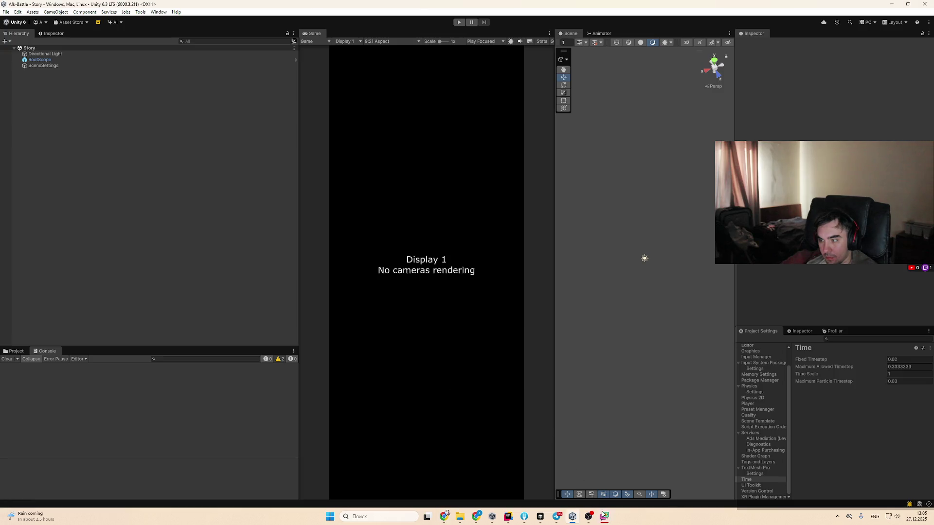
# Re-download the spreadsheet data into the Unity project from Tools > Sheets
pyautogui.moveTo(605, 517)
pyautogui.click(605, 483)
pyautogui.click(604, 517)
pyautogui.click(139, 13)
pyautogui.moveTo(153, 31)
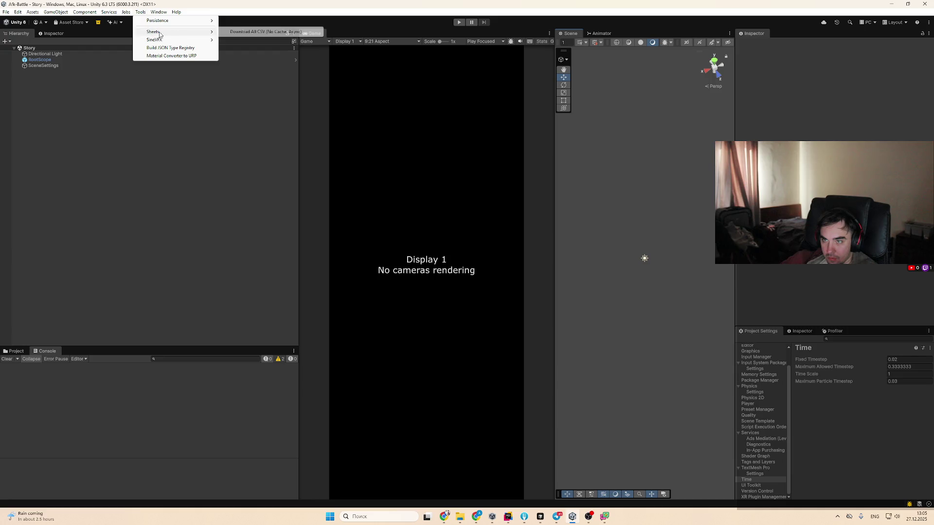
pyautogui.click(233, 32)
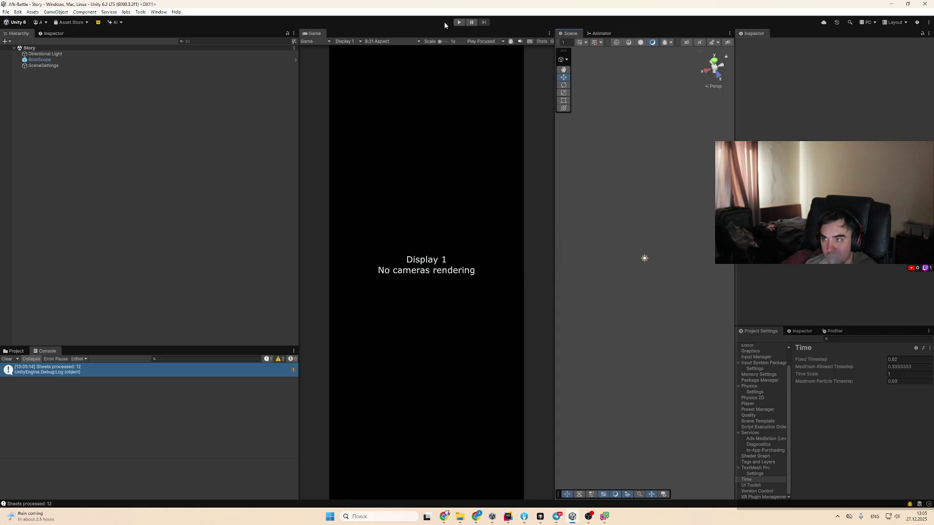
# Run the game, read the ShardReward serialization error, and stop Play mode
pyautogui.click(460, 23)
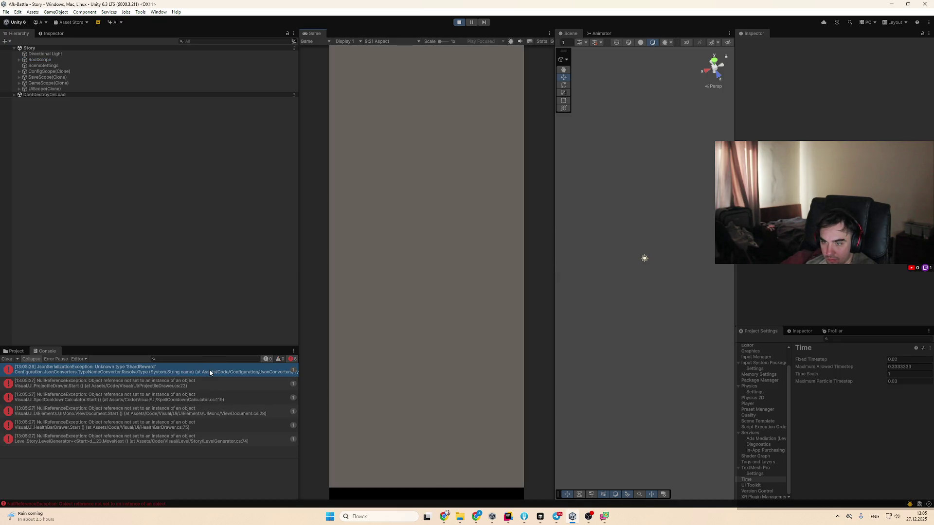
pyautogui.click(209, 369)
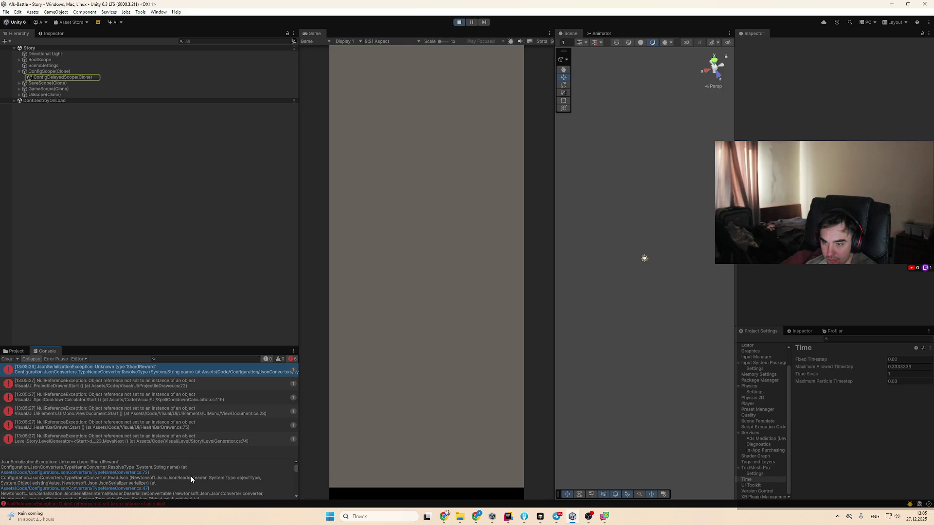
pyautogui.click(463, 20)
# Rebuild the JSON type registry and run the game again
pyautogui.click(140, 11)
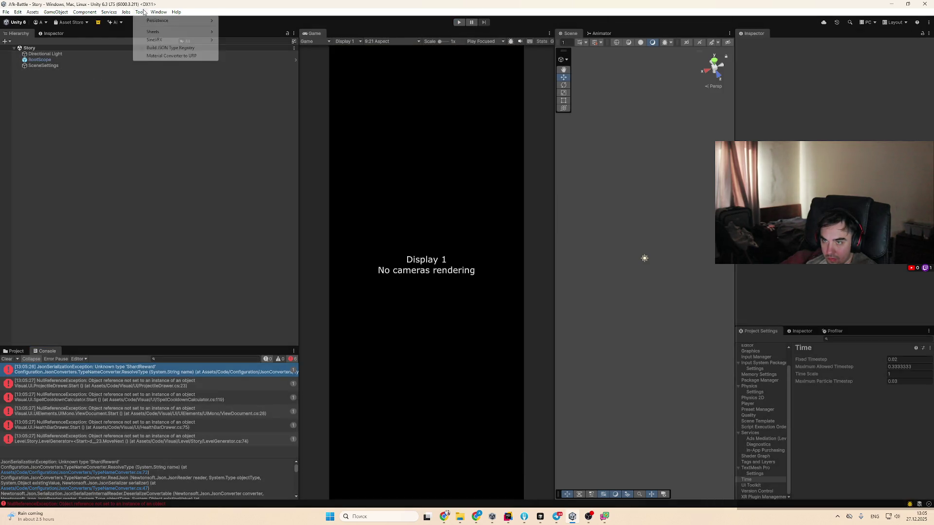
pyautogui.moveTo(165, 40)
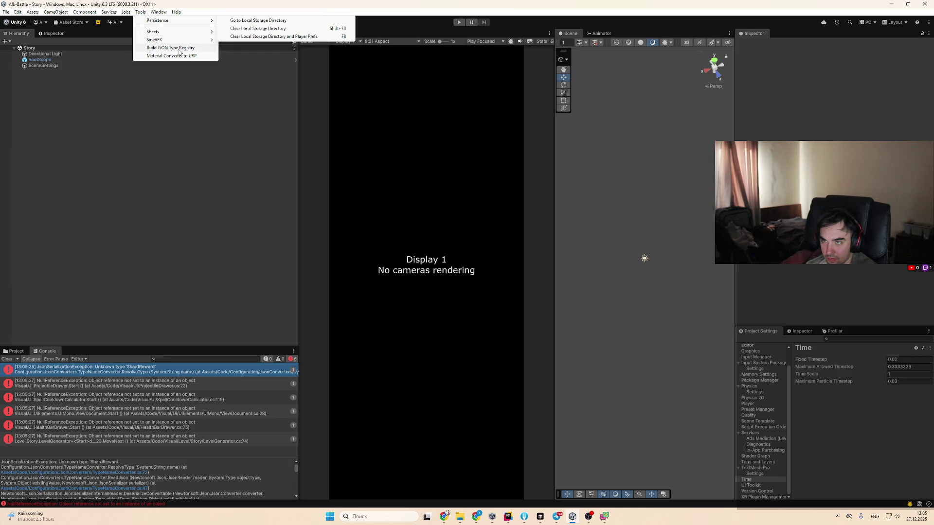
pyautogui.click(179, 48)
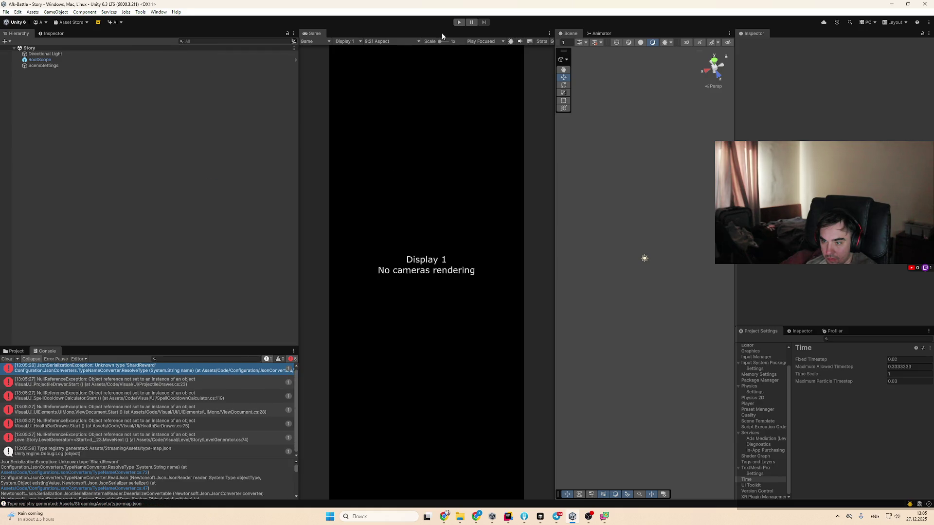
pyautogui.click(459, 21)
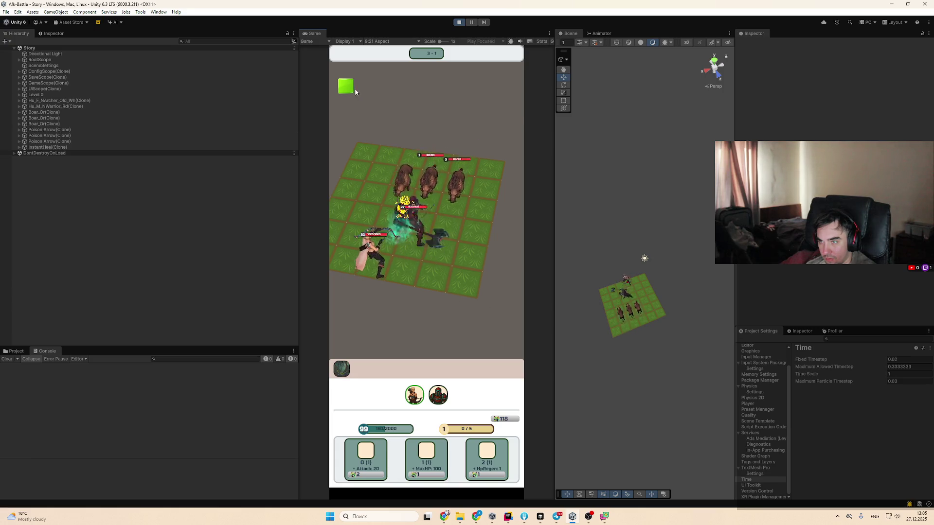
# Open the Battle Pass and follow the NullReferenceException trace to RewardsLine.cs
pyautogui.click(347, 88)
pyautogui.click(204, 370)
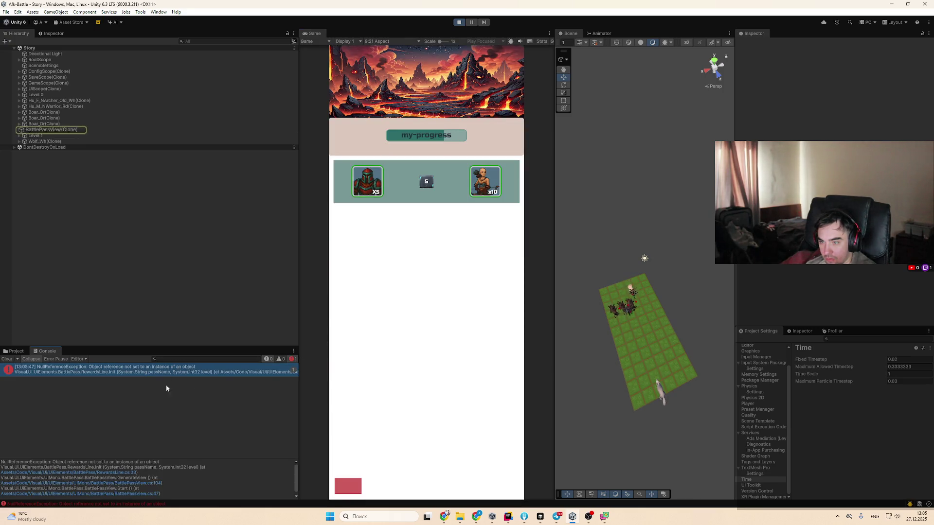
pyautogui.click(123, 473)
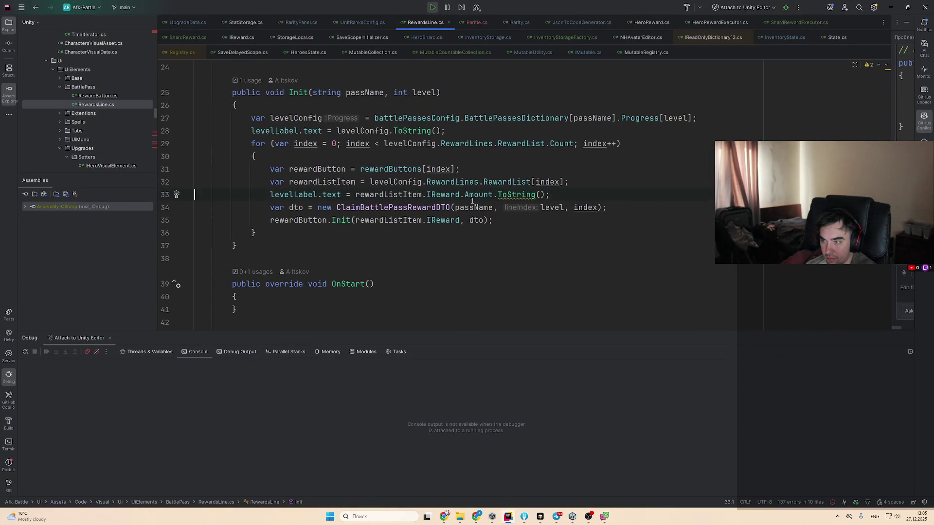
# Inspect the IReward Amount property declaration and return to the RewardsLine code
pyautogui.keyDown('ctrl'); pyautogui.click(487, 195); pyautogui.keyUp('ctrl')
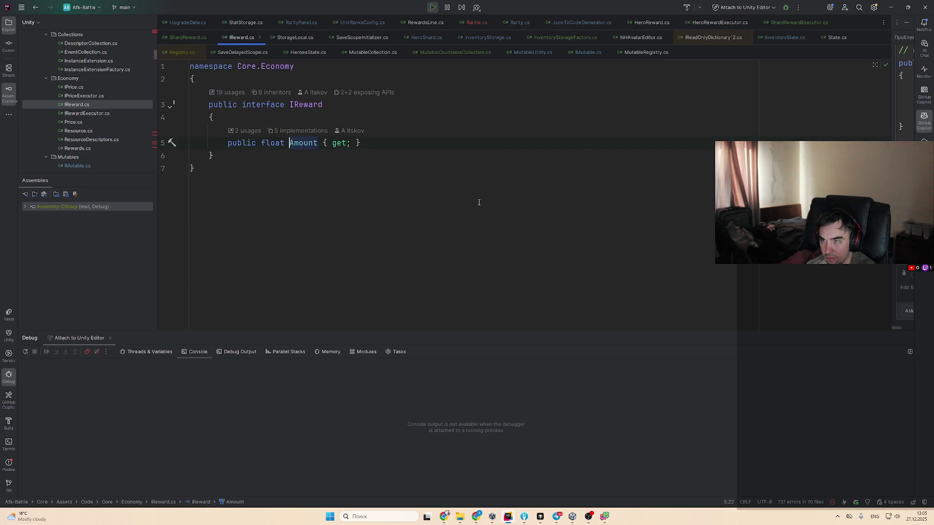
pyautogui.hotkey('ctrl', 'alt', 'Left')
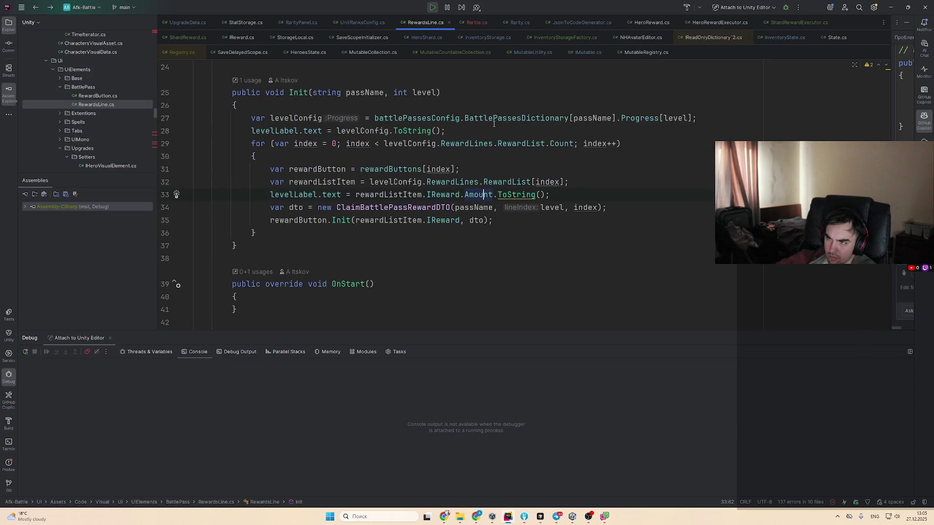
pyautogui.hotkey('ctrl', 'alt', 'Right')
pyautogui.hotkey('ctrl', 'alt', 'Left')
# Reopen RewardsLine.cs line 33 from Unity's Console and set a breakpoint there
pyautogui.hotkey('alt', 'Tab')
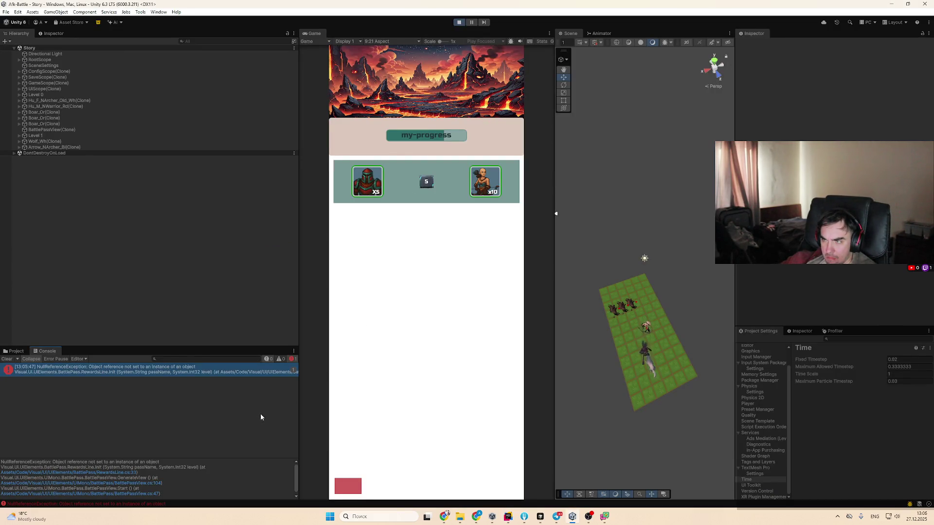
pyautogui.click(128, 473)
pyautogui.click(128, 474)
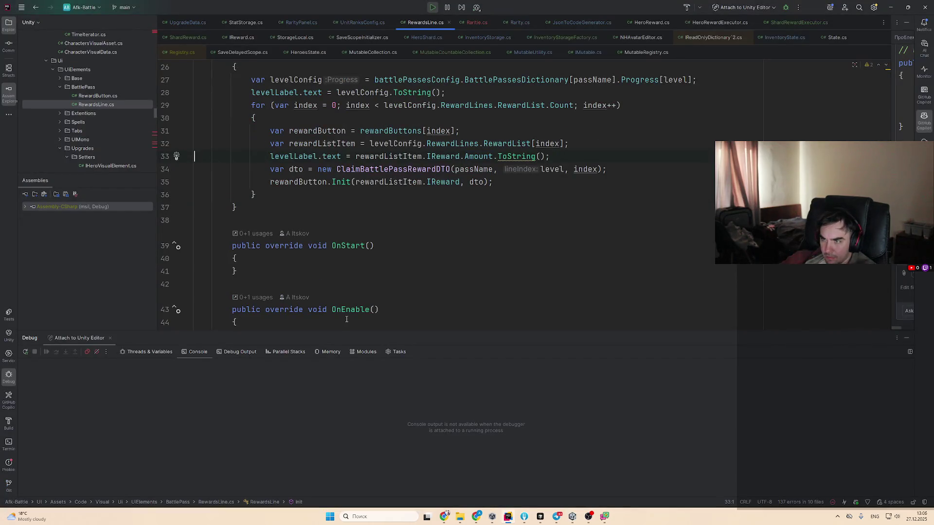
pyautogui.press('F9')
# On the BattlePasses sheet, copy IReward from G4 into I4, replacing Rewards
pyautogui.click(445, 517)
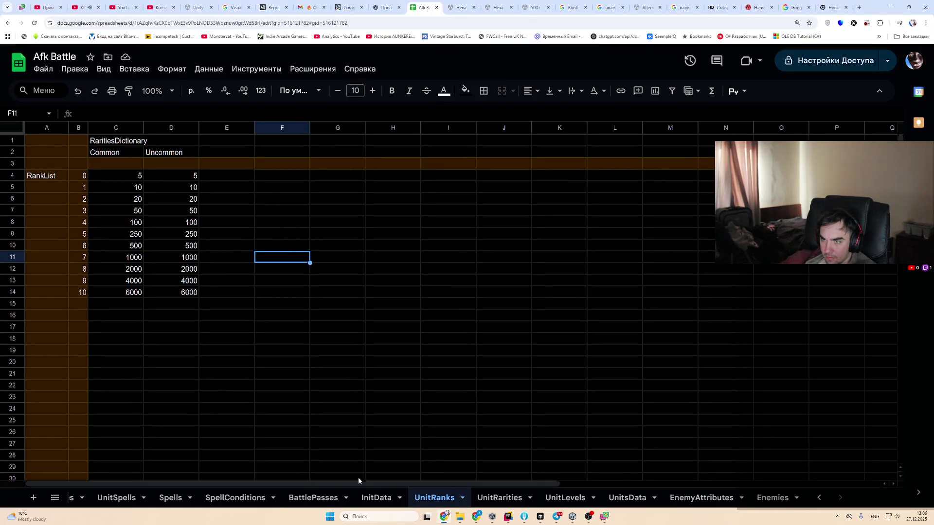
pyautogui.click(314, 498)
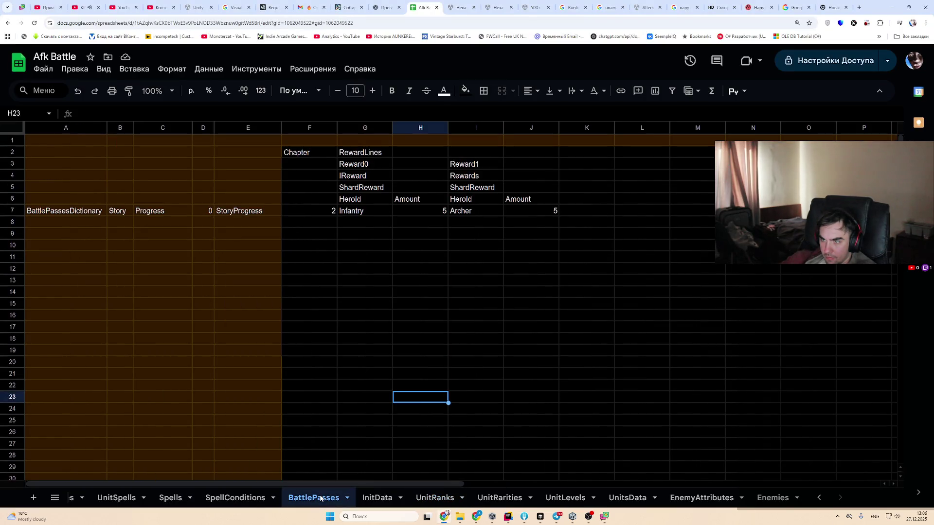
pyautogui.click(483, 199)
pyautogui.click(506, 200)
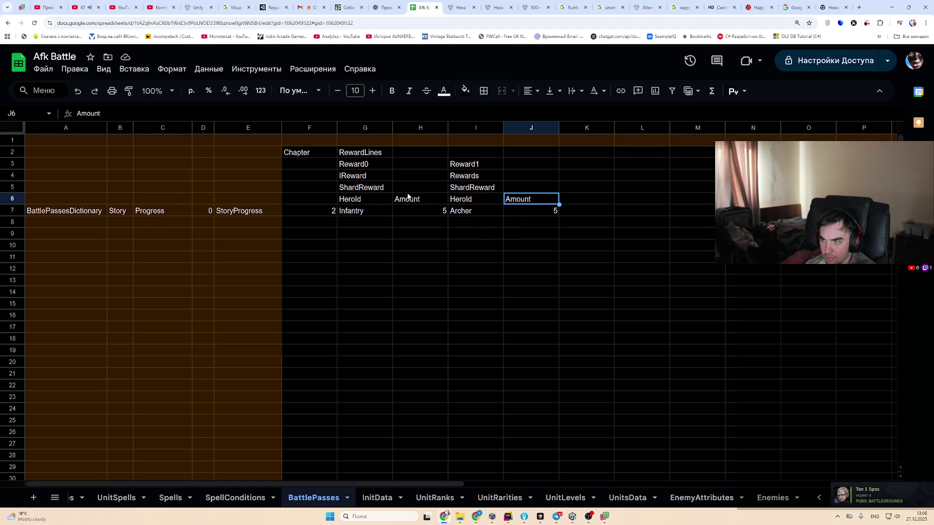
pyautogui.click(467, 177)
pyautogui.click(385, 176)
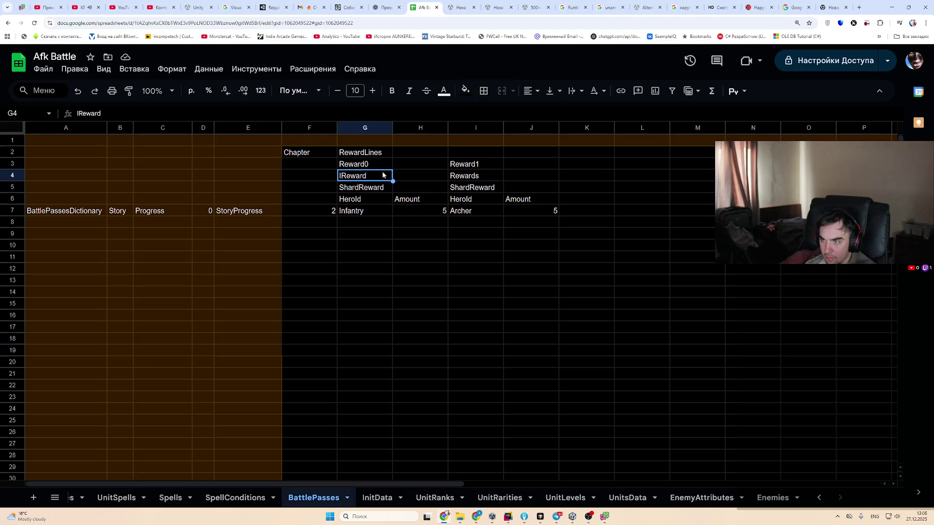
pyautogui.hotkey('ctrl', 'c')
pyautogui.click(455, 176)
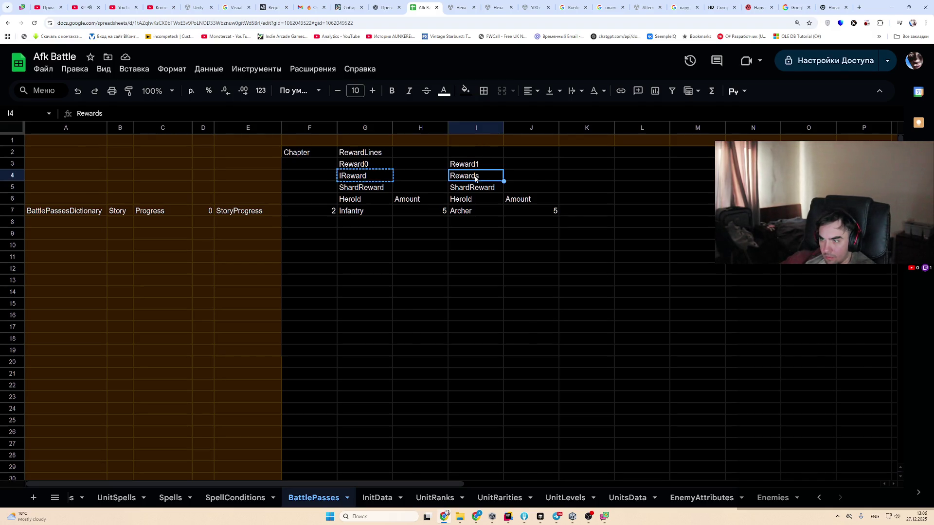
pyautogui.hotkey('ctrl', 'v')
pyautogui.click(554, 246)
# Stop the running game in Unity and return to the code editor
pyautogui.hotkey('alt', 'Tab')
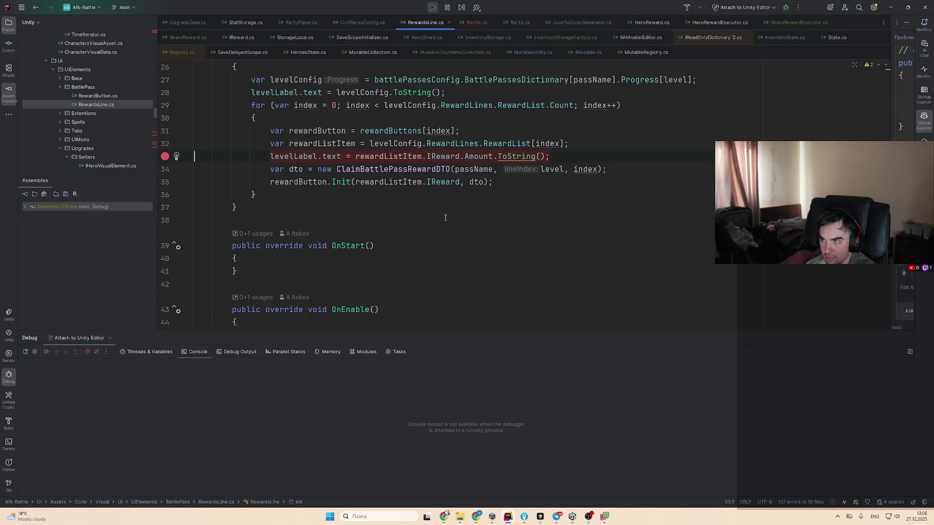
pyautogui.hotkey('alt', 'Tab')
pyautogui.click(459, 22)
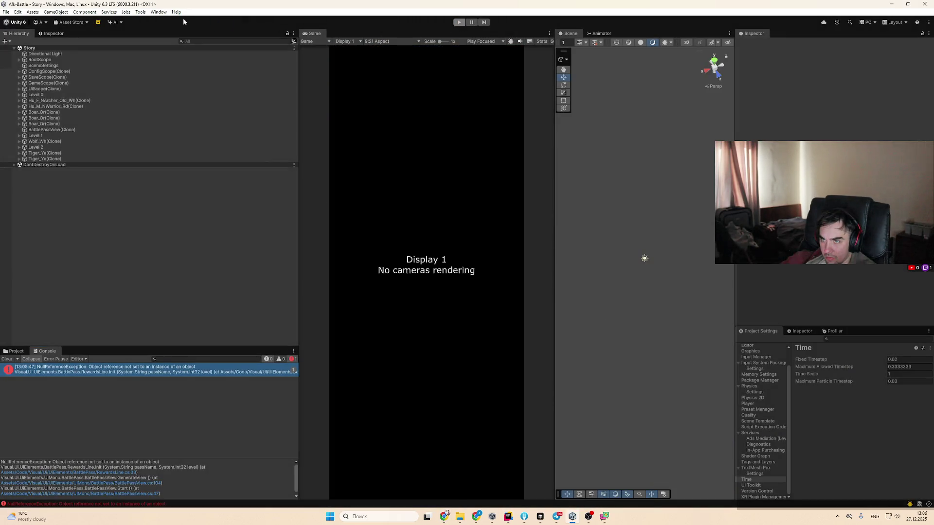
pyautogui.hotkey('alt', 'Tab')
pyautogui.hotkey('alt', 'Tab')
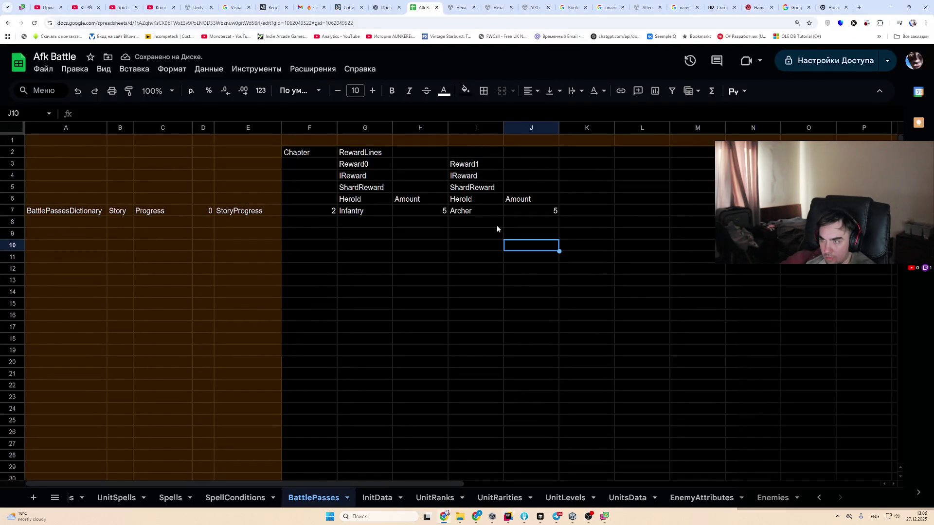
pyautogui.hotkey('alt', 'Tab')
# Apply and undo Rider's invariant culture quick fix on line 33, then return to Unity
pyautogui.hotkey('alt', 'Return')
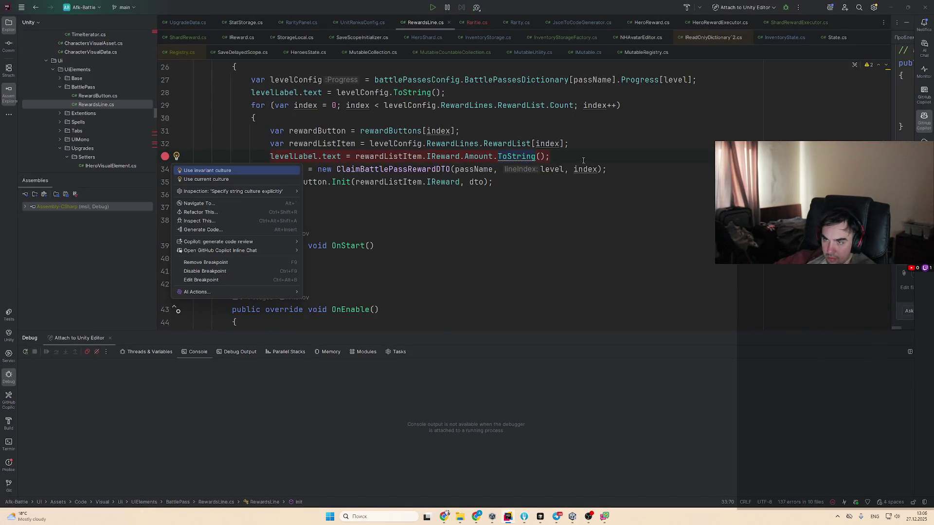
pyautogui.press('Return')
pyautogui.hotkey('ctrl', 'z')
pyautogui.hotkey('alt', 'Tab')
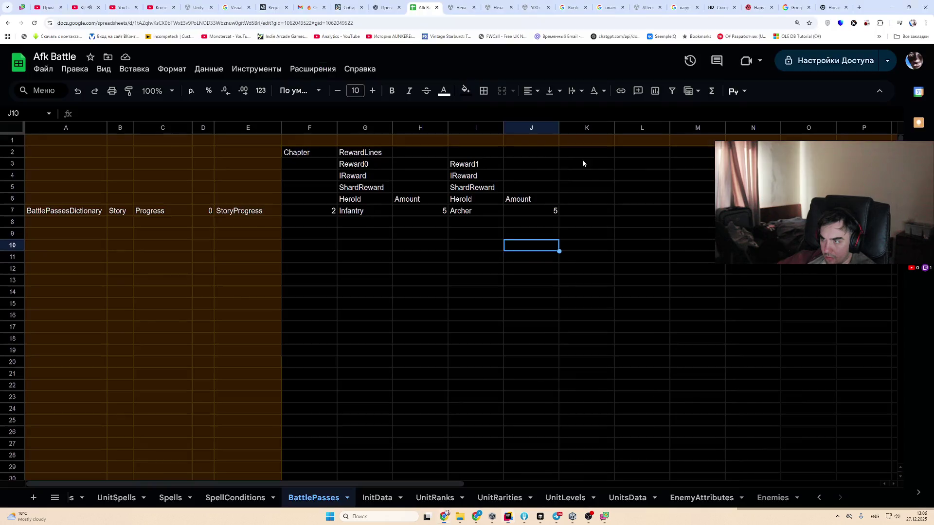
pyautogui.hotkey('alt', 'Tab')
pyautogui.hotkey('alt', 'Tab')
pyautogui.click(140, 12)
# Download all sheets as CSV, run the game to view Battle Pass rewards, then stop
pyautogui.moveTo(155, 32)
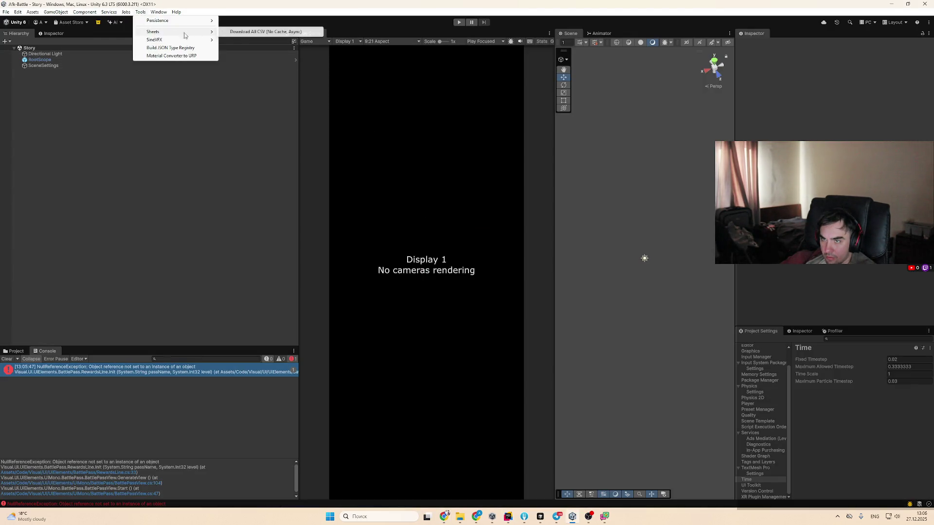
pyautogui.click(246, 32)
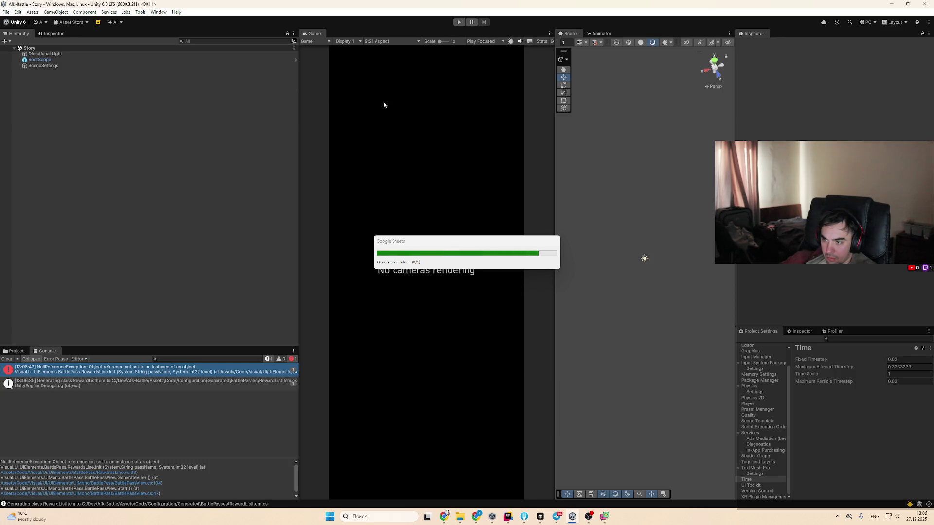
pyautogui.click(458, 23)
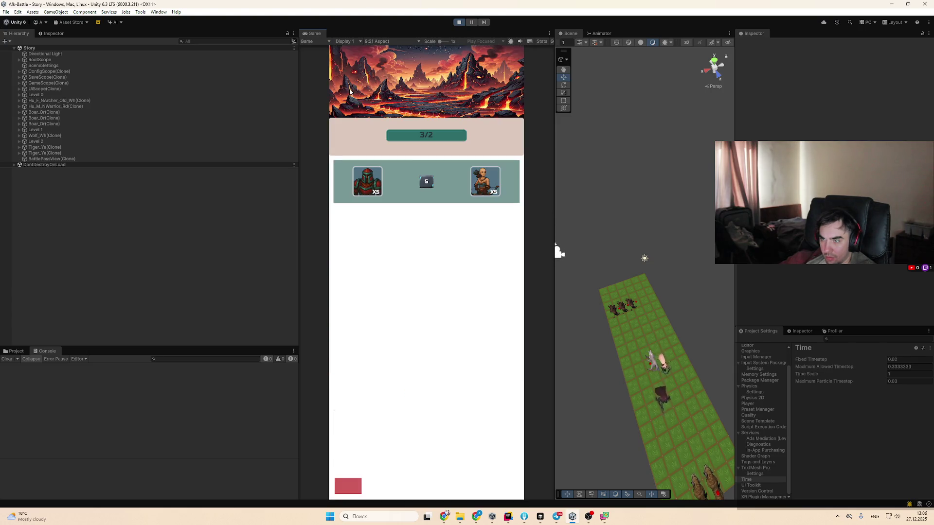
pyautogui.click(460, 23)
# Open Rewards.save from the save folder in Rider to inspect its contents
pyautogui.moveTo(460, 517)
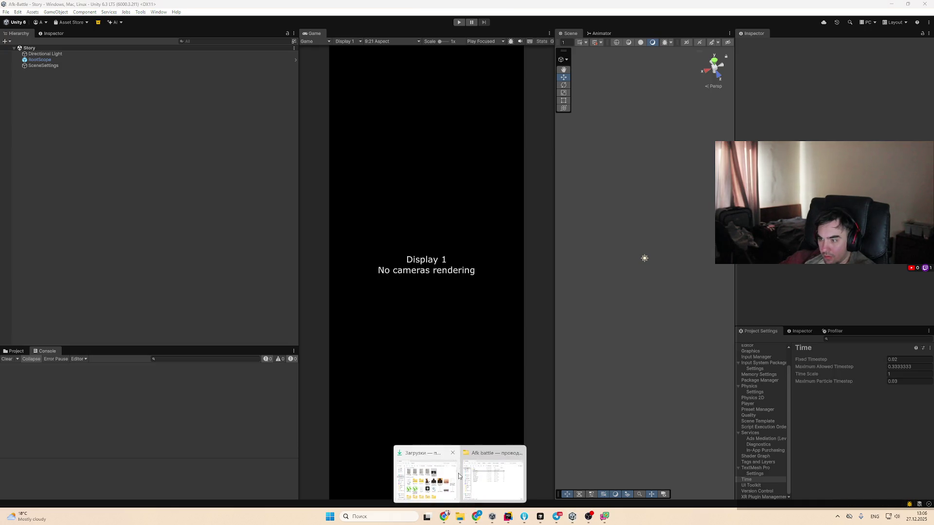
pyautogui.click(492, 479)
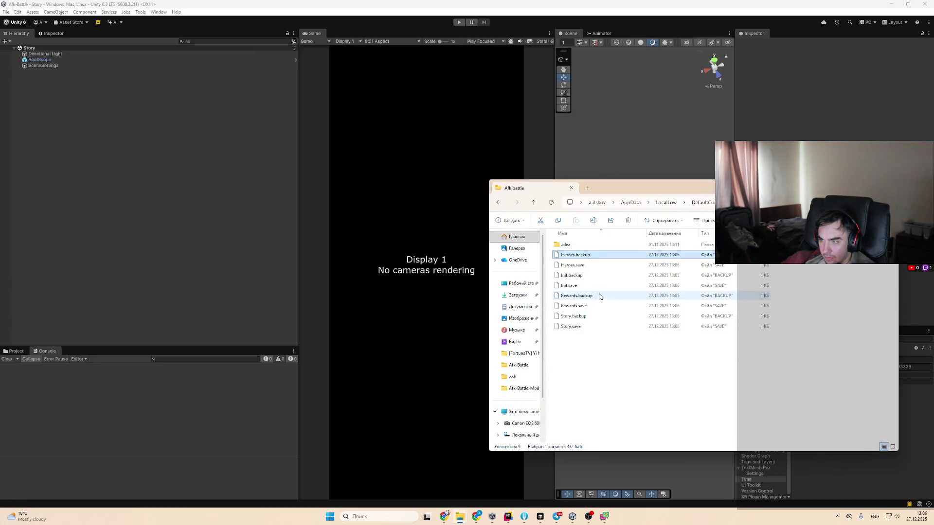
pyautogui.click(599, 296)
pyautogui.click(579, 307)
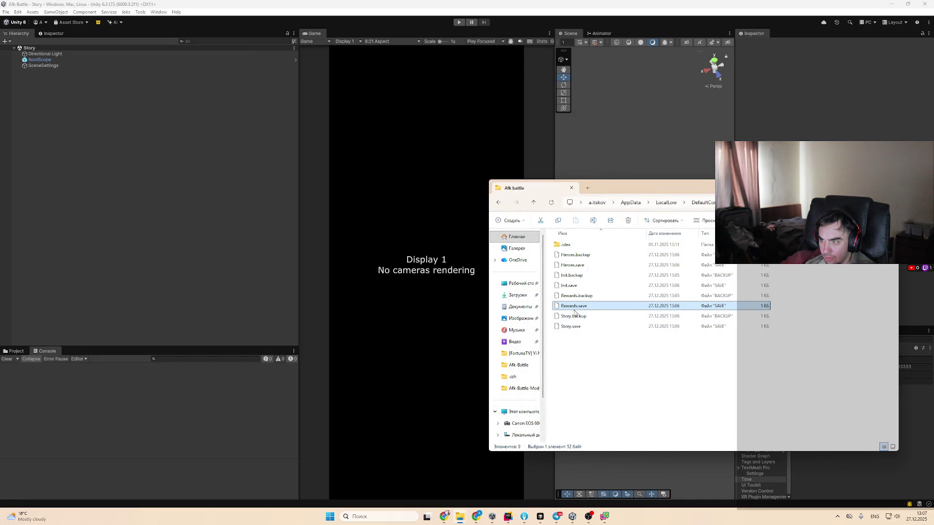
pyautogui.moveTo(510, 520); pyautogui.dragTo(466, 234)
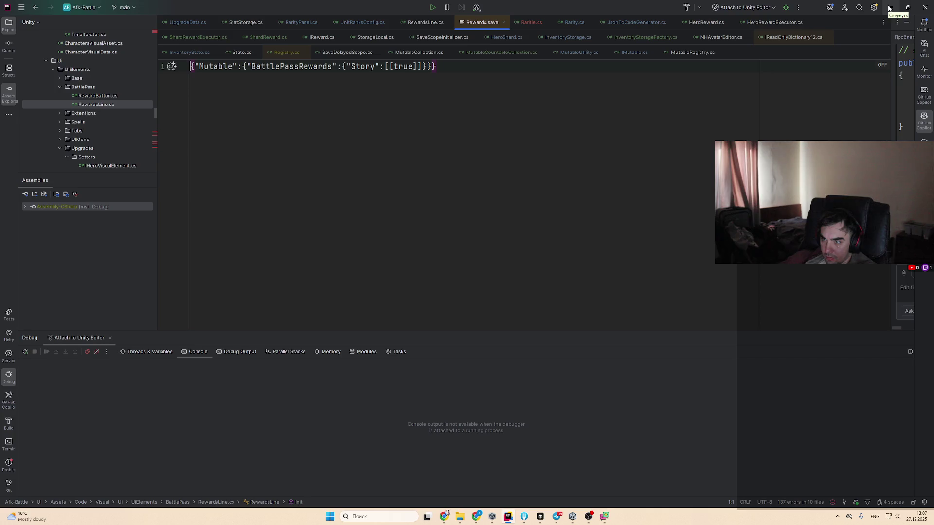
pyautogui.click(889, 9)
pyautogui.doubleClick(607, 309)
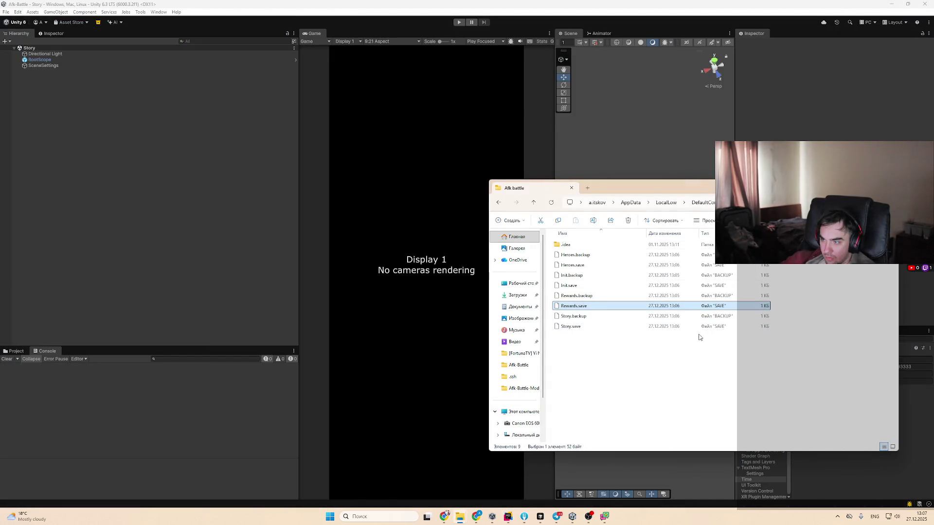
pyautogui.press('Escape')
# Select Rewards.backup and Rewards.save and delete them
pyautogui.click(582, 295)
pyautogui.keyDown('ctrl'); pyautogui.click(589, 306); pyautogui.keyUp('ctrl')
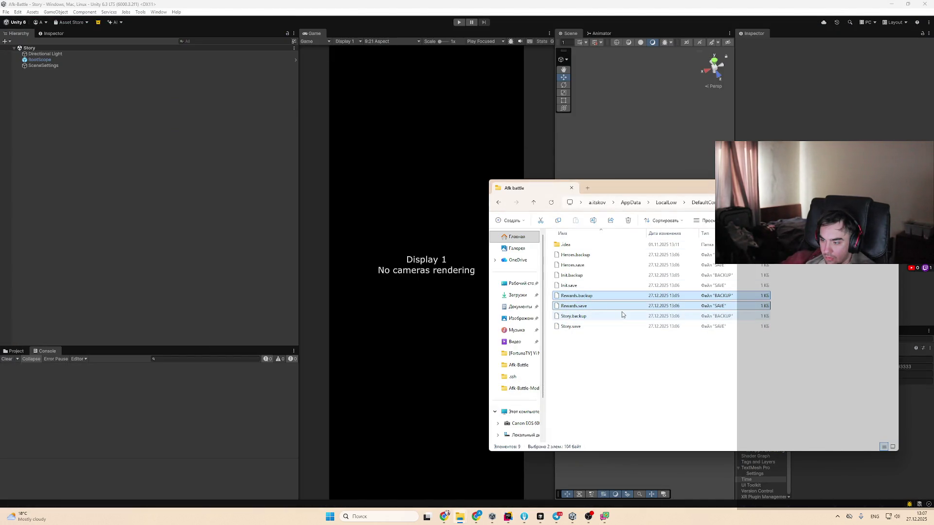
pyautogui.press('Delete')
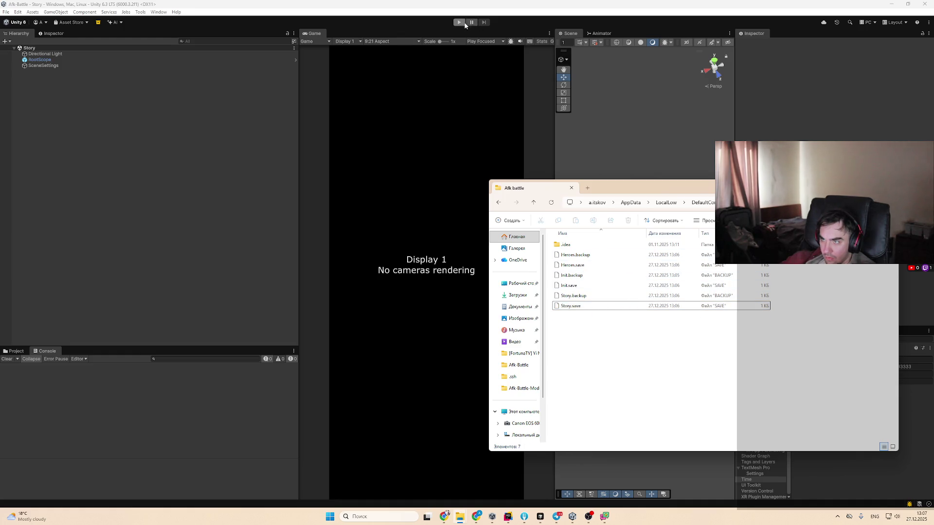
# Play the game into a battle, stop it, and switch to the Afk Battle spreadsheet
pyautogui.click(463, 23)
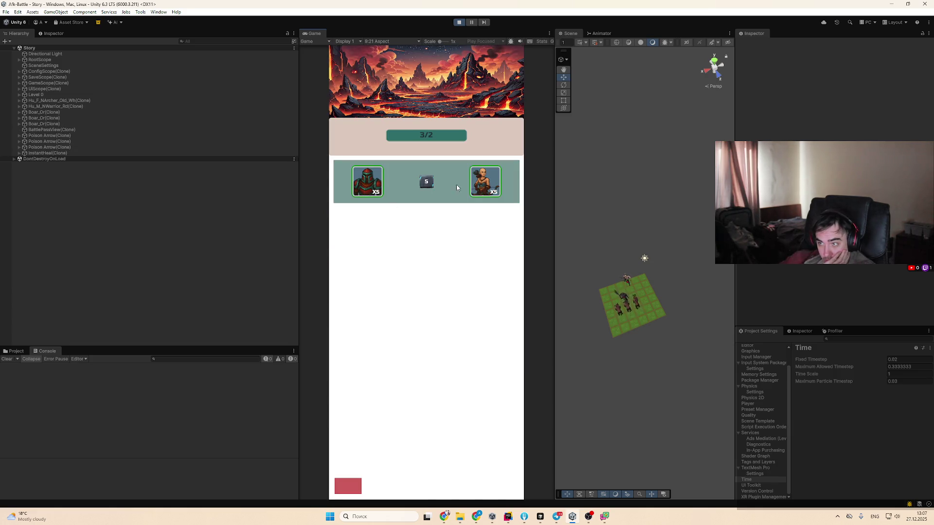
pyautogui.click(346, 488)
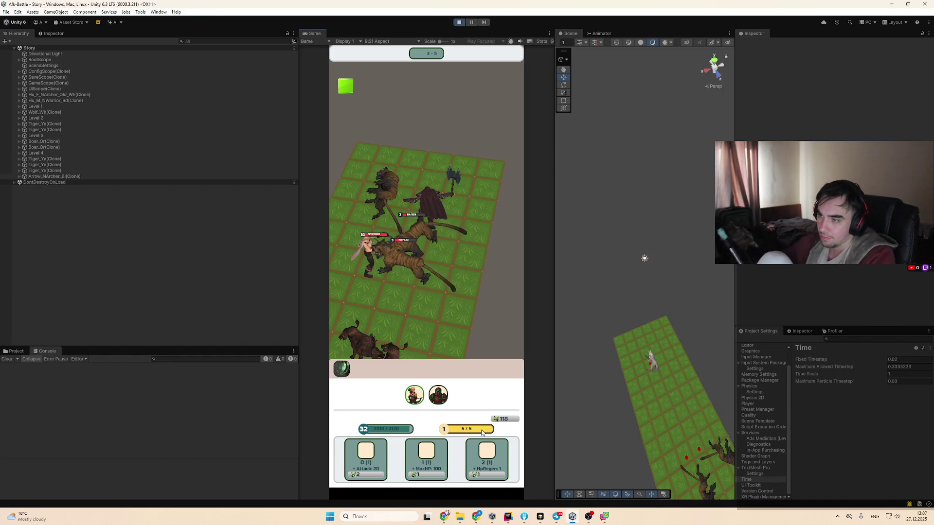
pyautogui.click(459, 23)
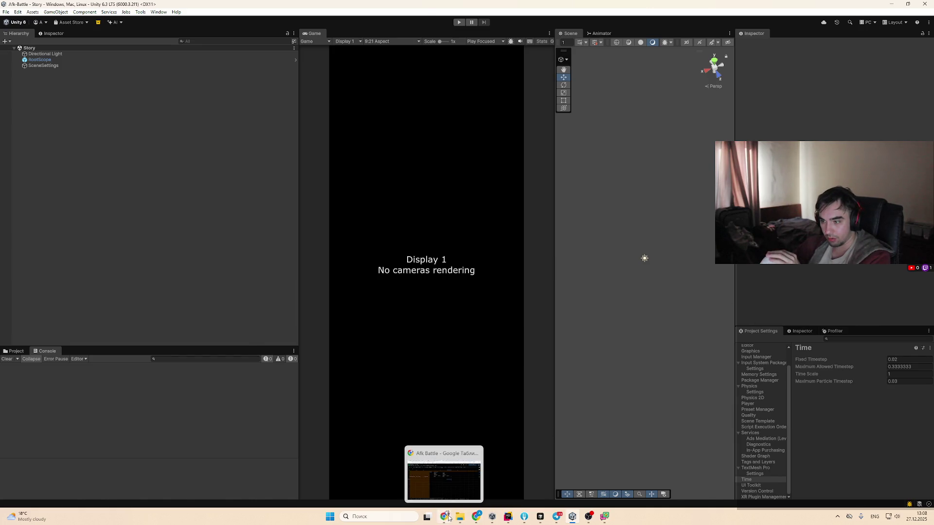
pyautogui.click(448, 518)
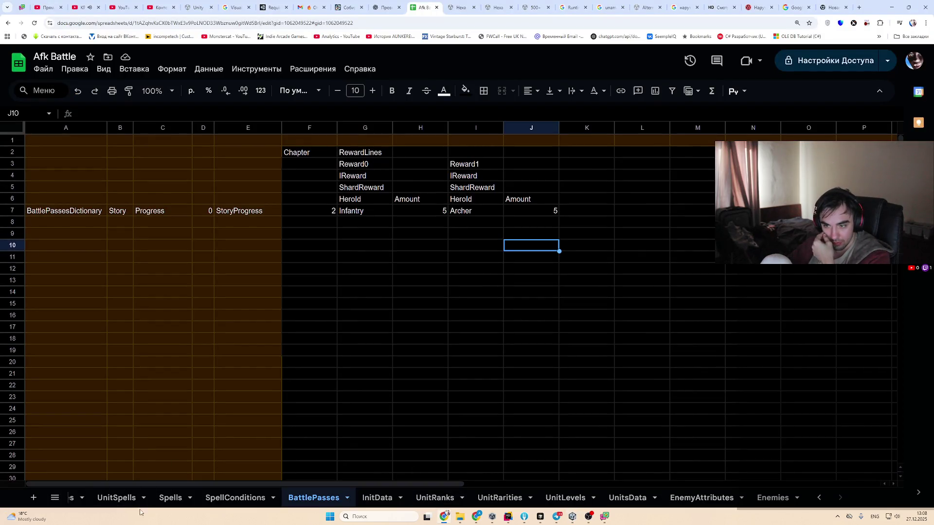
# Open the UnitRanks sheet to view its RankList table of Common and Uncommon values
pyautogui.click(440, 500)
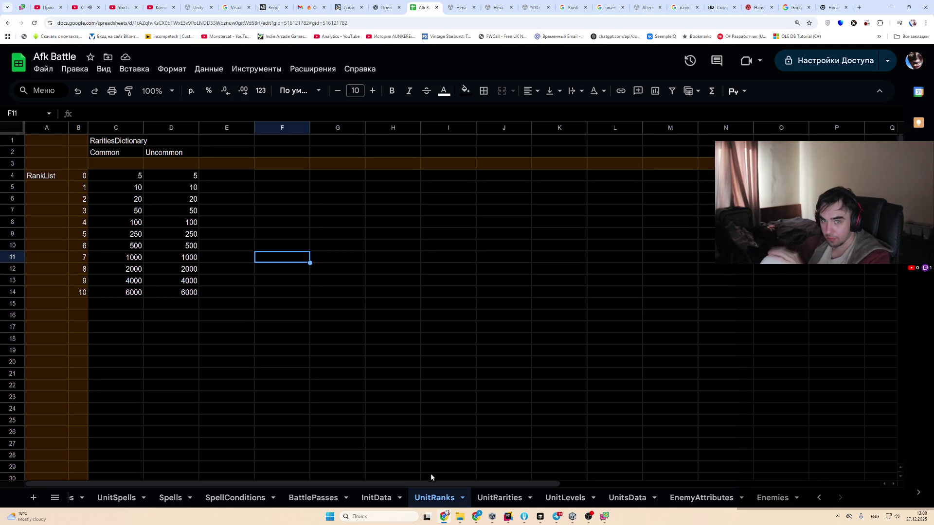
pyautogui.click(271, 248)
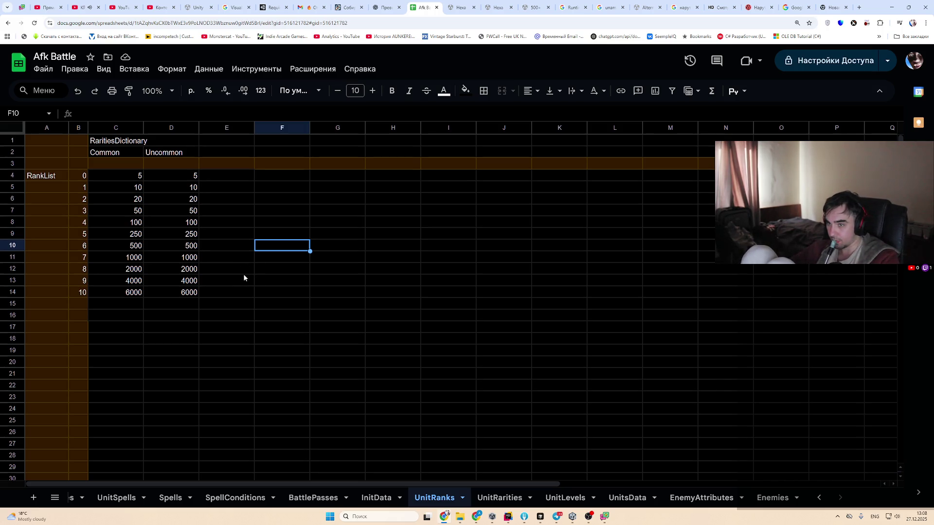
# Insert a row below row 2 and move the Uncommon data from D2:D15 to E2
pyautogui.rightClick(17, 151)
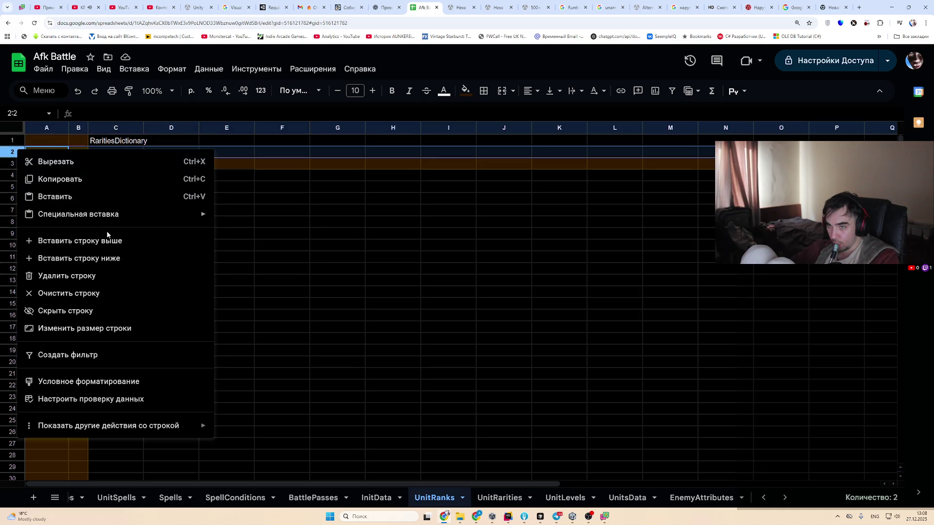
pyautogui.click(112, 258)
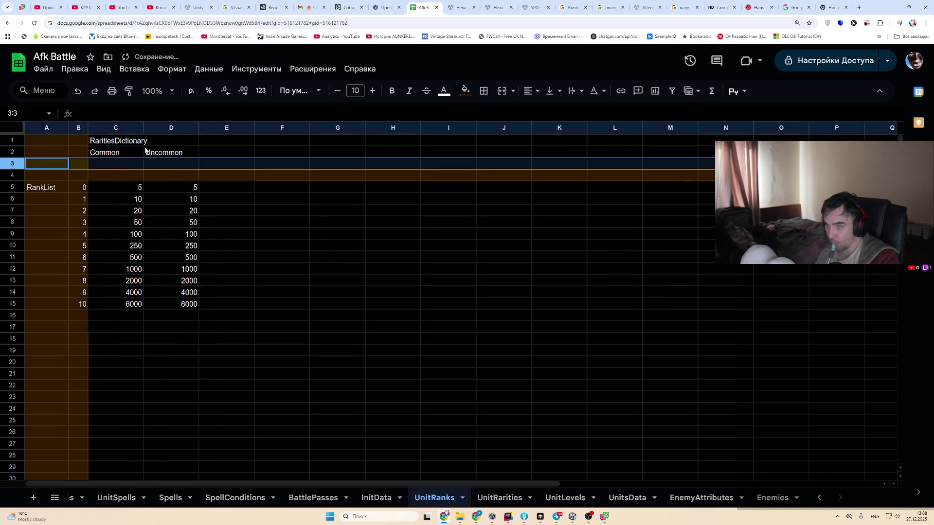
pyautogui.click(168, 156)
pyautogui.keyDown('shift'); pyautogui.click(180, 307); pyautogui.keyUp('shift')
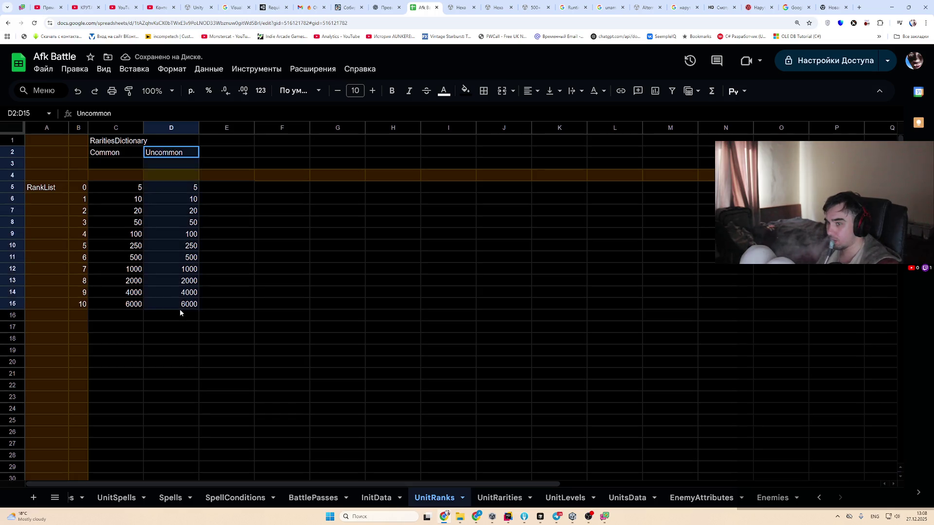
pyautogui.hotkey('ctrl', 'c')
pyautogui.click(223, 154)
pyautogui.hotkey('ctrl', 'v')
# Add Amount headers in cells C3 and E3
pyautogui.press('Left')
pyautogui.press('Left')
pyautogui.press('Down')
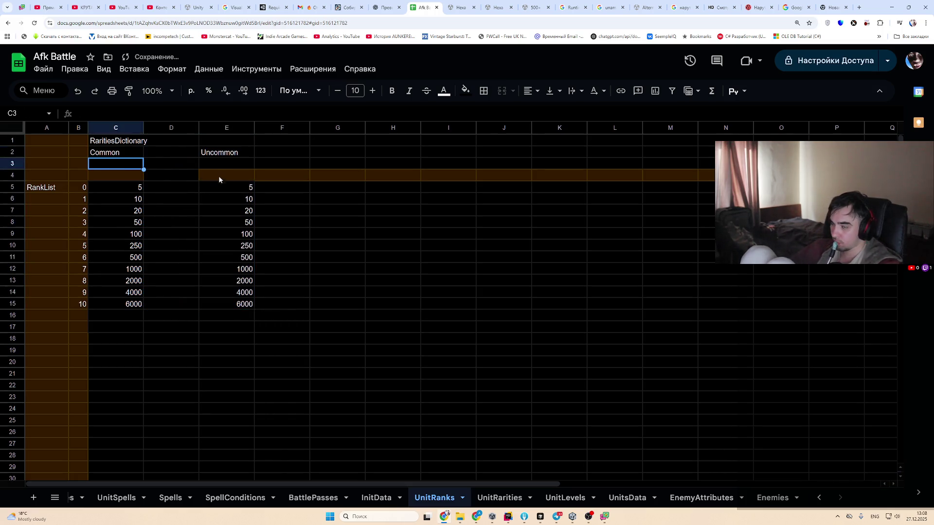
pyautogui.moveTo(132, 165)
pyautogui.mouseDown()
pyautogui.moveTo(133, 175)
pyautogui.moveTo(165, 175)
pyautogui.moveTo(135, 167)
pyautogui.mouseUp()
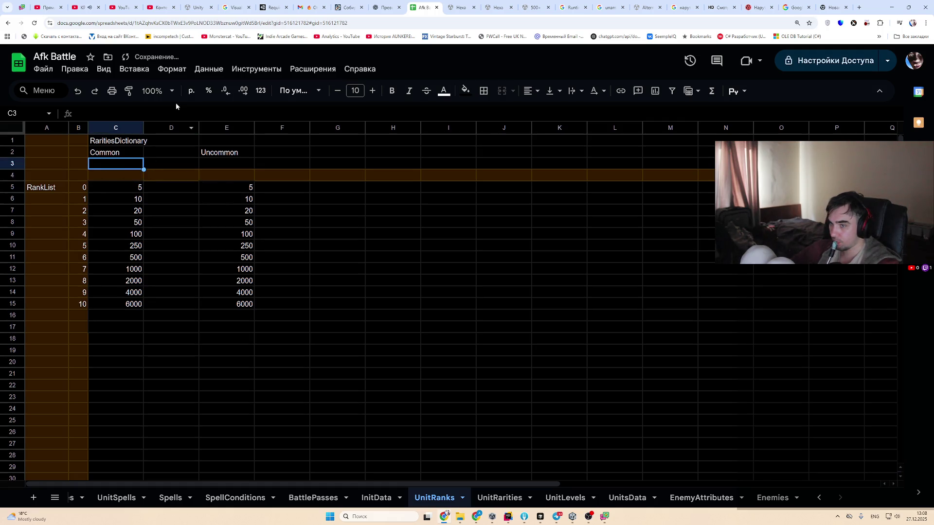
pyautogui.write('Anount')
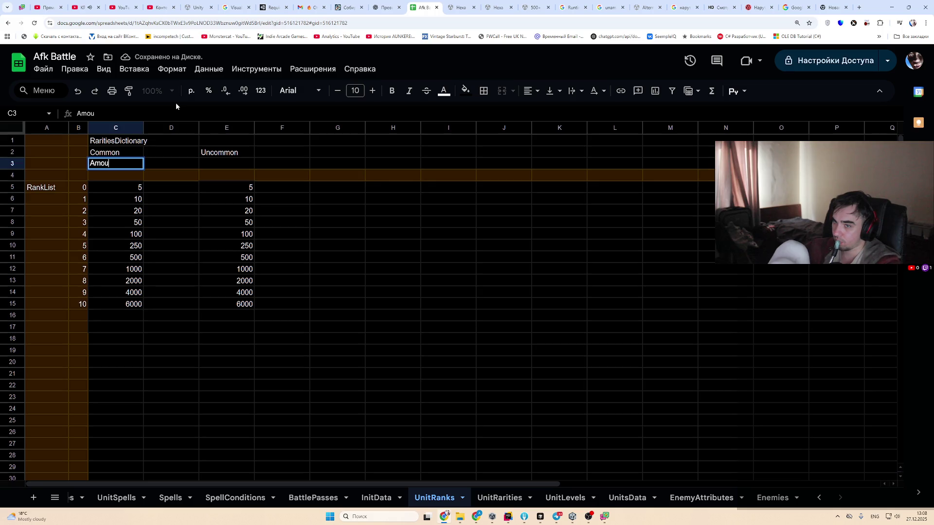
pyautogui.press('Tab')
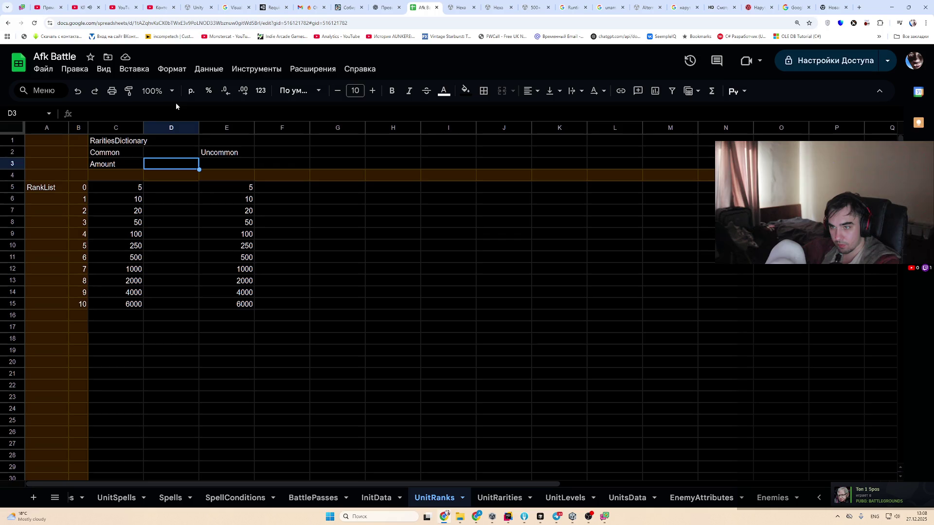
pyautogui.press('Left')
pyautogui.hotkey('ctrl', 'c')
pyautogui.press('Right')
pyautogui.press('Right')
pyautogui.hotkey('ctrl', 'v')
# Add StatsMultiplier headers in cells D3 and F3
pyautogui.press('Left')
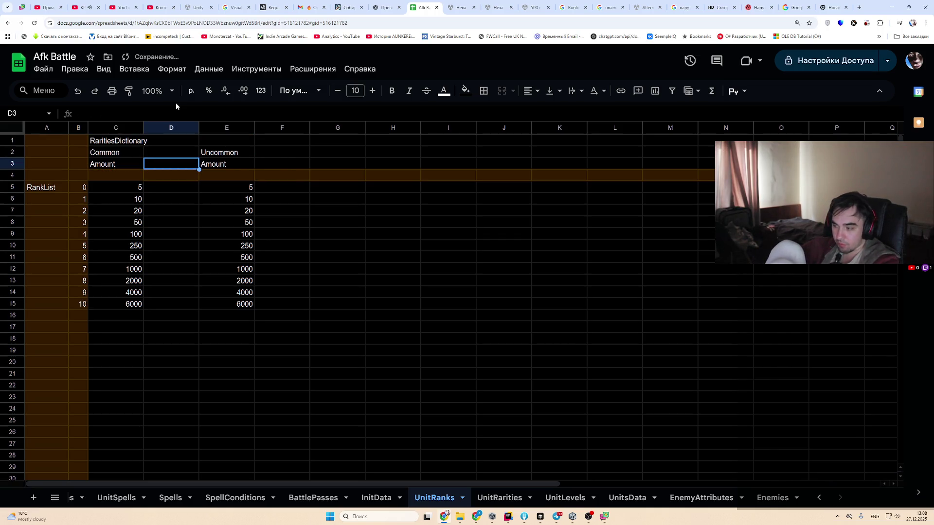
pyautogui.write('StatsMil;')
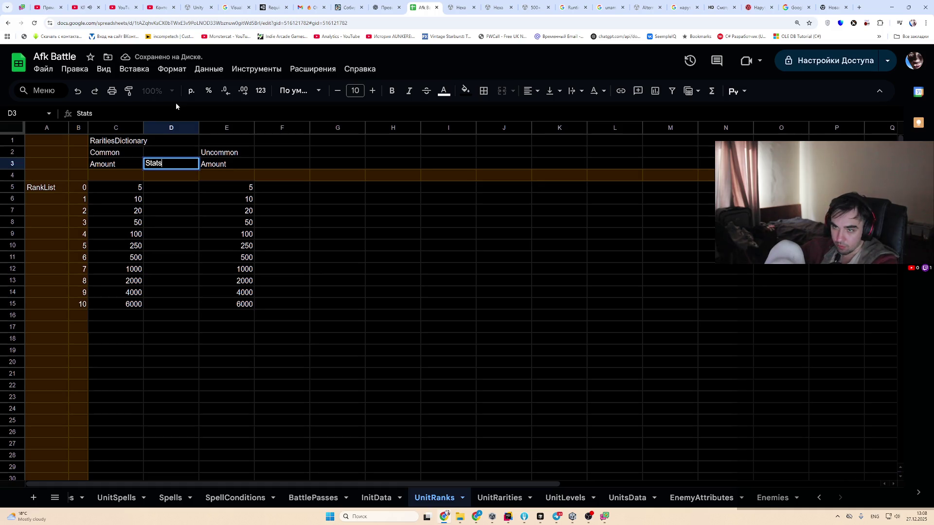
pyautogui.press('BackSpace')
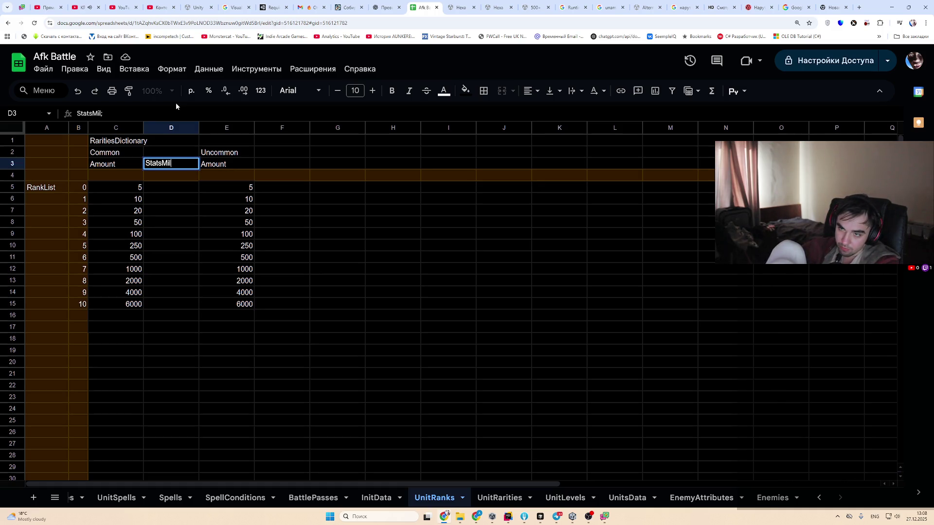
pyautogui.press('BackSpace')
pyautogui.press('BackSpace')
pyautogui.write('u')
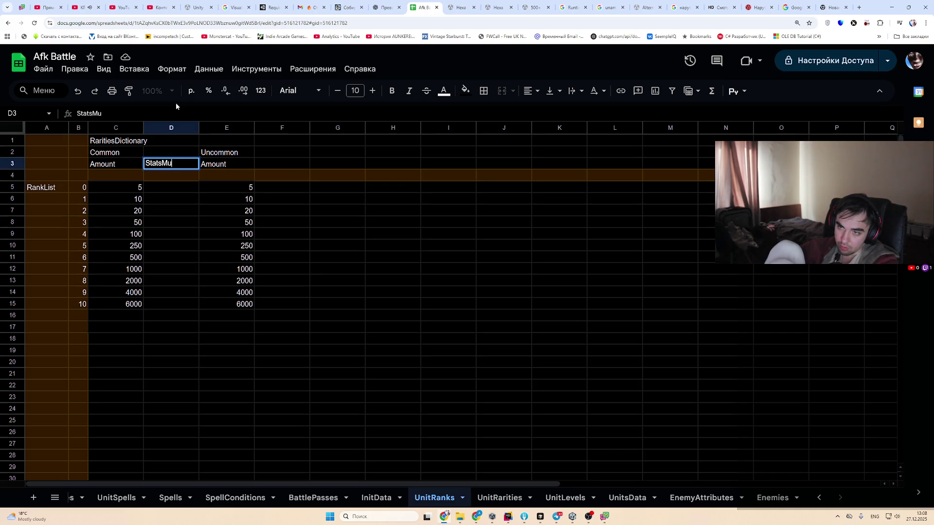
pyautogui.write('ltiply')
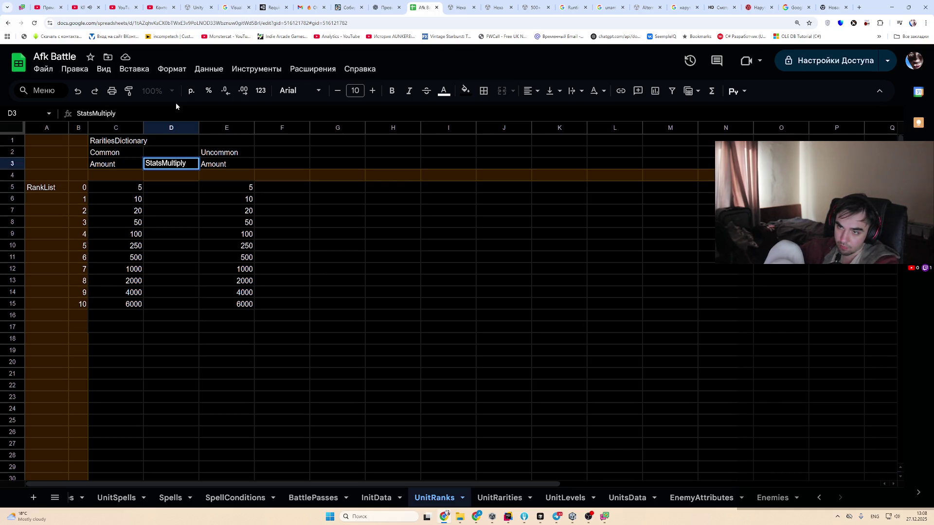
pyautogui.press('BackSpace')
pyautogui.write('ier')
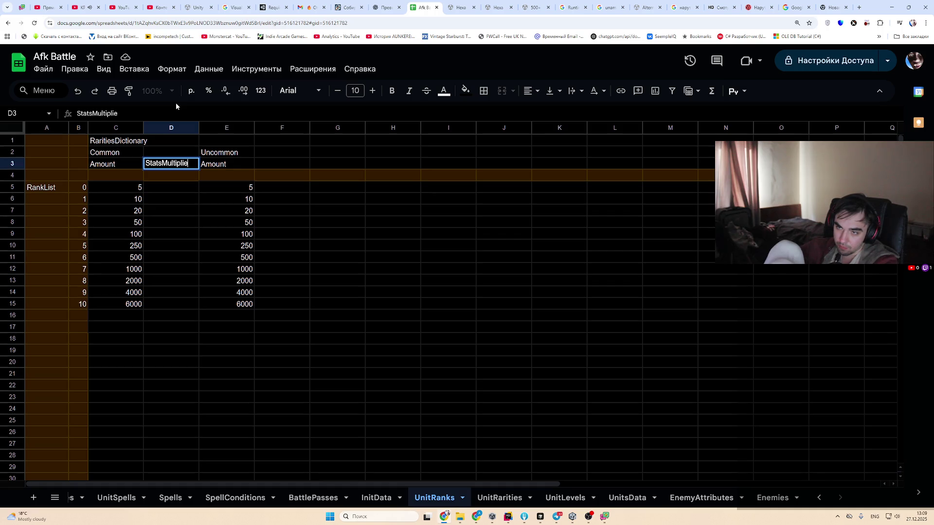
pyautogui.press('Return')
pyautogui.press('Up')
pyautogui.hotkey('ctrl', 'c')
pyautogui.press('Right')
pyautogui.press('Right')
pyautogui.hotkey('ctrl', 'v')
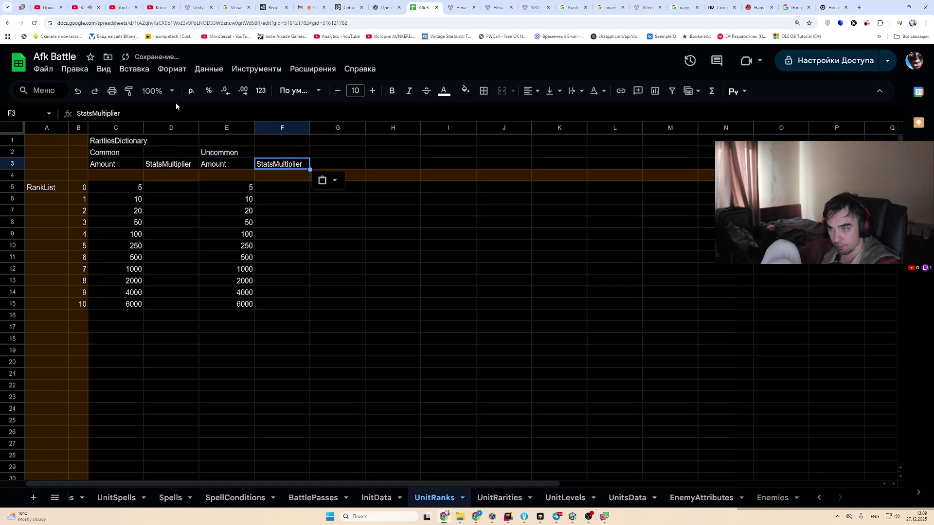
pyautogui.press('Down')
pyautogui.press('Left')
pyautogui.press('Left')
pyautogui.press('Down')
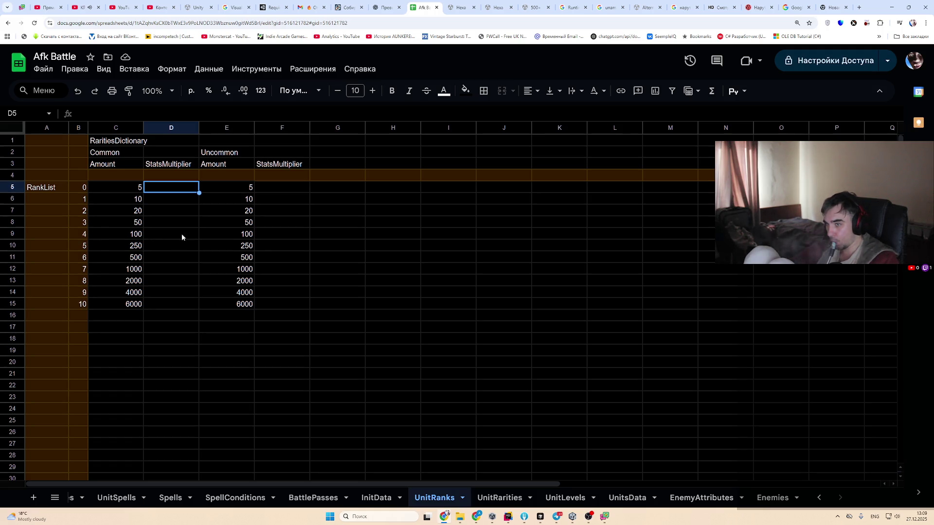
# Enter StatsMultiplier 1 in D5 and F5, and 1.5 for rank 1 in D6 and F6
pyautogui.write('1')
pyautogui.press('Tab')
pyautogui.press('Tab')
pyautogui.write('1')
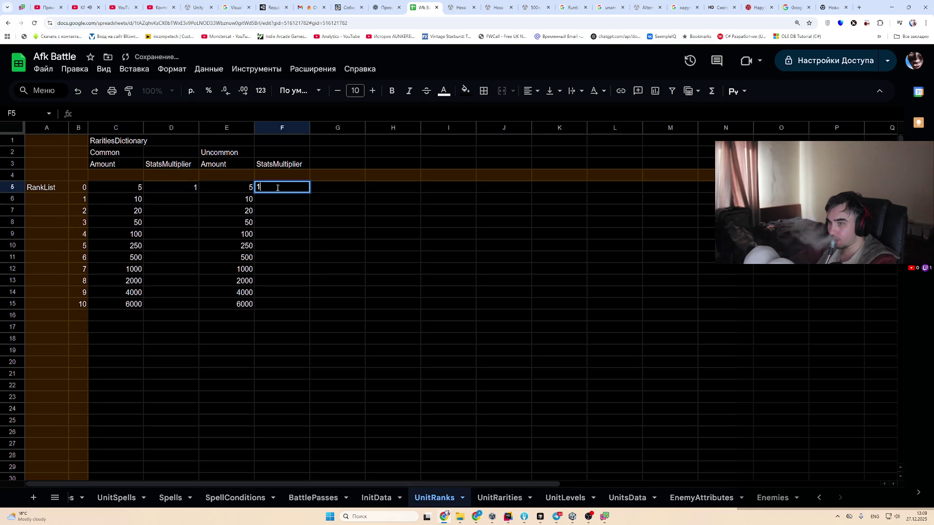
pyautogui.click(202, 201)
pyautogui.click(186, 204)
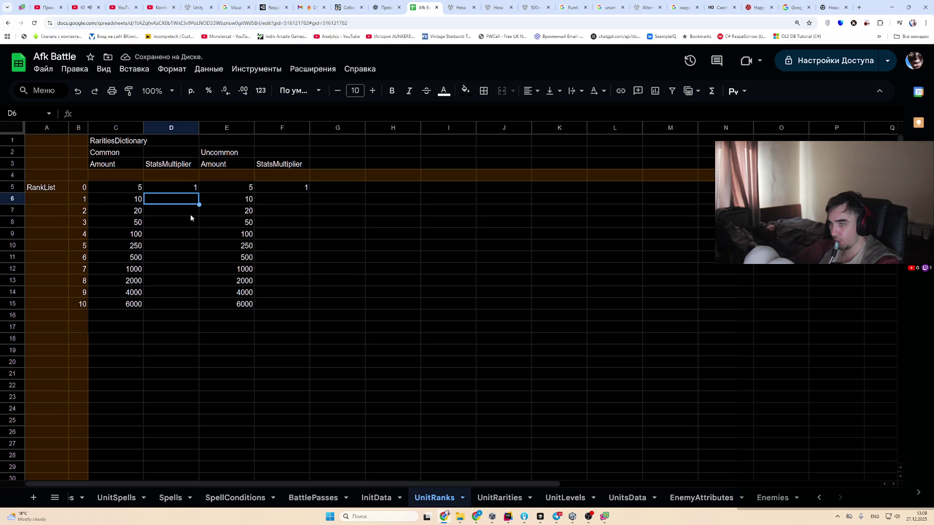
pyautogui.write('1/5')
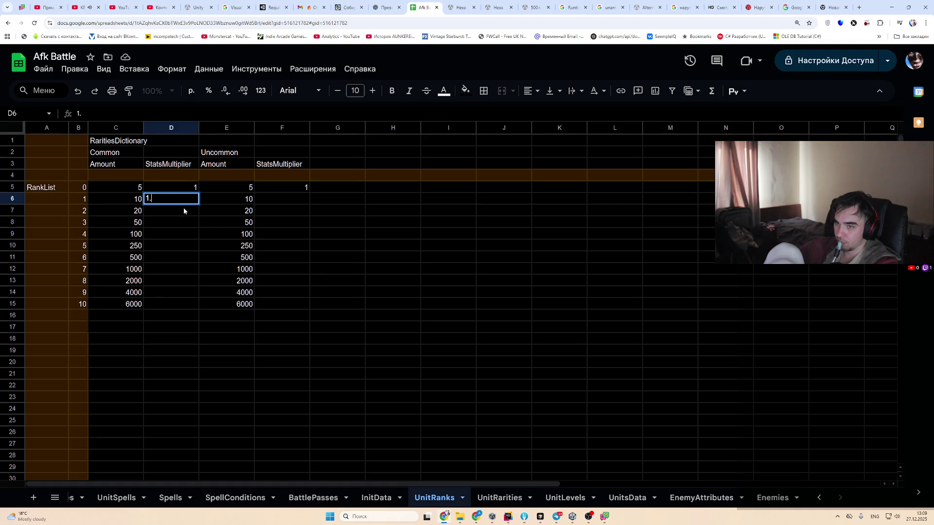
pyautogui.press('Return')
pyautogui.press('Up')
pyautogui.press('Right')
pyautogui.press('Right')
pyautogui.write('1/5')
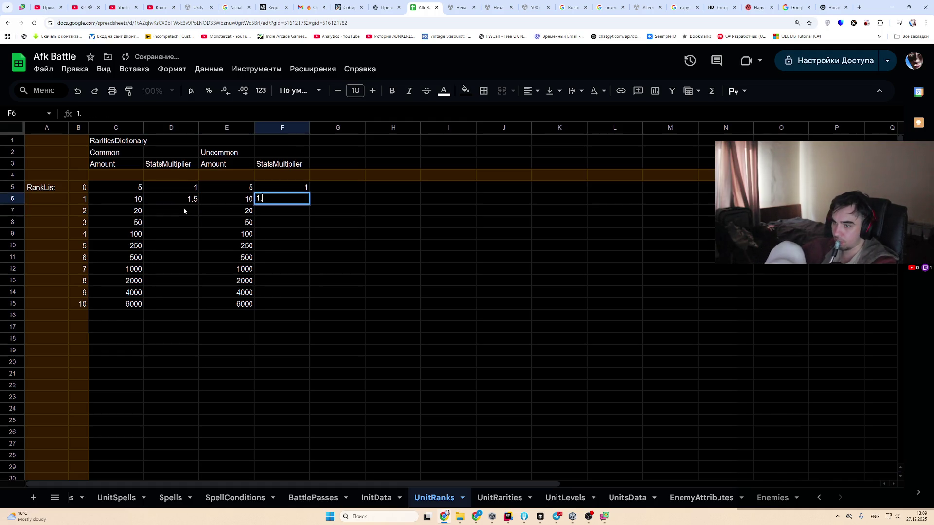
pyautogui.press('Return')
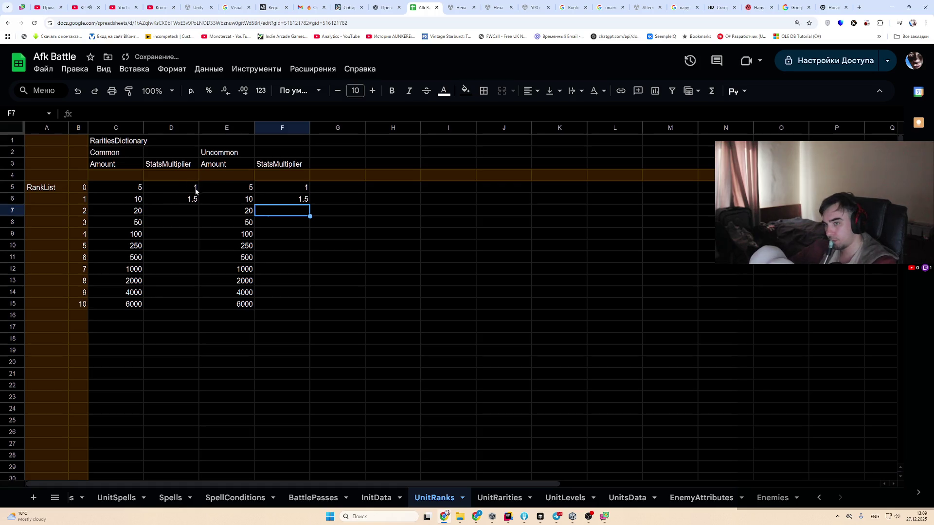
# Set the Common rank 2 and rank 3 multipliers to 2.5 and 4
pyautogui.moveTo(195, 188); pyautogui.dragTo(195, 308)
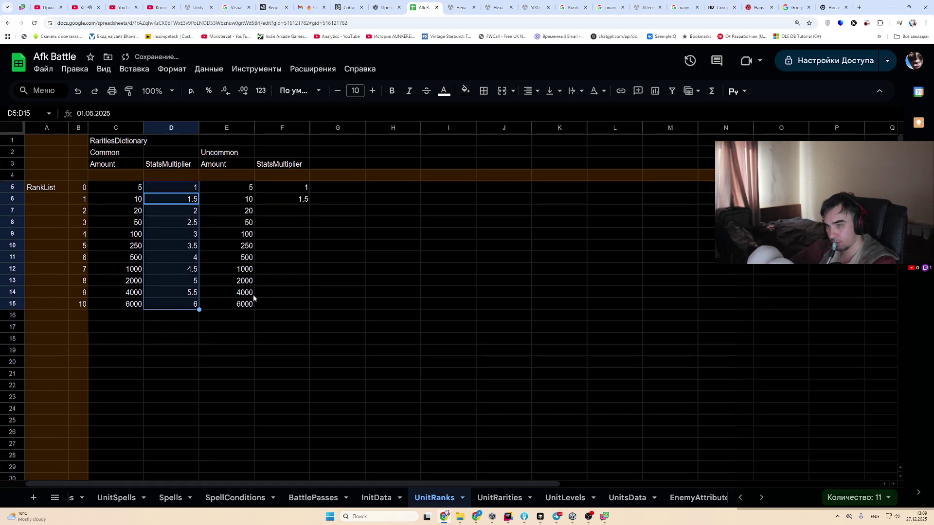
pyautogui.click(201, 203)
pyautogui.click(197, 214)
pyautogui.write('2.')
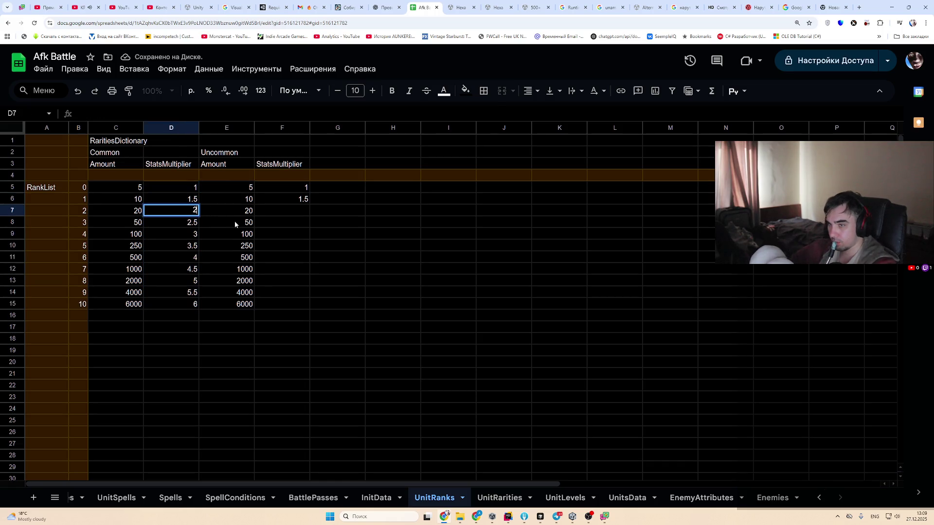
pyautogui.write('5')
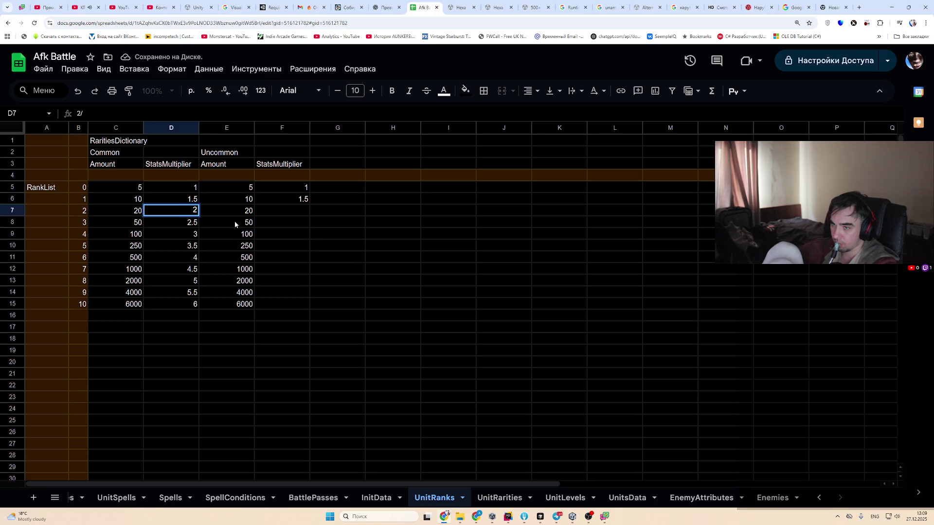
pyautogui.press('Return')
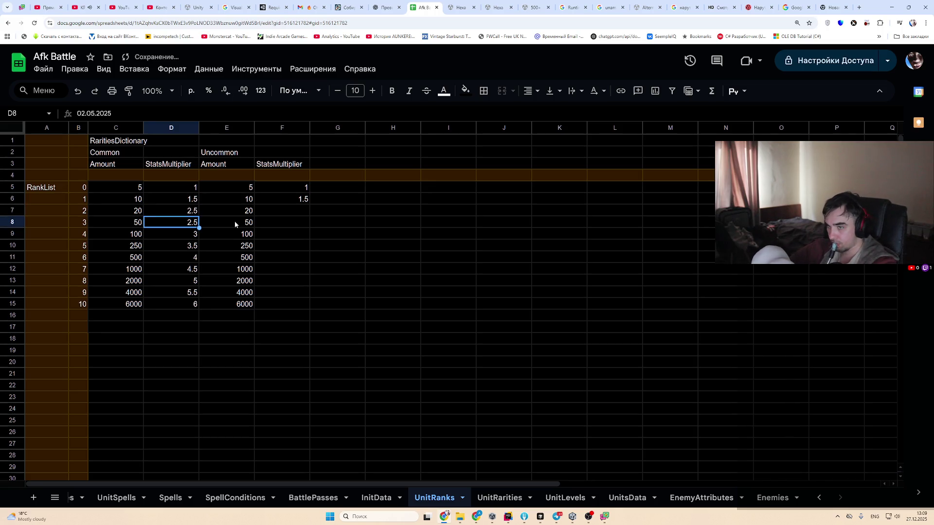
pyautogui.write('4')
pyautogui.press('Return')
pyautogui.press('Up')
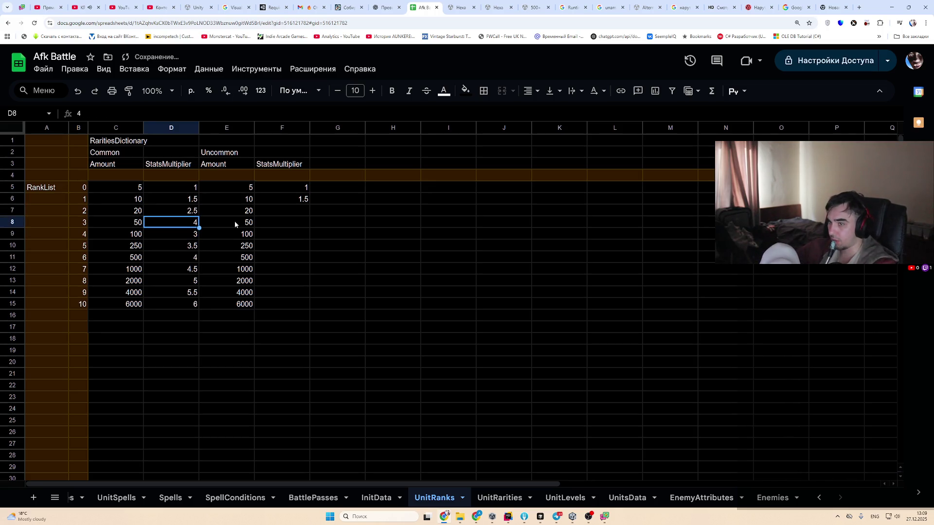
pyautogui.hotkey('shift', 'Up')
pyautogui.hotkey('shift', 'Up')
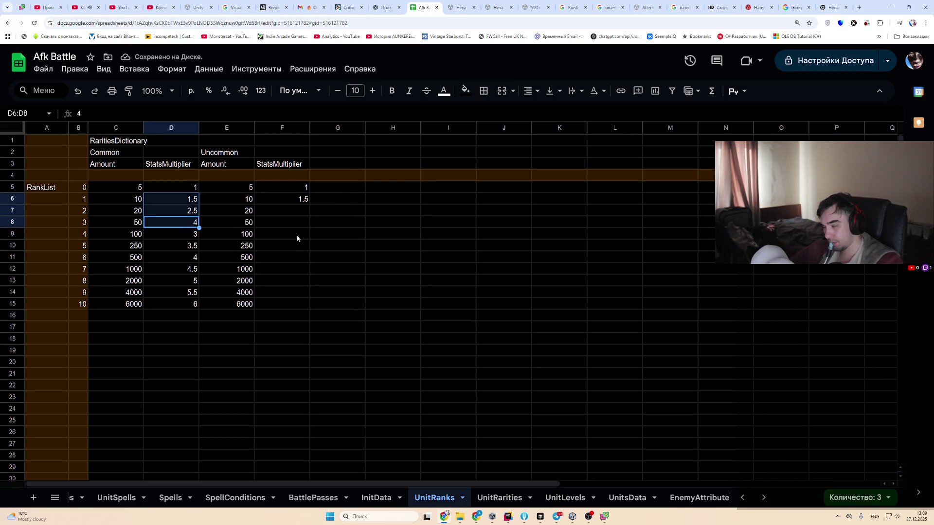
pyautogui.click(296, 234)
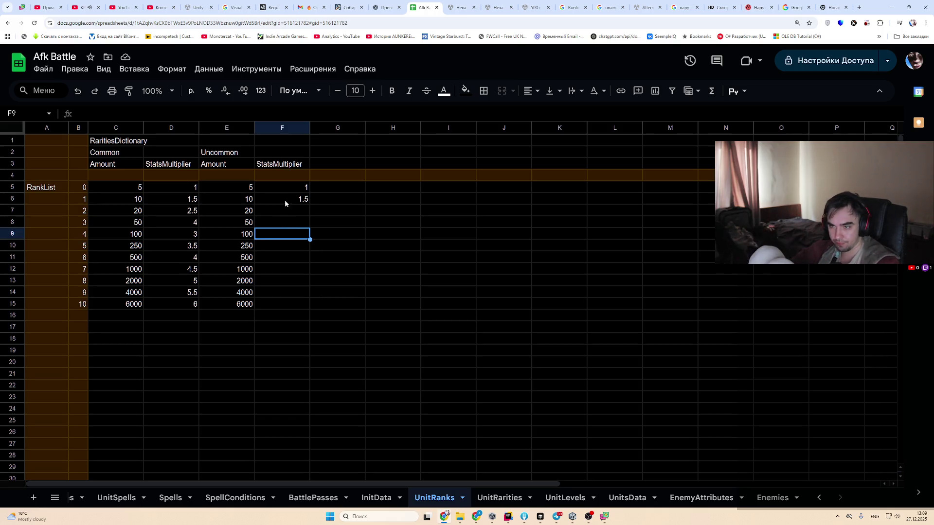
# Enter =D6+0.4 in the rank 2 multiplier and fill it down the Common multipliers
pyautogui.click(185, 212)
pyautogui.write('=')
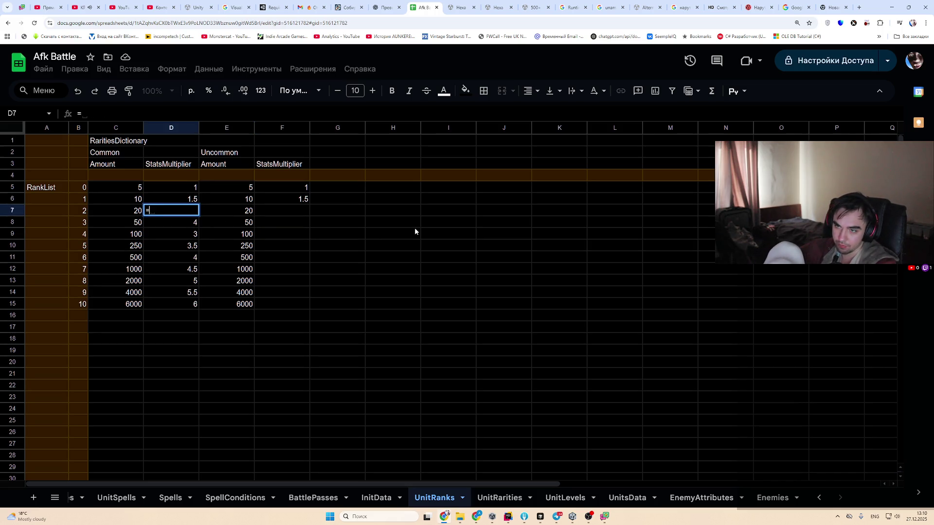
pyautogui.write('D6+0.4')
pyautogui.press('Return')
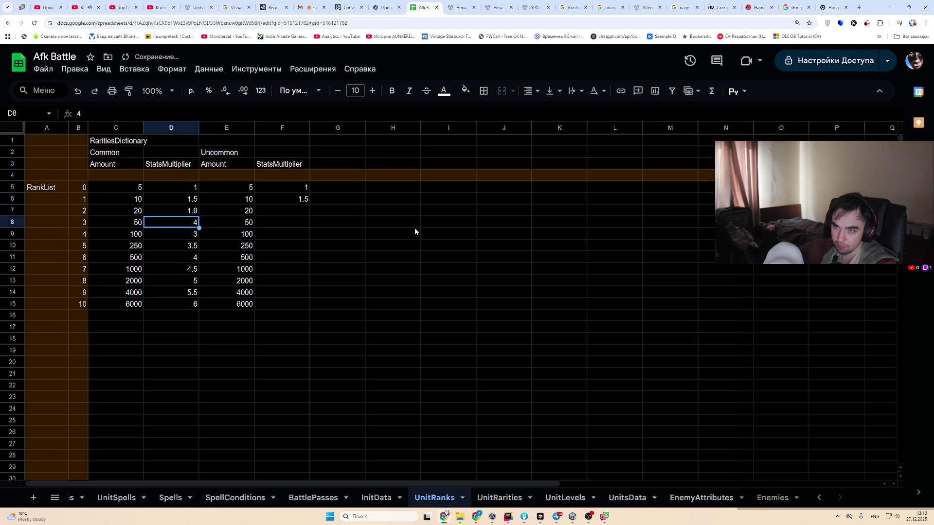
pyautogui.press('Up')
pyautogui.moveTo(199, 216); pyautogui.dragTo(208, 304)
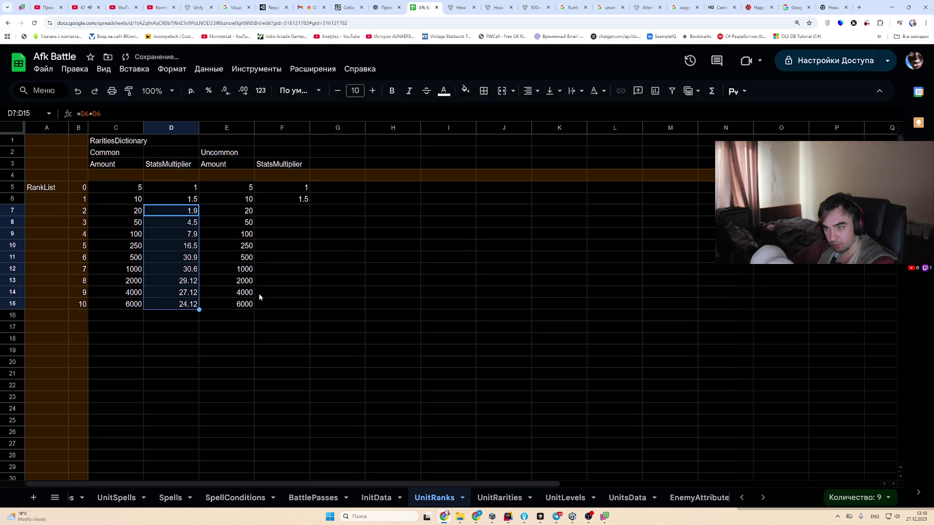
# Edit the rank 2 formula to sum the two previous ranks and fill it down to rank 10
pyautogui.doubleClick(192, 214)
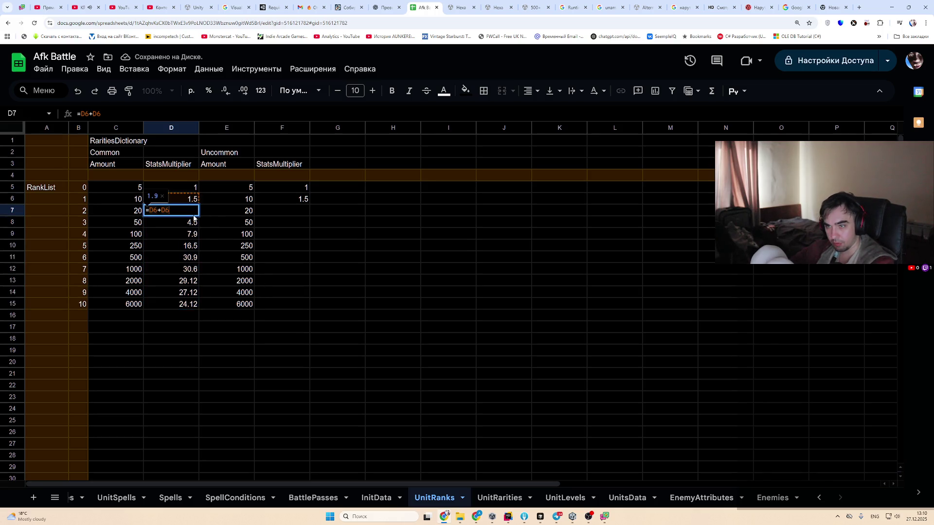
pyautogui.press('Escape')
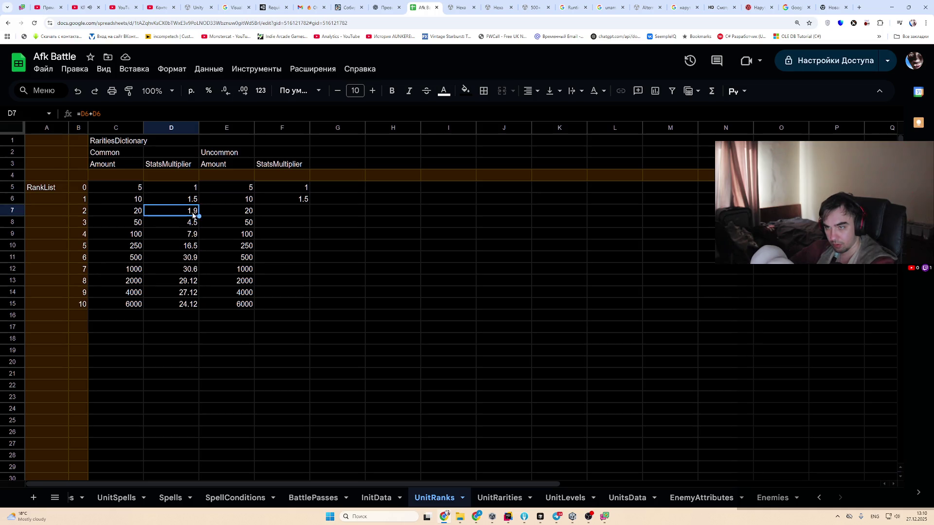
pyautogui.doubleClick(184, 210)
pyautogui.doubleClick(184, 209)
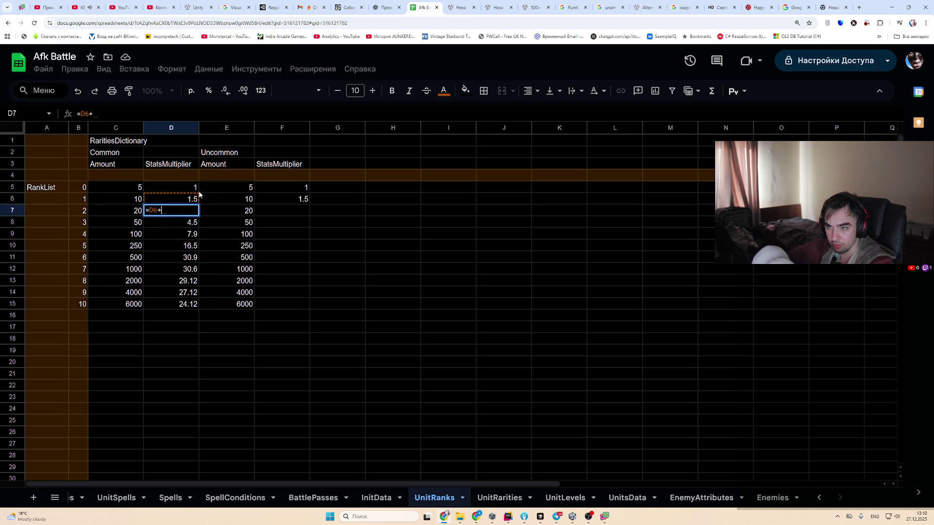
pyautogui.press('Up')
pyautogui.press('Return')
pyautogui.press('Up')
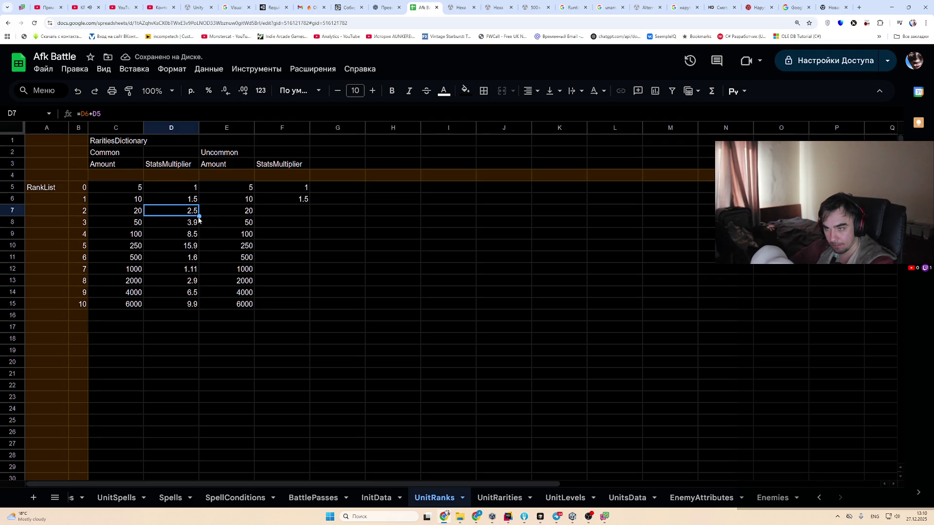
pyautogui.moveTo(199, 217); pyautogui.dragTo(207, 306)
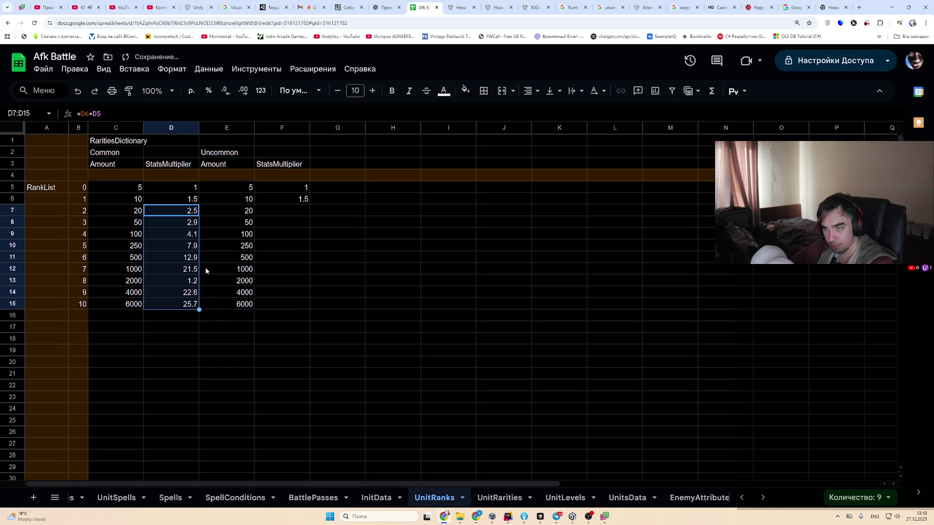
# Inspect the rank 3 formula, then undo a paste that broke the rank 1 multiplier
pyautogui.doubleClick(196, 224)
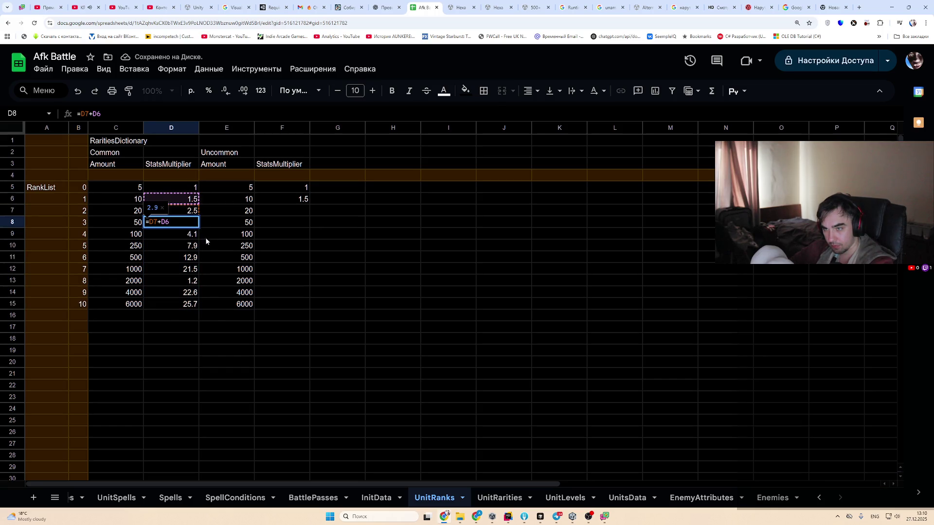
pyautogui.press('Escape')
pyautogui.doubleClick(191, 224)
pyautogui.press('Escape')
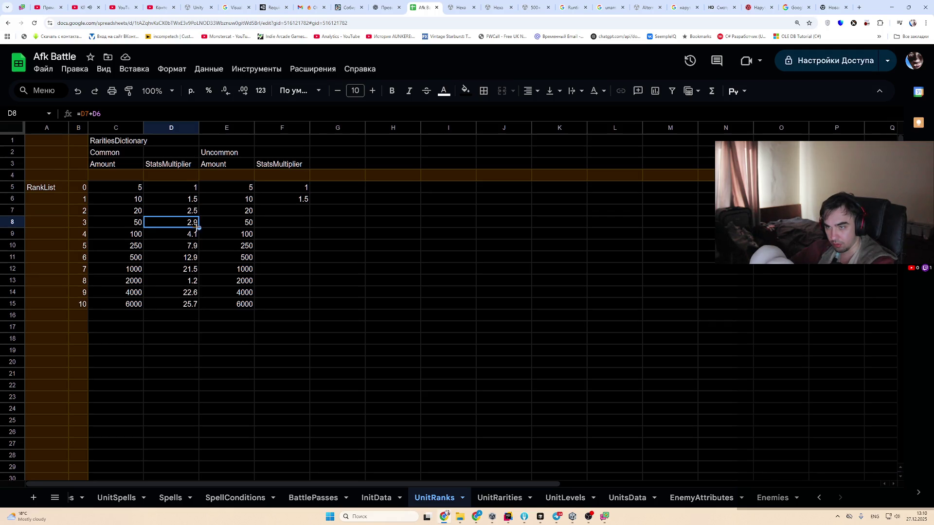
pyautogui.doubleClick(168, 224)
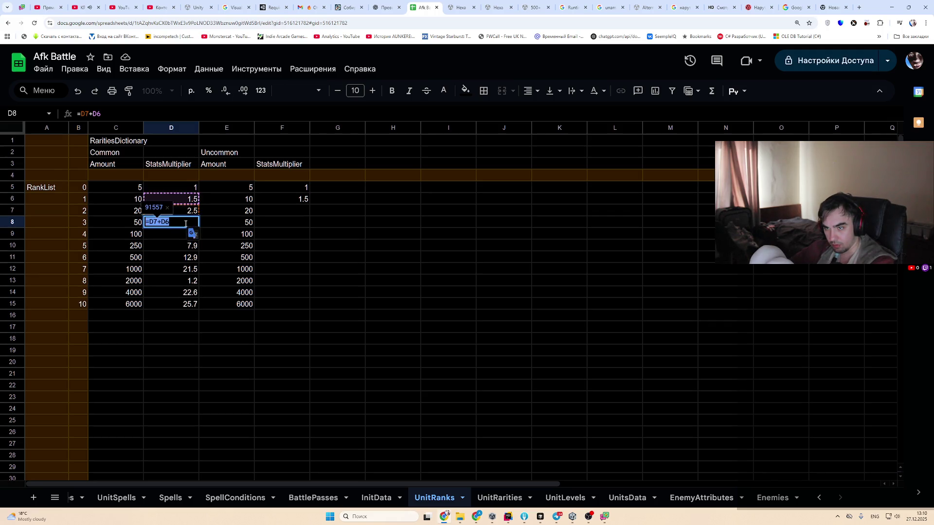
pyautogui.click(185, 213)
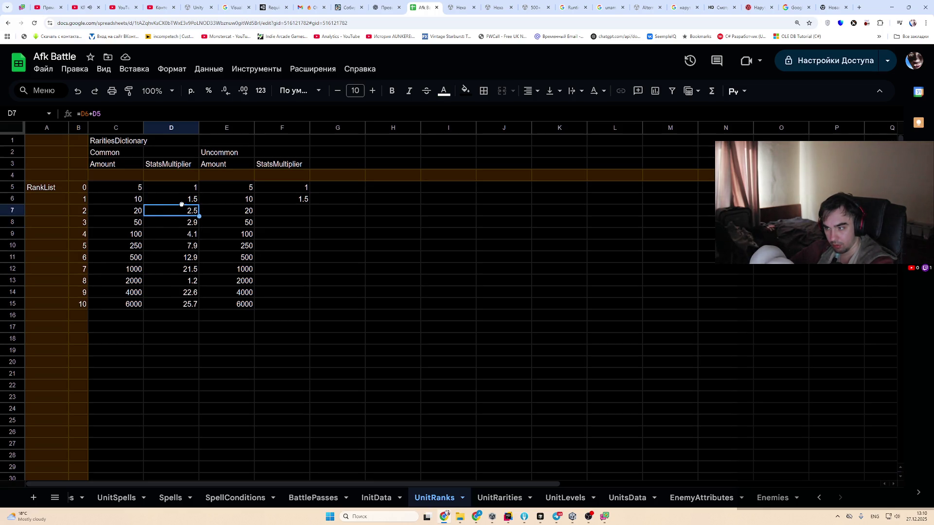
pyautogui.press('Up')
pyautogui.hotkey('ctrl', 'v')
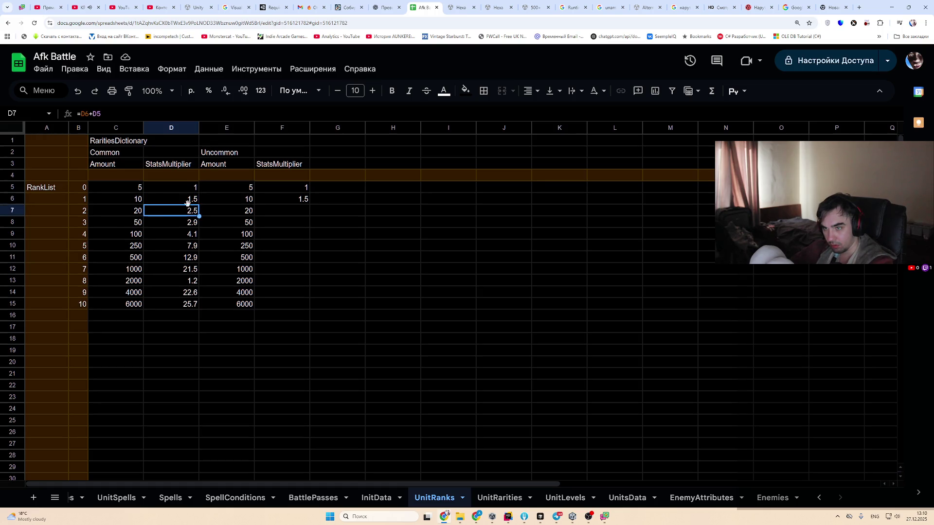
pyautogui.hotkey('ctrl', 'z')
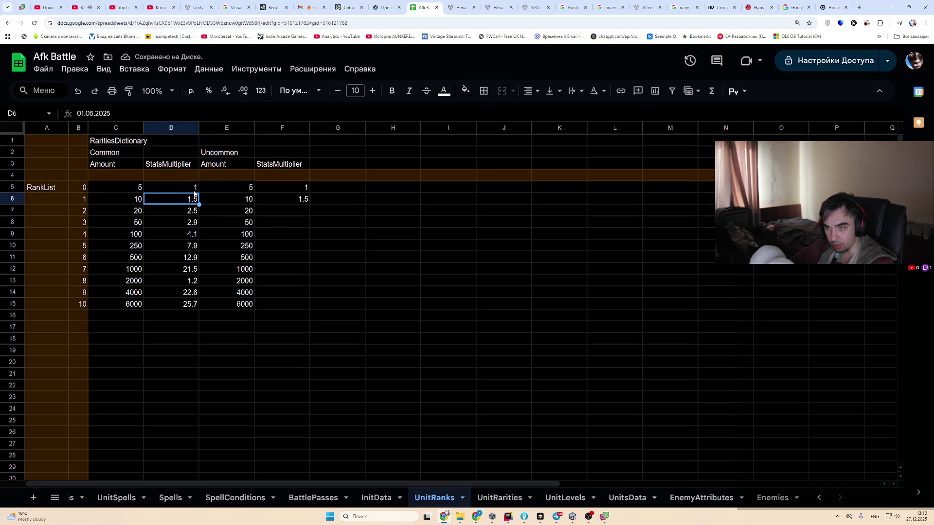
pyautogui.press('Up')
# Format the rank 1 cell as a plain number and enter 1.5, then 1,5
pyautogui.click(190, 203)
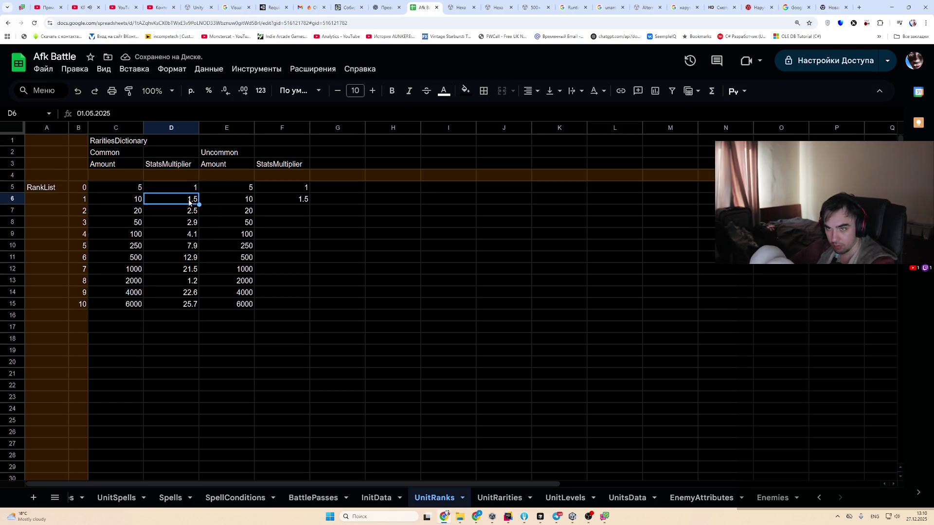
pyautogui.click(171, 69)
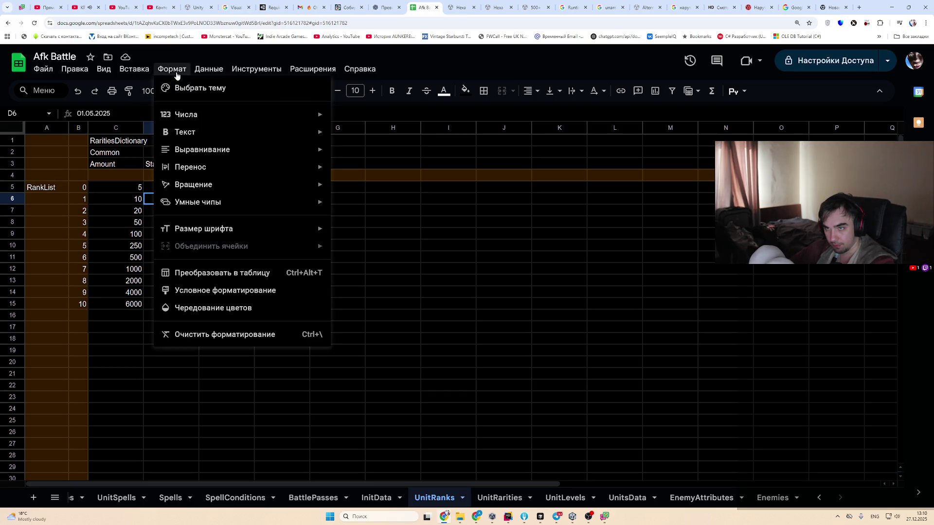
pyautogui.moveTo(216, 117)
pyautogui.click(387, 167)
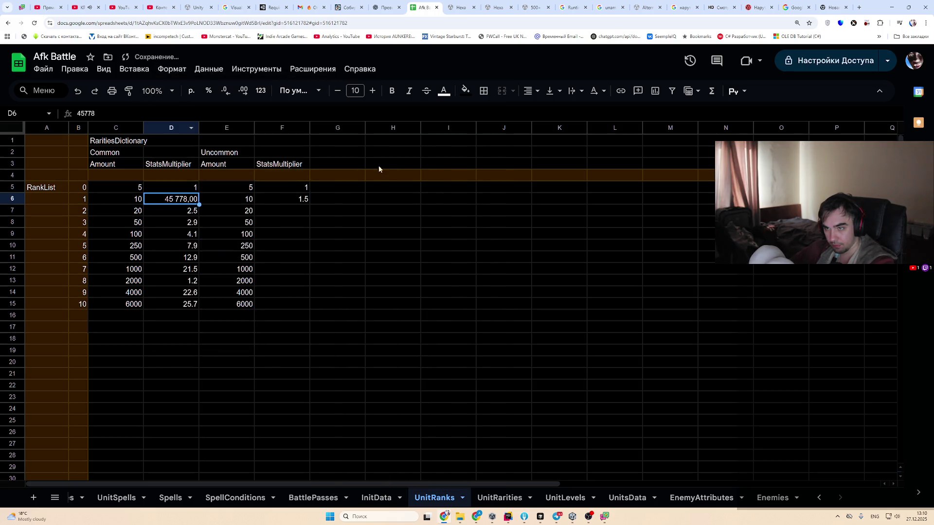
pyautogui.write('1.5')
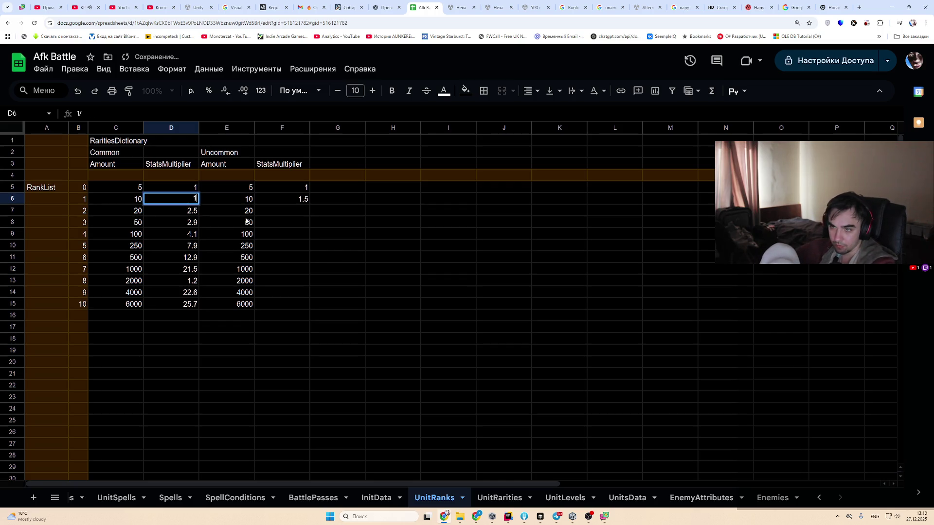
pyautogui.press('Return')
pyautogui.press('Up')
pyautogui.write('1,5')
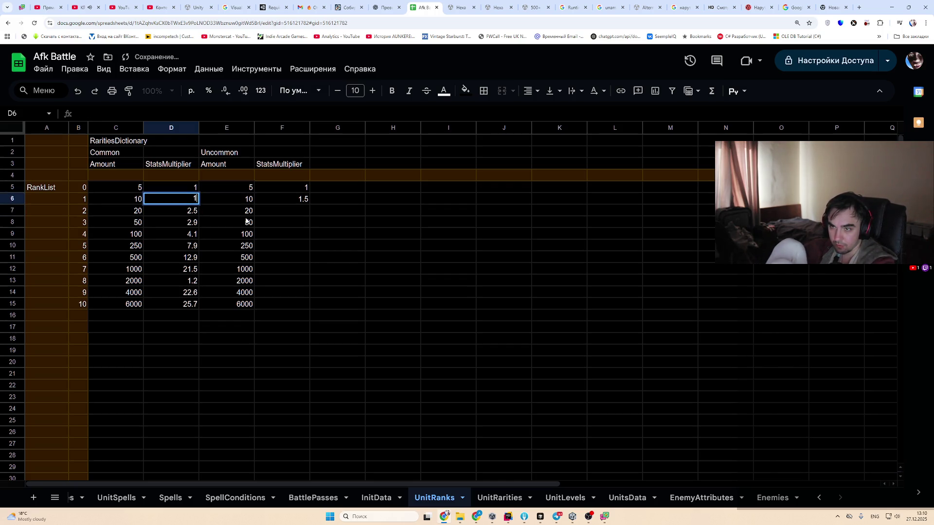
pyautogui.press('Return')
pyautogui.press('Up')
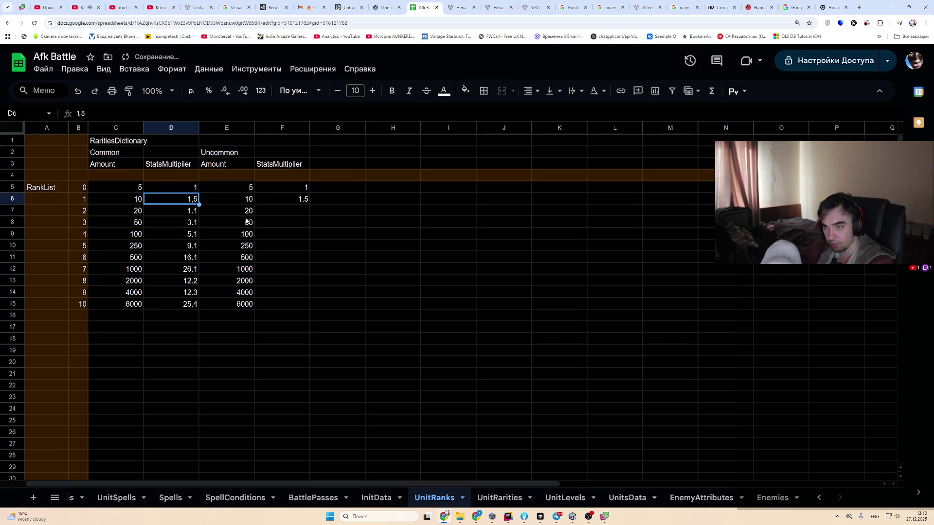
# Enter =D6+D5 in D7 so rank 2 adds the two previous ranks
pyautogui.press('Up')
pyautogui.press('Down')
pyautogui.press('Down')
pyautogui.write('=D6+D5')
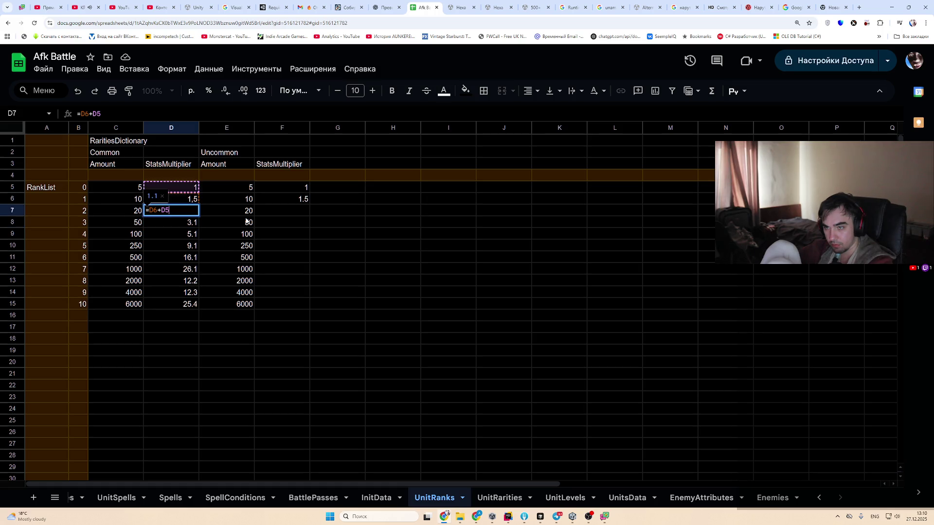
pyautogui.press('Return')
pyautogui.press('Up')
pyautogui.press('Return')
pyautogui.press('Return')
# Enter 1 as the rank 1 value and recalculate the column
pyautogui.press('Up')
pyautogui.press('Up')
pyautogui.press('Down')
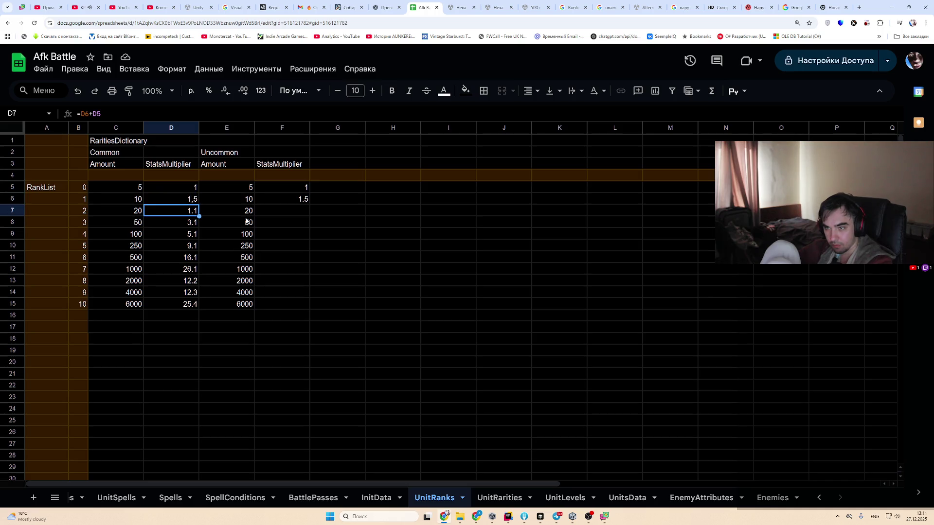
pyautogui.press('Up')
pyautogui.write('1')
pyautogui.press('Return')
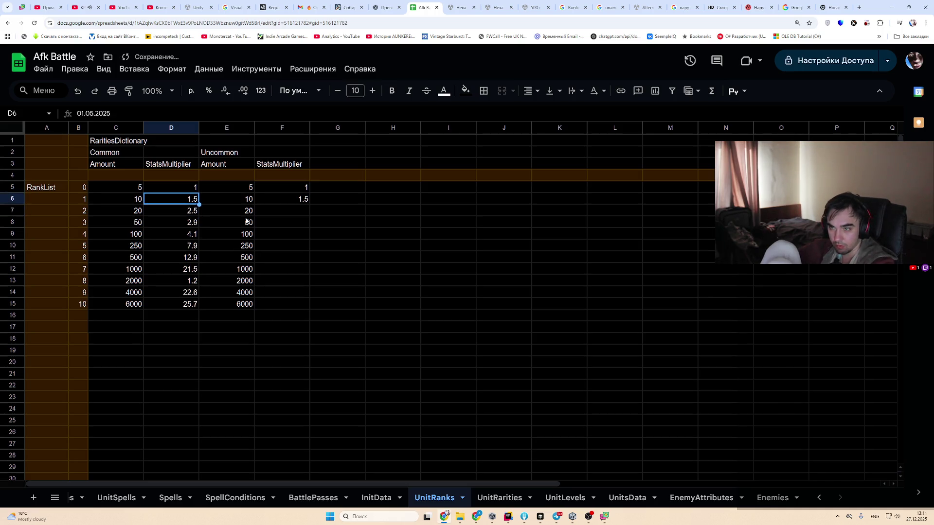
pyautogui.press('Return')
pyautogui.press('Return')
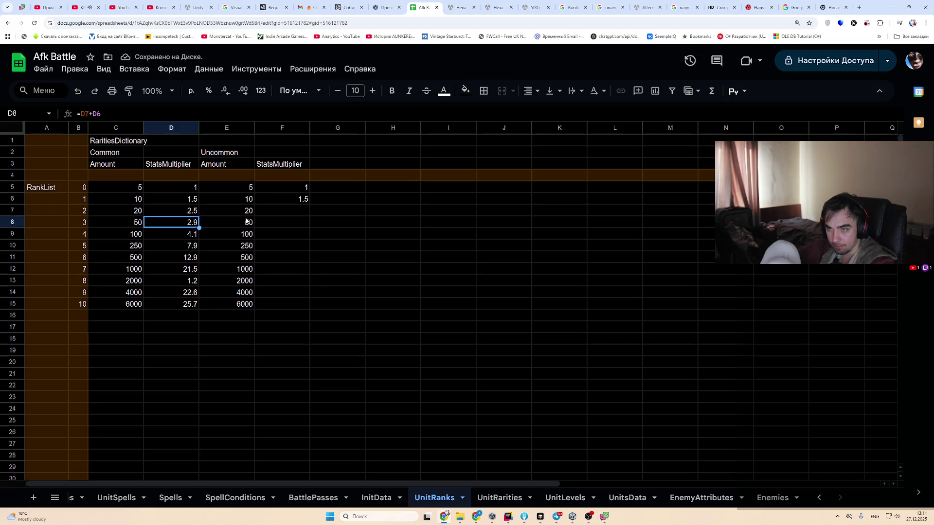
pyautogui.press('Return')
pyautogui.press('Return')
pyautogui.press('Up')
pyautogui.press('Up')
pyautogui.press('Up')
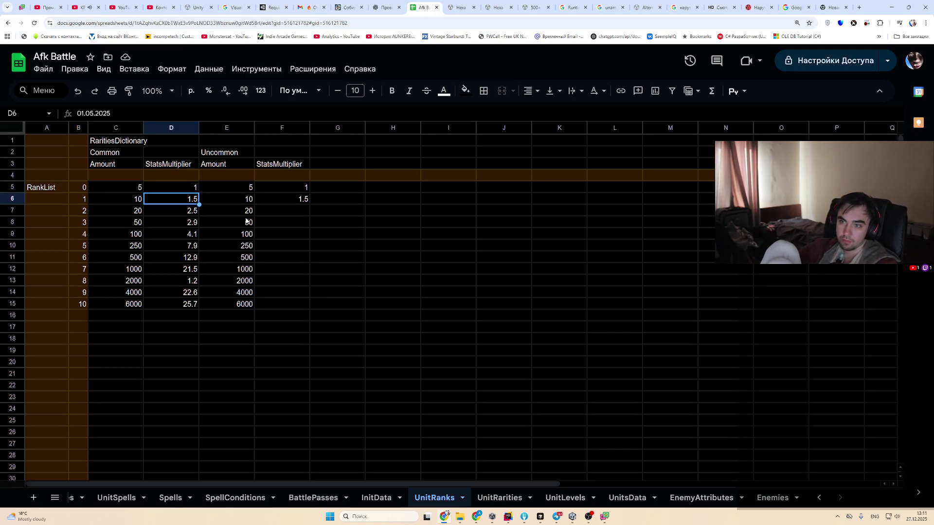
# Enter 1.5 in D6 again, which shows as the date 01.05.2025, and list the number formats
pyautogui.write('1')
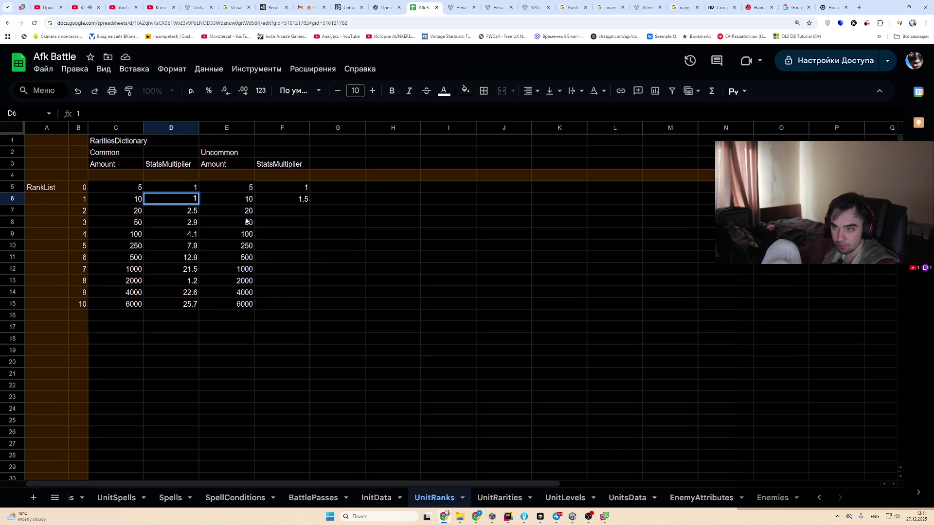
pyautogui.write('.5')
pyautogui.press('Return')
pyautogui.press('Up')
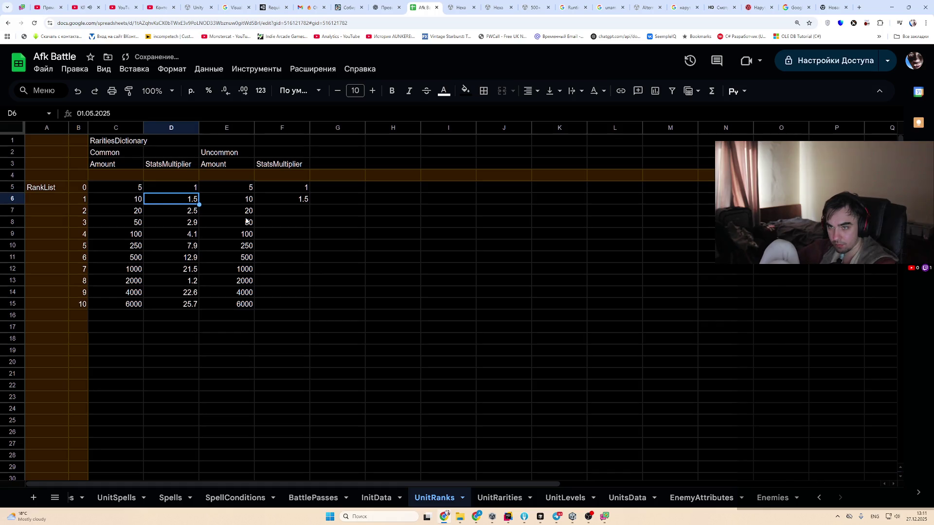
pyautogui.click(171, 69)
pyautogui.moveTo(195, 115)
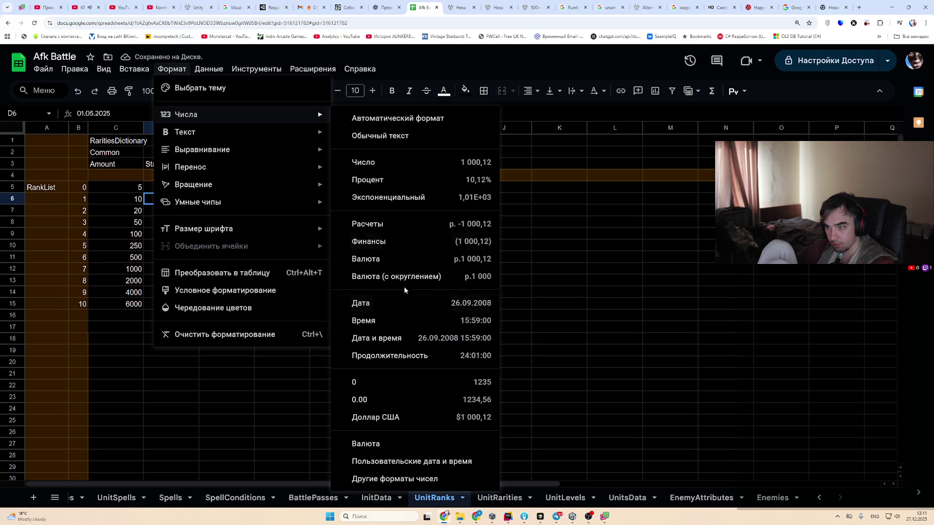
# Apply the Число format to D6 and retype 1.5, which still opens a date picker
pyautogui.click(403, 169)
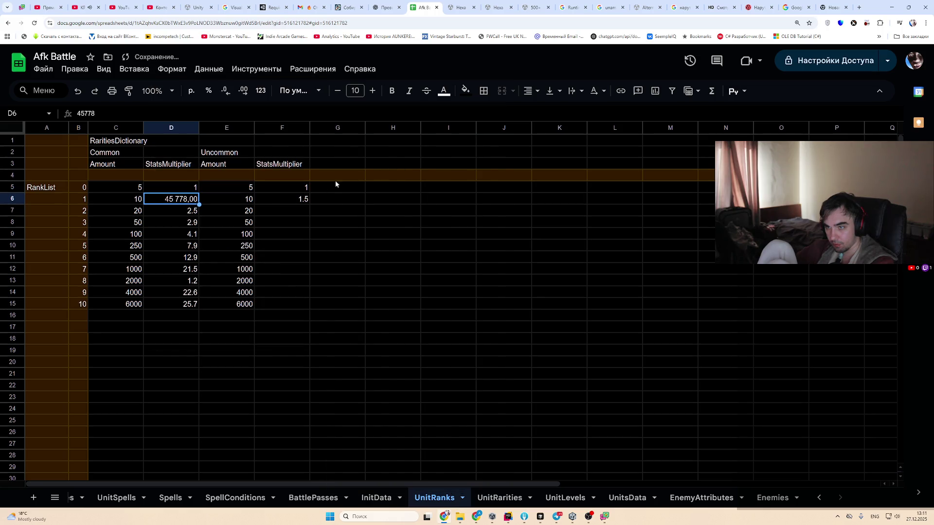
pyautogui.doubleClick(195, 198)
pyautogui.hotkey('ctrl', 'a')
pyautogui.write('1.5')
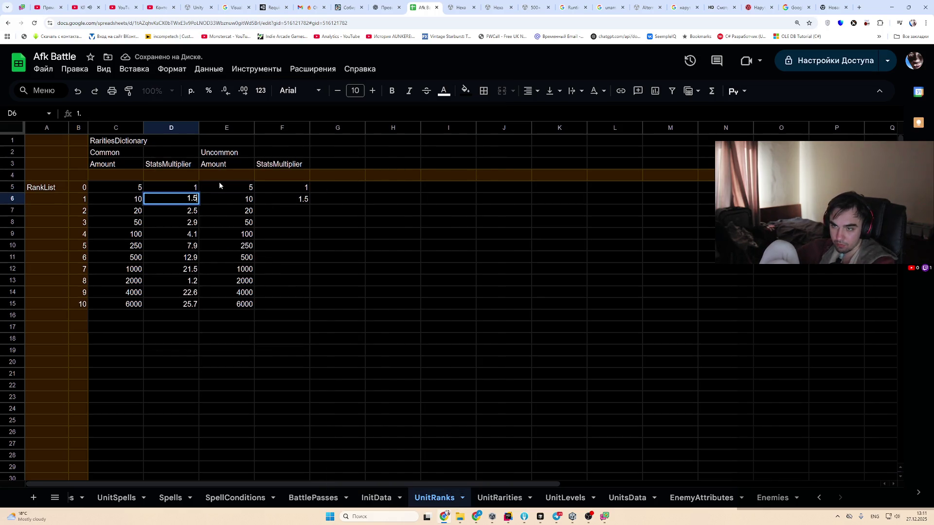
pyautogui.press('Return')
pyautogui.press('Up')
pyautogui.press('Return')
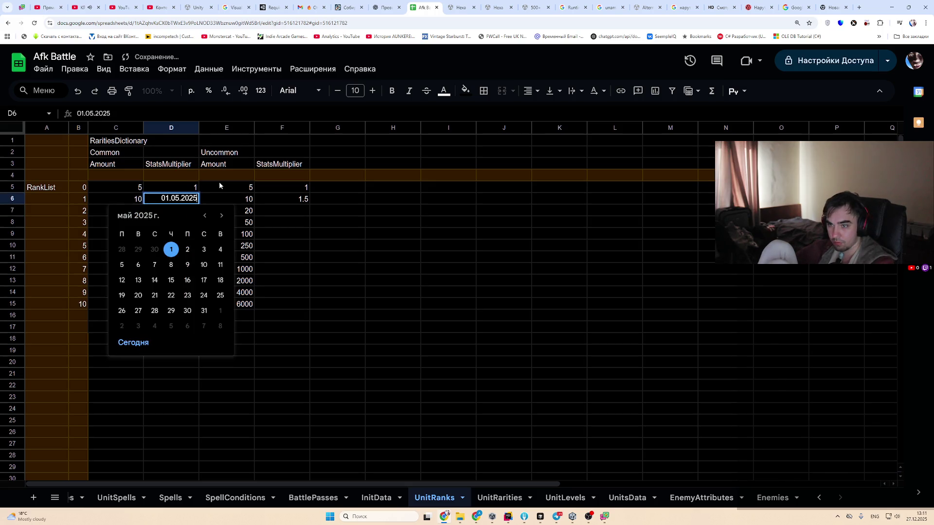
pyautogui.press('Escape')
# Undo D6's contents, reapply the plain number format and enter 1.5 again
pyautogui.click(134, 69)
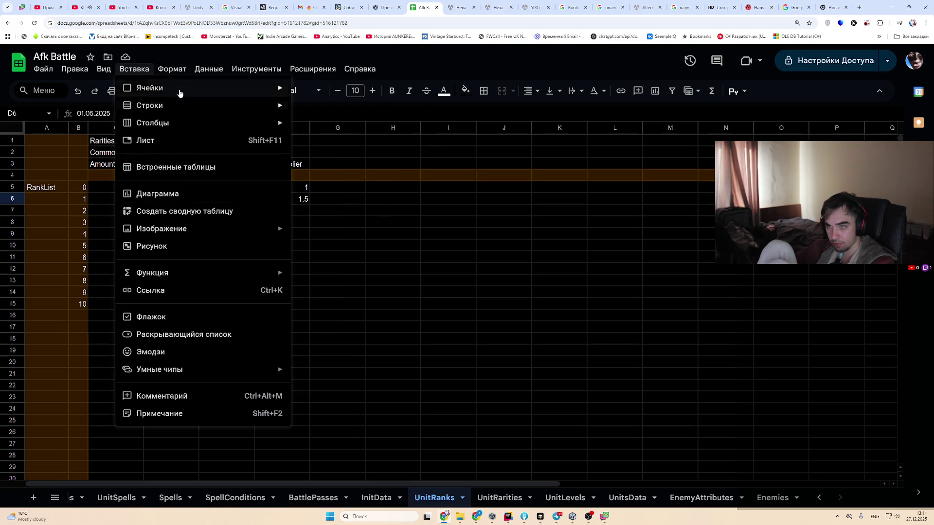
pyautogui.press('Escape')
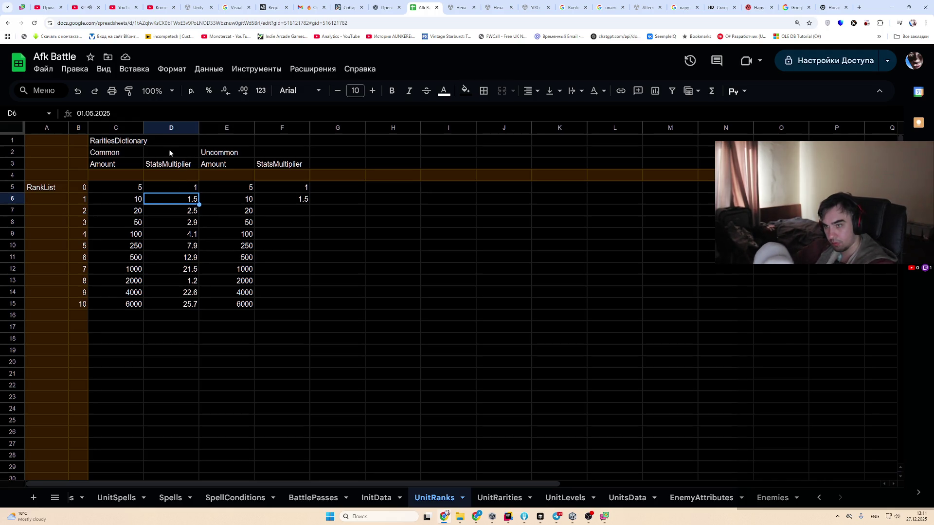
pyautogui.hotkey('ctrl', 'z')
pyautogui.click(165, 70)
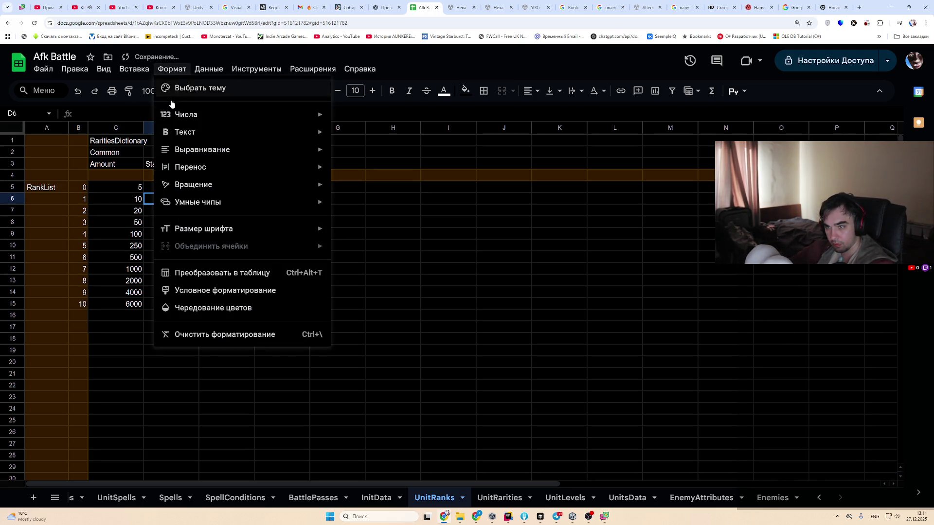
pyautogui.moveTo(204, 117)
pyautogui.click(386, 164)
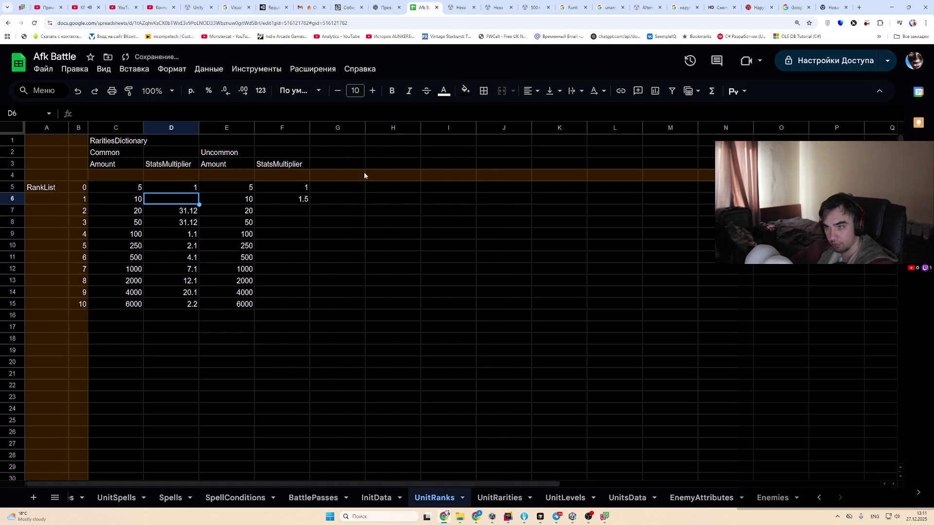
pyautogui.write('1.5')
pyautogui.press('Return')
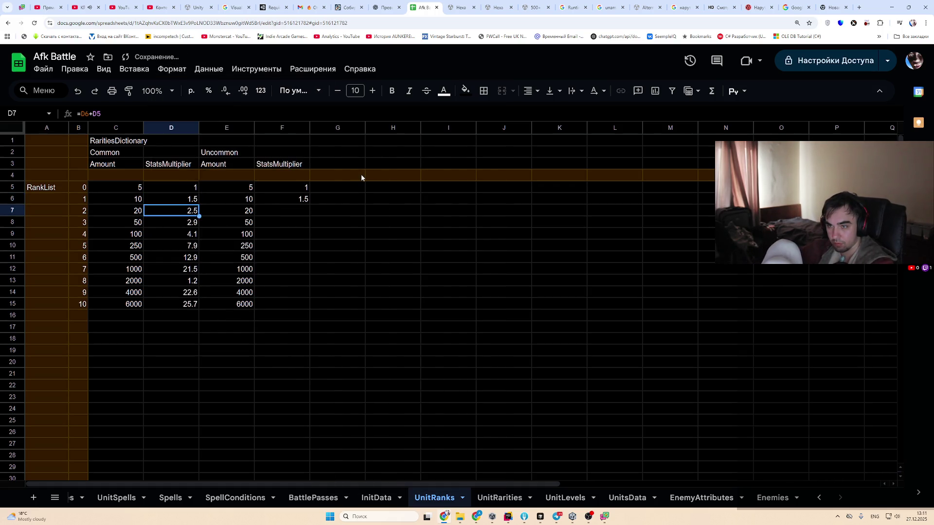
pyautogui.press('Up')
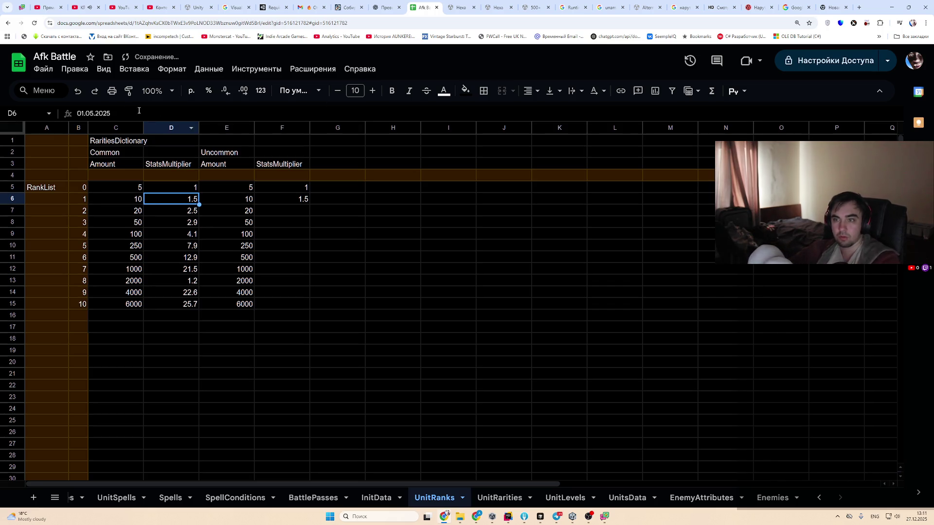
# Check D6's stored value and apply the Расчеты format, showing р. 45 778,00
pyautogui.click(77, 114)
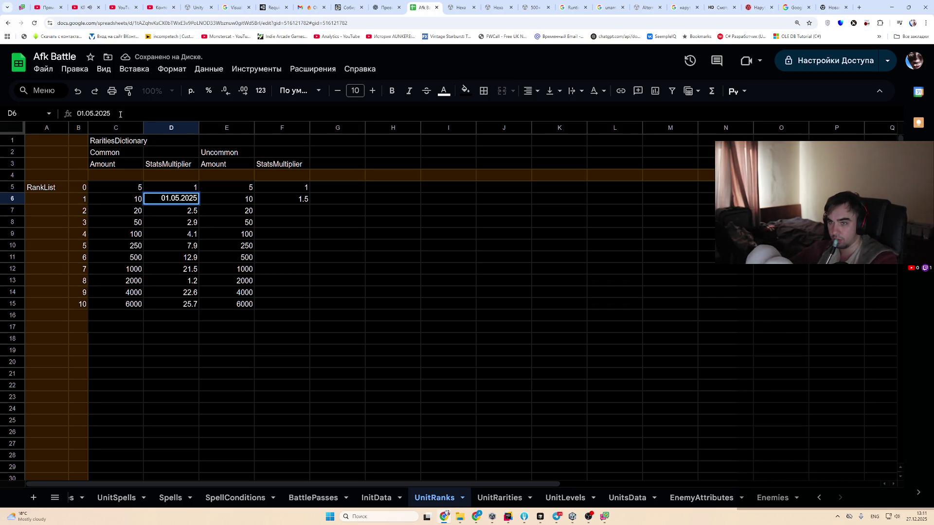
pyautogui.click(184, 217)
pyautogui.press('Up')
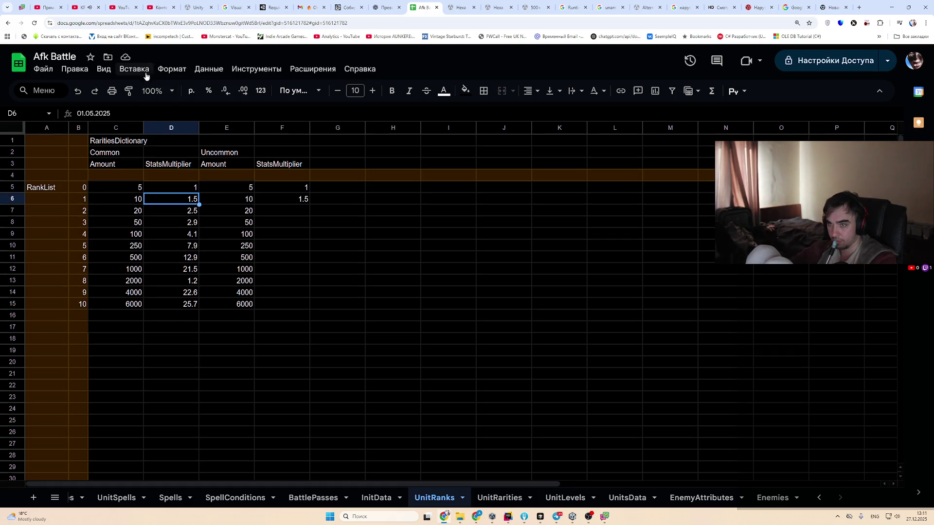
pyautogui.click(163, 71)
pyautogui.moveTo(222, 121)
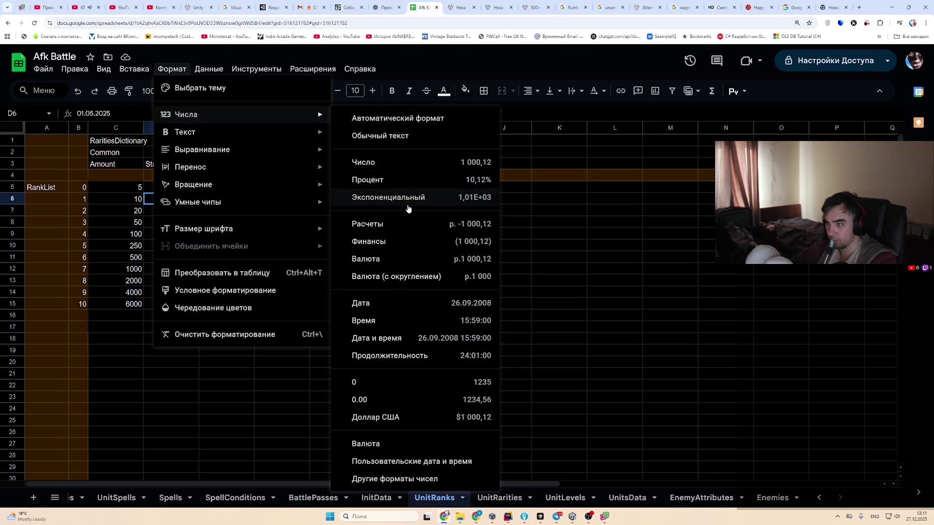
pyautogui.click(416, 225)
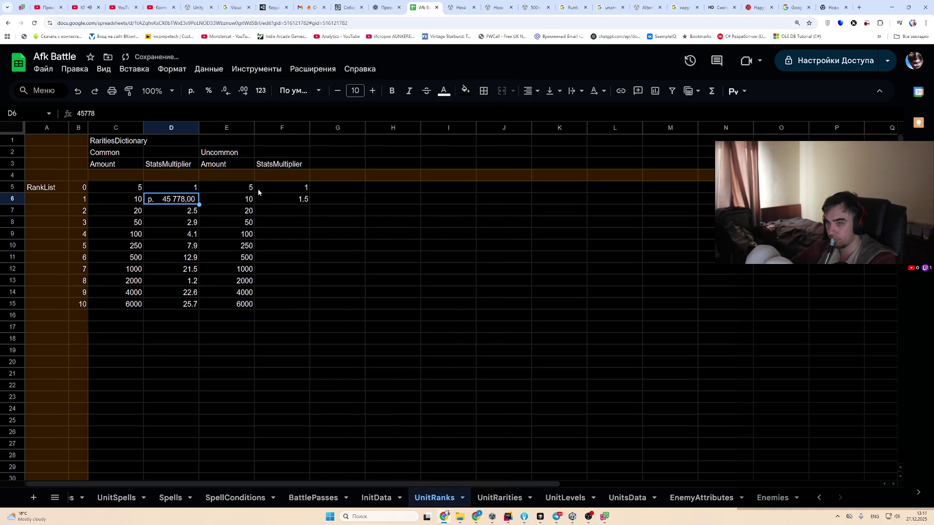
pyautogui.click(164, 72)
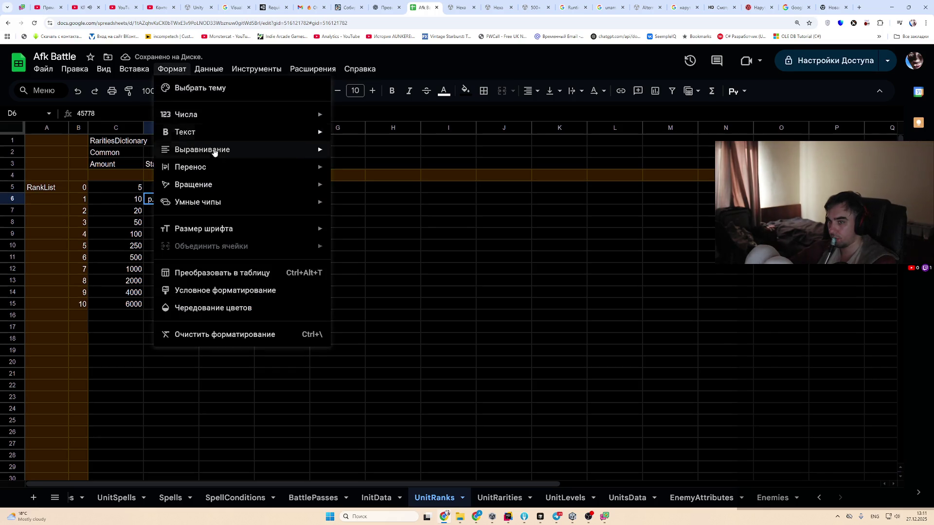
pyautogui.moveTo(214, 116)
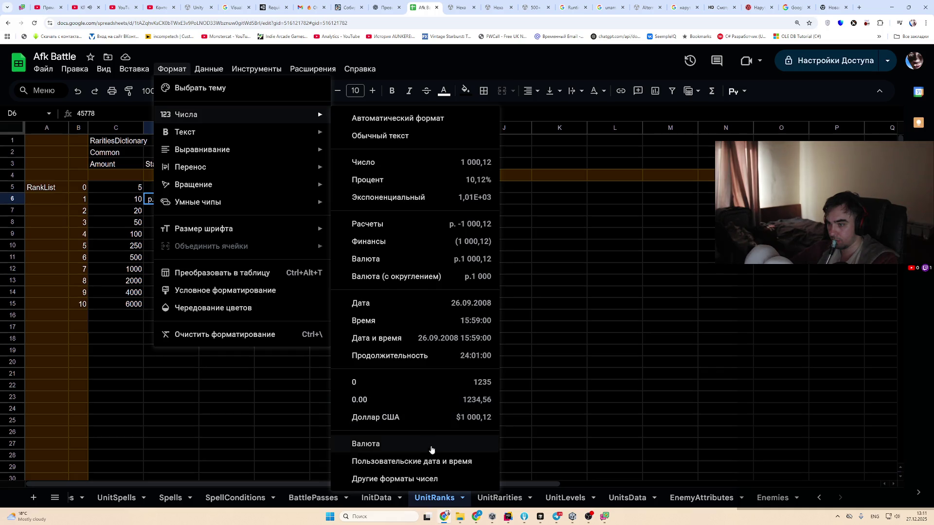
# Give D6 the custom 0.00 number format and enter 1,5 so it reads 1,50
pyautogui.click(460, 477)
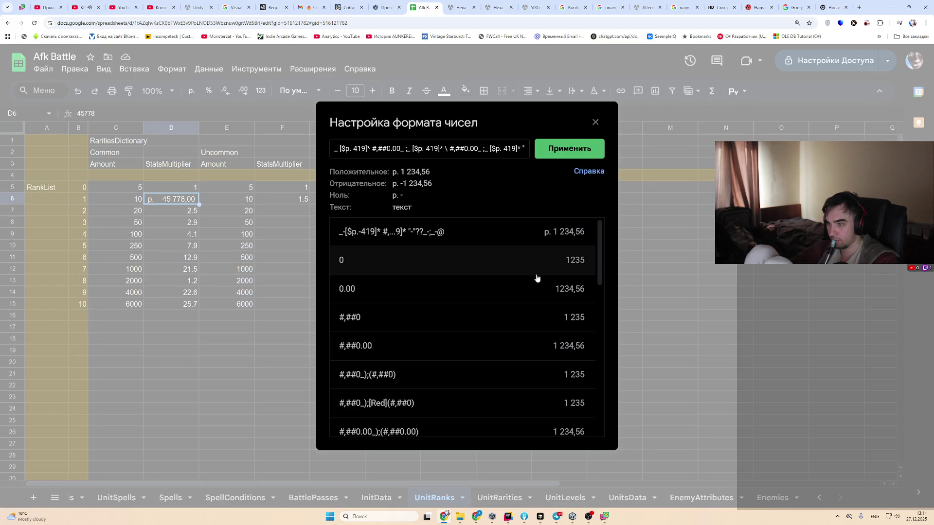
pyautogui.click(538, 289)
pyautogui.click(591, 148)
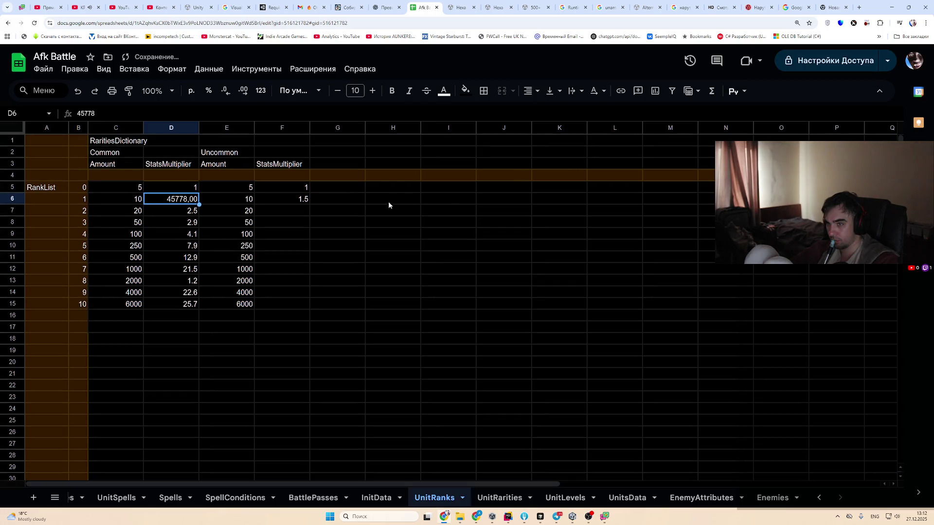
pyautogui.doubleClick(188, 199)
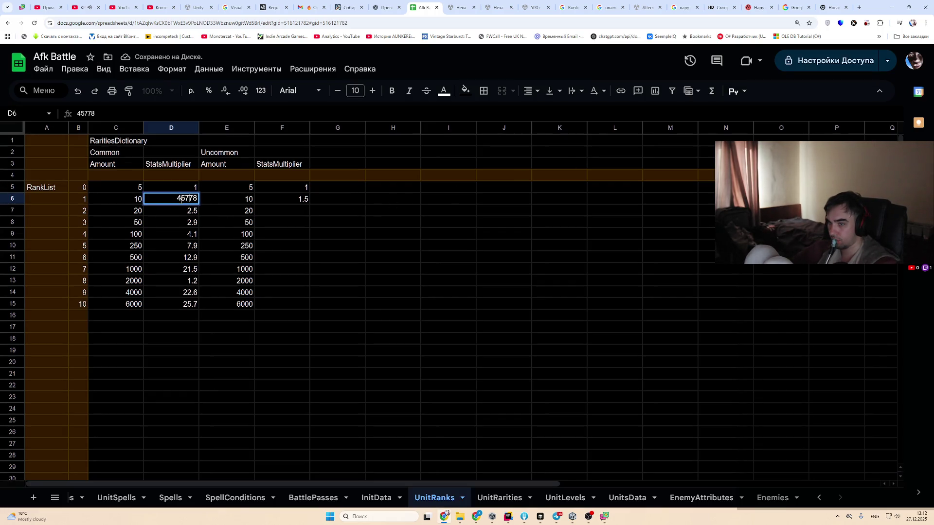
pyautogui.write('1,5')
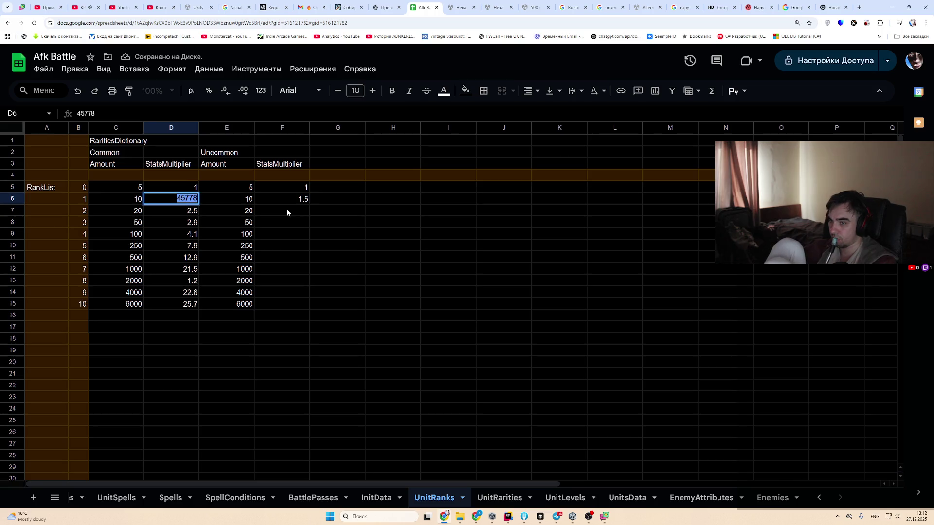
pyautogui.press('Return')
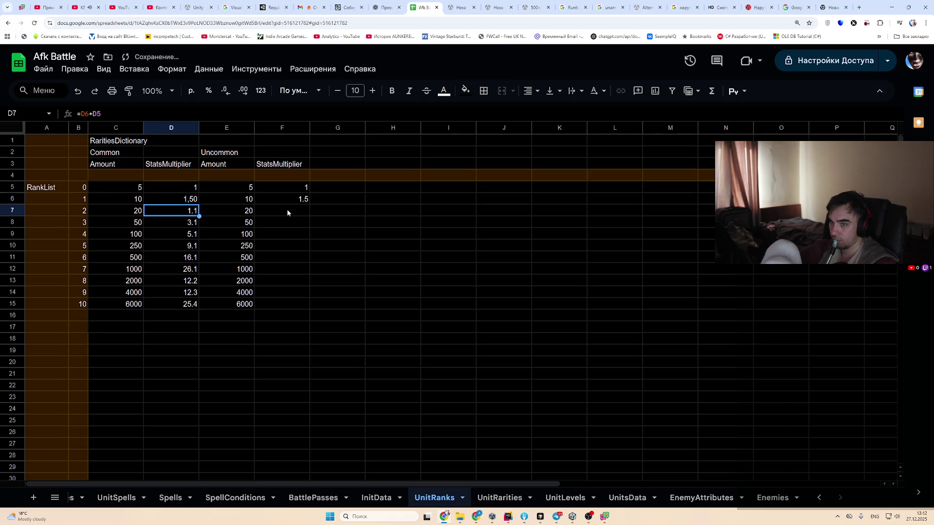
# Change D7's formula to =D6, check D8, and select D7 down to D15
pyautogui.press('Return')
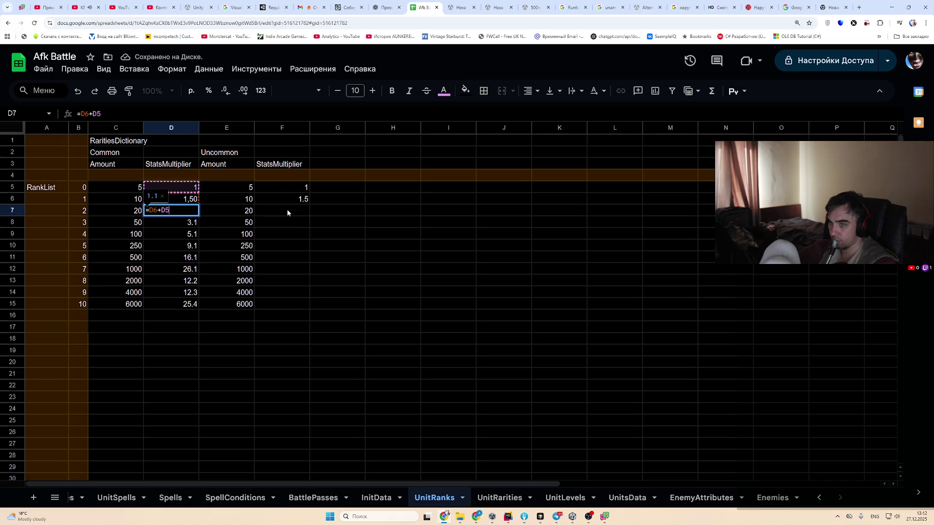
pyautogui.press('BackSpace')
pyautogui.press('BackSpace')
pyautogui.press('BackSpace')
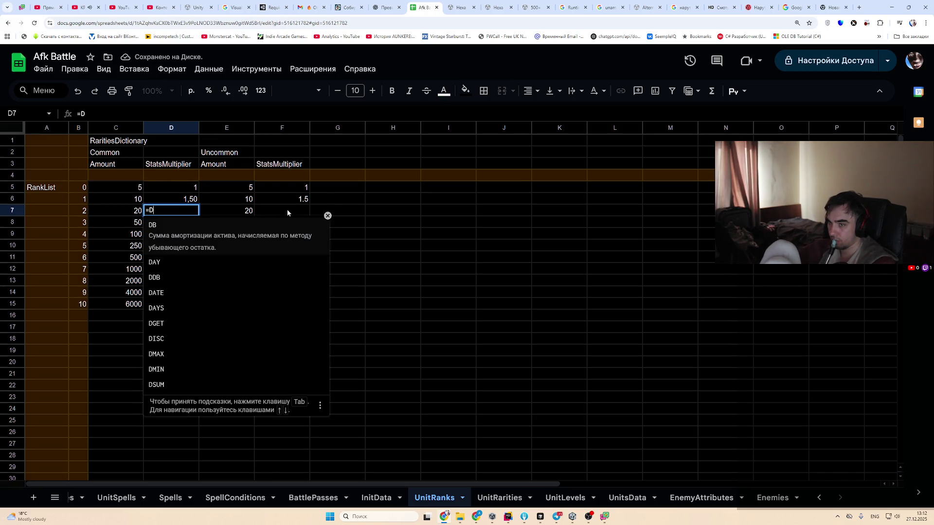
pyautogui.write('56')
pyautogui.press('Return')
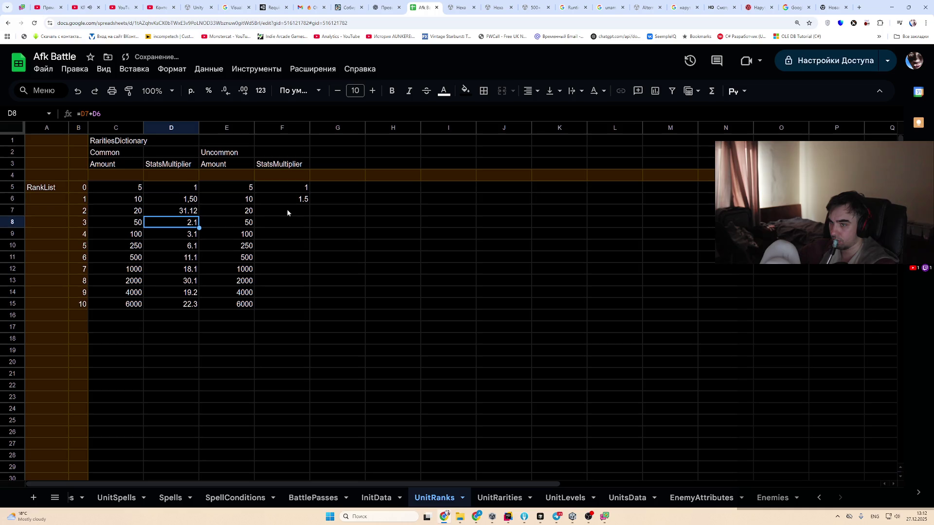
pyautogui.press('Up')
pyautogui.press('Return')
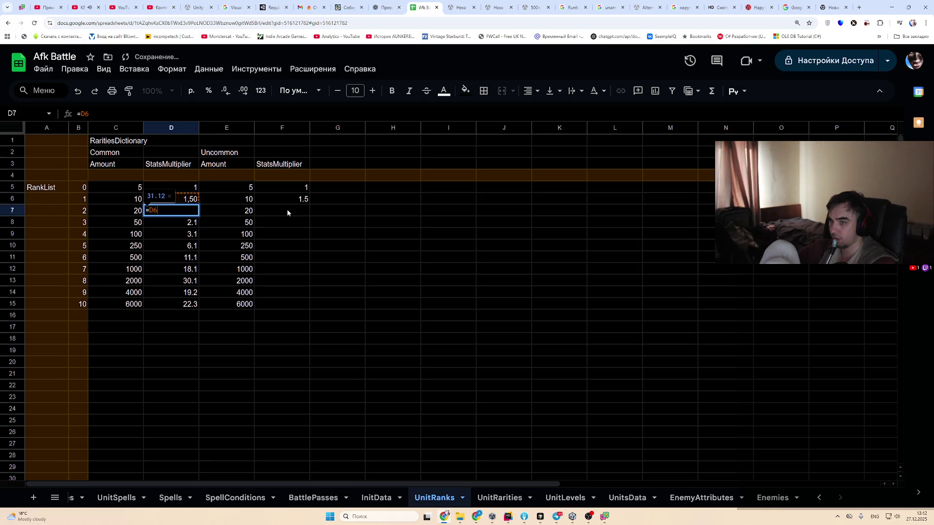
pyautogui.press('Return')
pyautogui.press('Up')
pyautogui.press('Return')
pyautogui.press('Return')
pyautogui.press('Up')
pyautogui.press('Up')
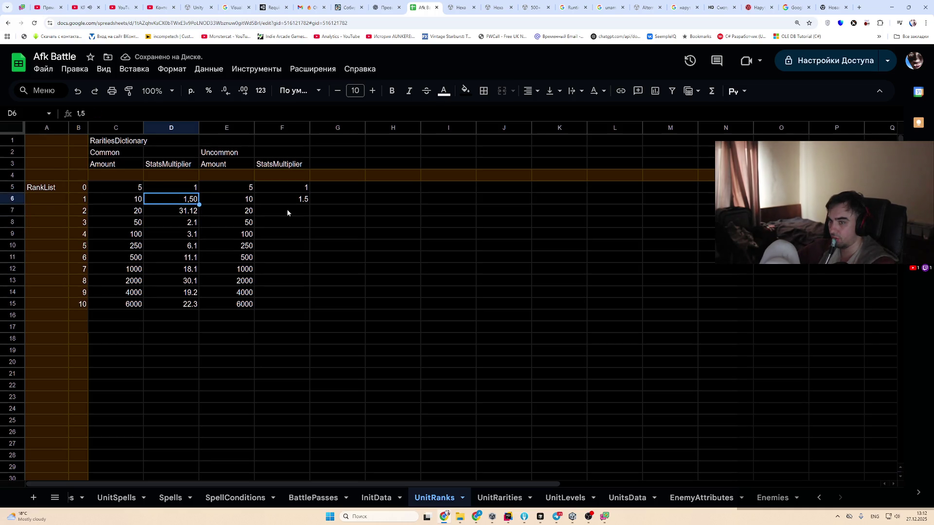
pyautogui.press('Down')
pyautogui.hotkey('shift', 'Down')
pyautogui.hotkey('shift', 'Down')
pyautogui.hotkey('shift', 'Down')
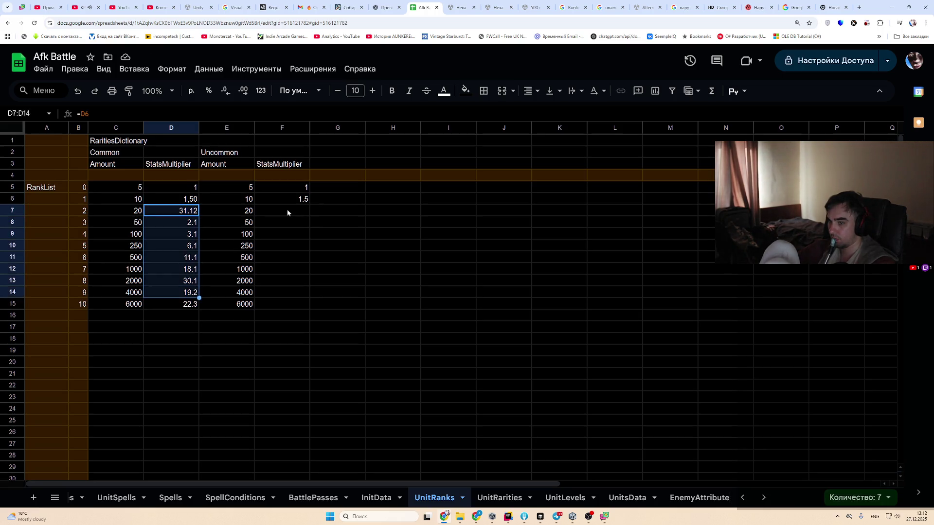
# Apply the custom 0 format to D7:D15, then change it to the two-decimal 0.00 format
pyautogui.click(171, 68)
pyautogui.moveTo(186, 114)
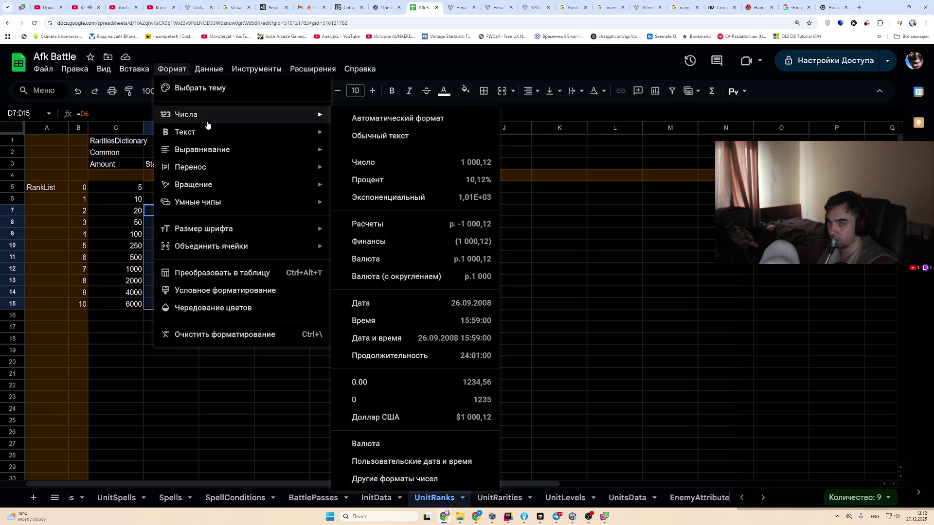
pyautogui.click(383, 480)
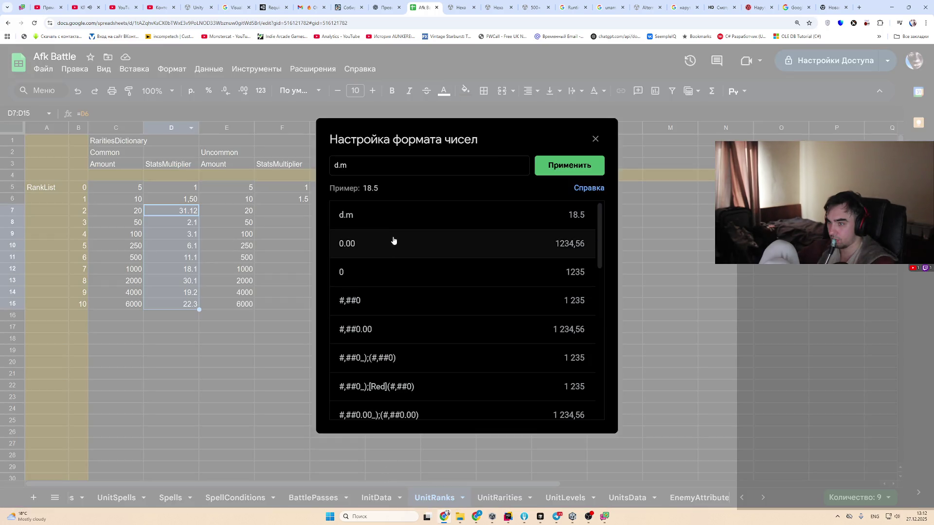
pyautogui.click(441, 270)
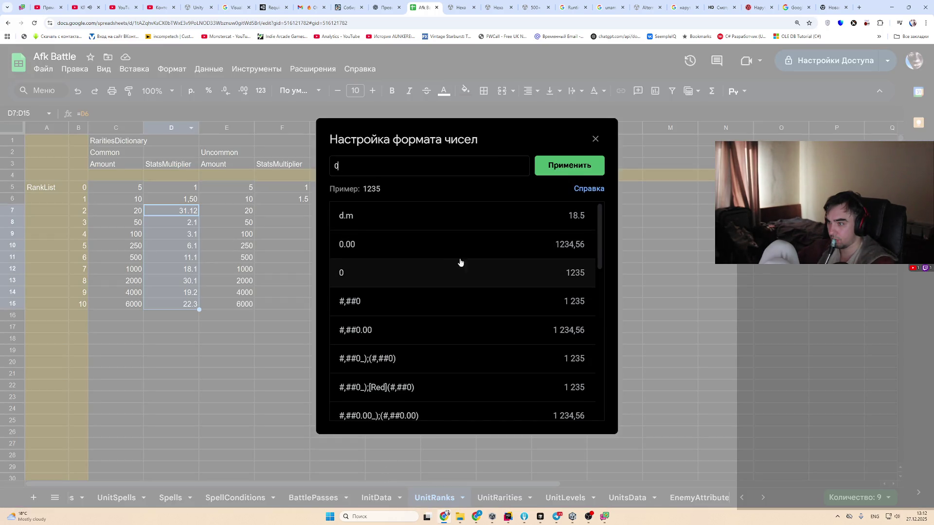
pyautogui.click(569, 165)
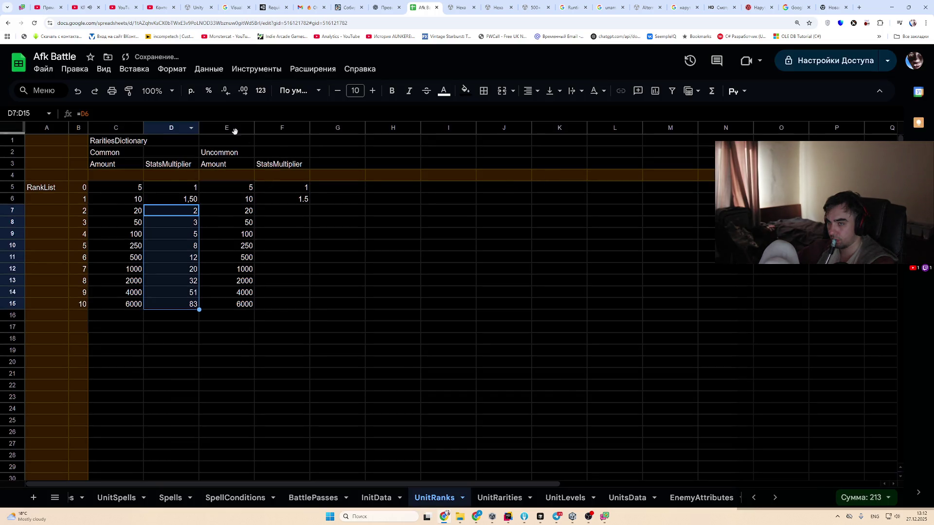
pyautogui.click(173, 69)
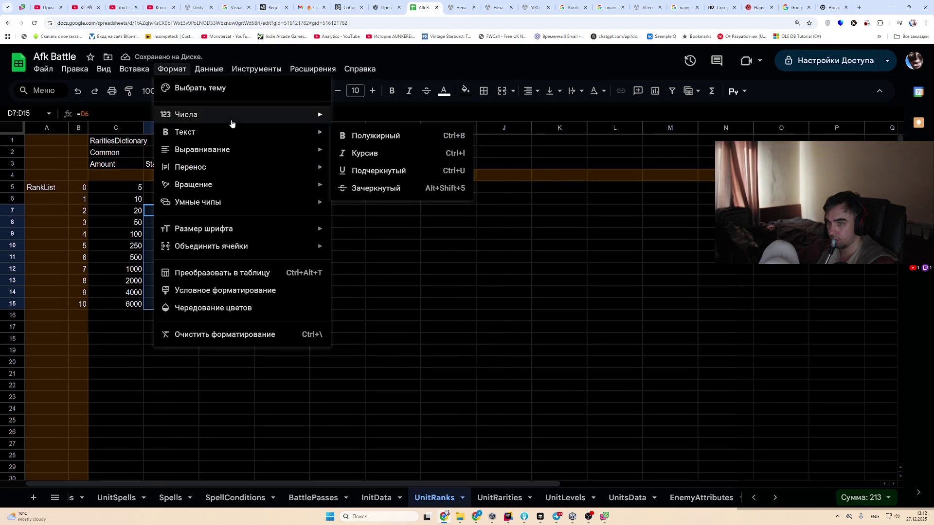
pyautogui.click(383, 479)
pyautogui.click(392, 243)
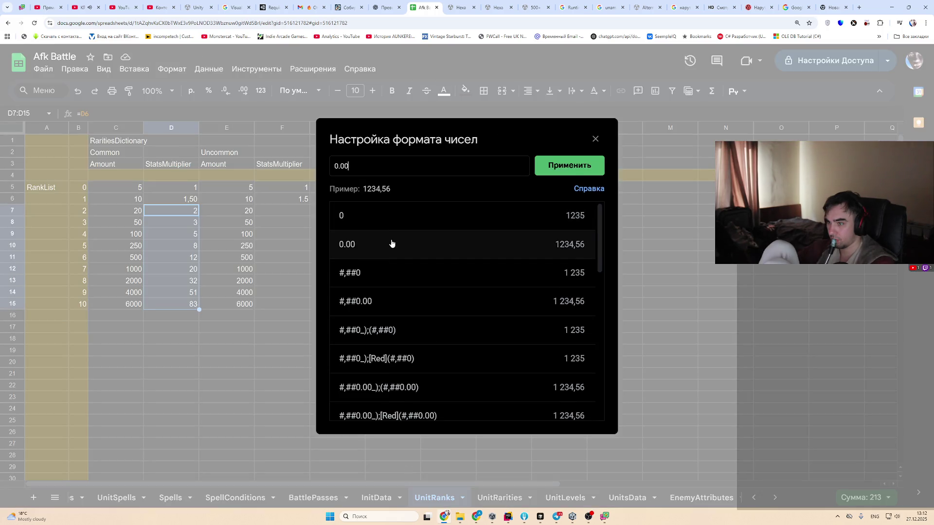
pyautogui.click(570, 165)
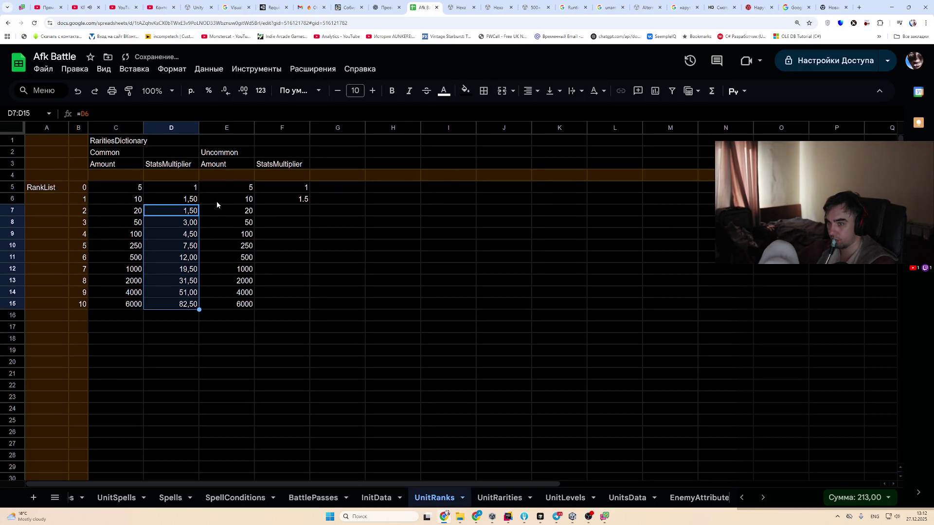
pyautogui.click(185, 201)
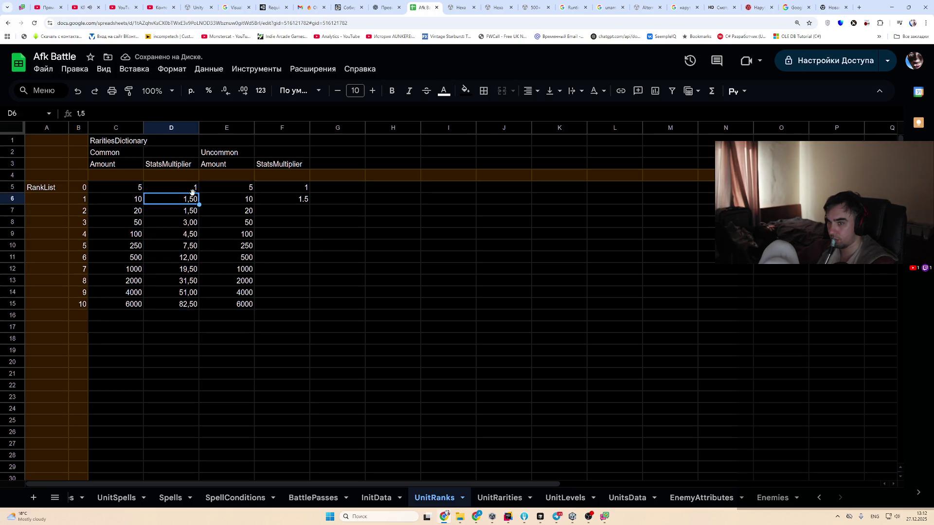
# Rewrite D7 as =D6+D5 so it sums the two multipliers above
pyautogui.click(190, 191)
pyautogui.click(192, 202)
pyautogui.click(193, 214)
pyautogui.write('=D6+D5')
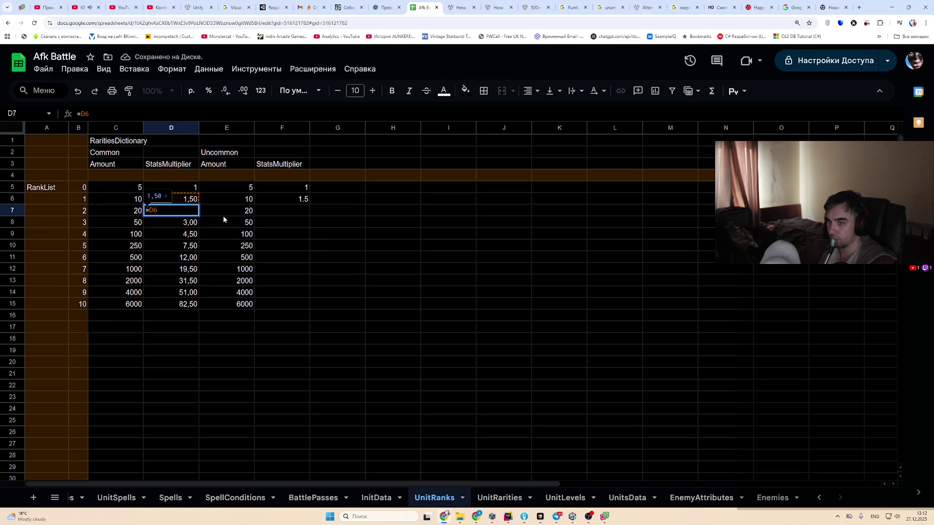
pyautogui.press('Return')
pyautogui.press('Up')
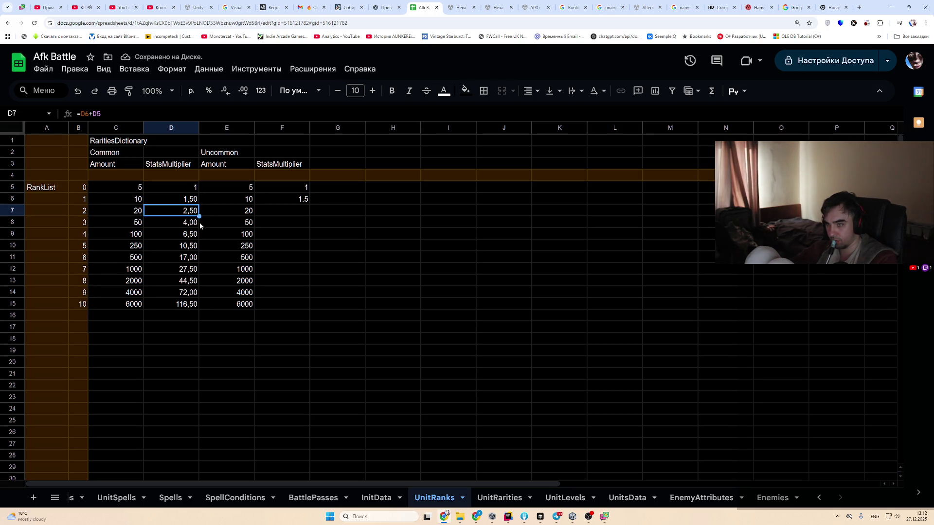
# Check the formulas down to D15, then copy the D5:D15 multiplier column
pyautogui.press('Down')
pyautogui.press('Down')
pyautogui.press('Down')
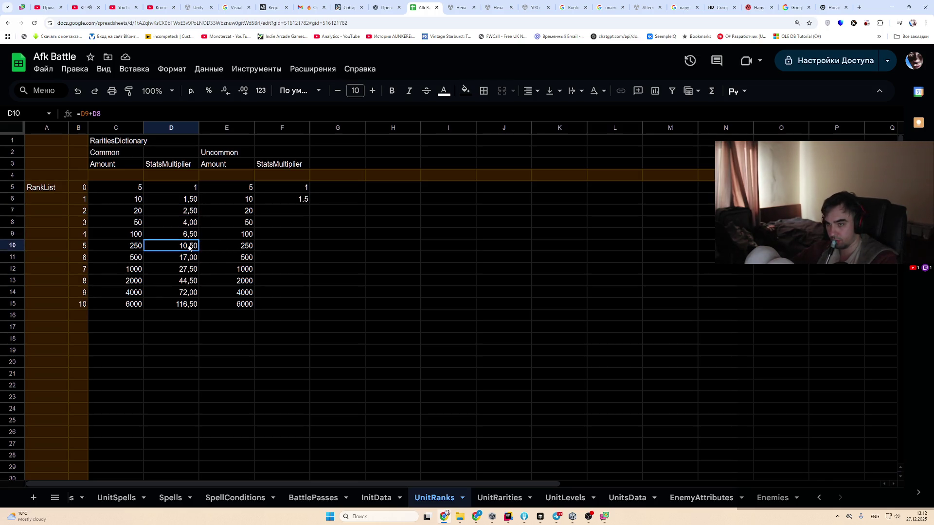
pyautogui.click(193, 268)
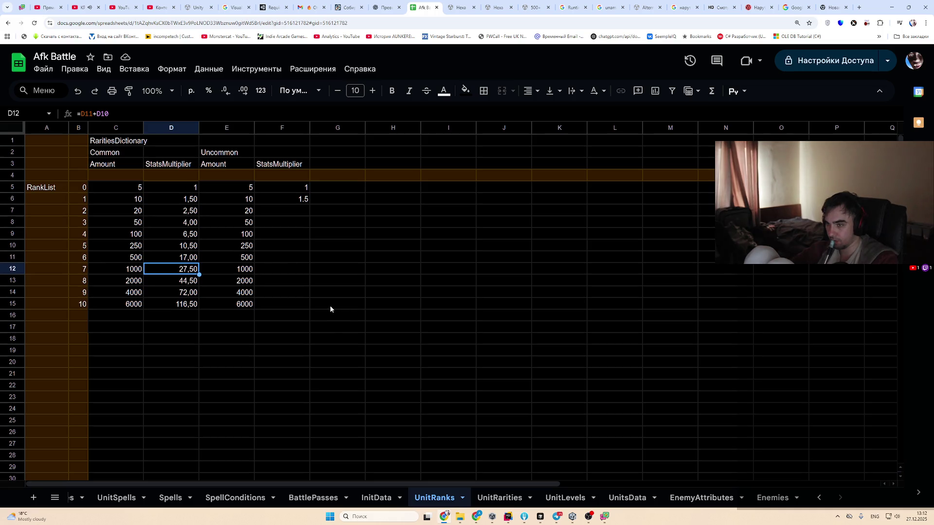
pyautogui.click(185, 306)
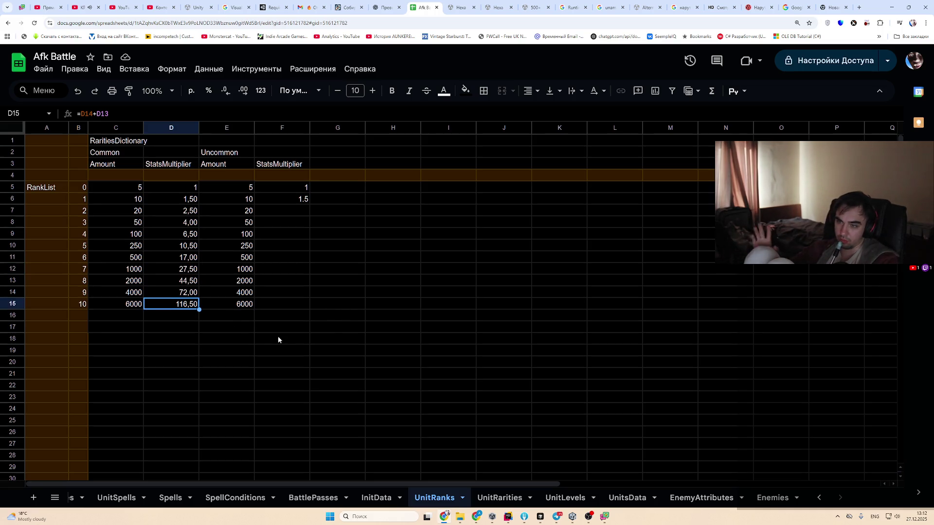
pyautogui.keyDown('shift'); pyautogui.click(185, 189); pyautogui.keyUp('shift')
pyautogui.hotkey('ctrl', 'c')
# Paste the multipliers into F5:F15 and give D5 the 0.00 format so it reads 1,00
pyautogui.click(302, 192)
pyautogui.hotkey('ctrl', 'v')
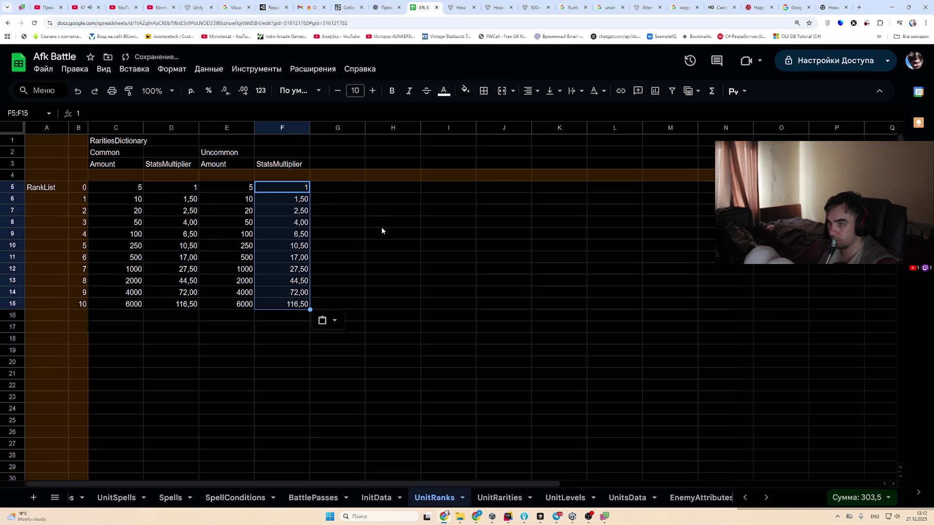
pyautogui.click(187, 188)
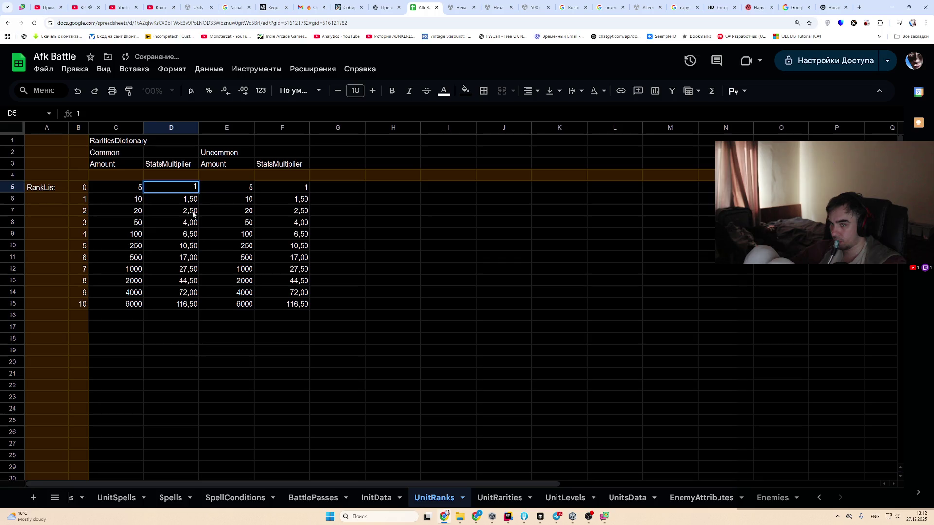
pyautogui.click(172, 69)
pyautogui.moveTo(194, 115)
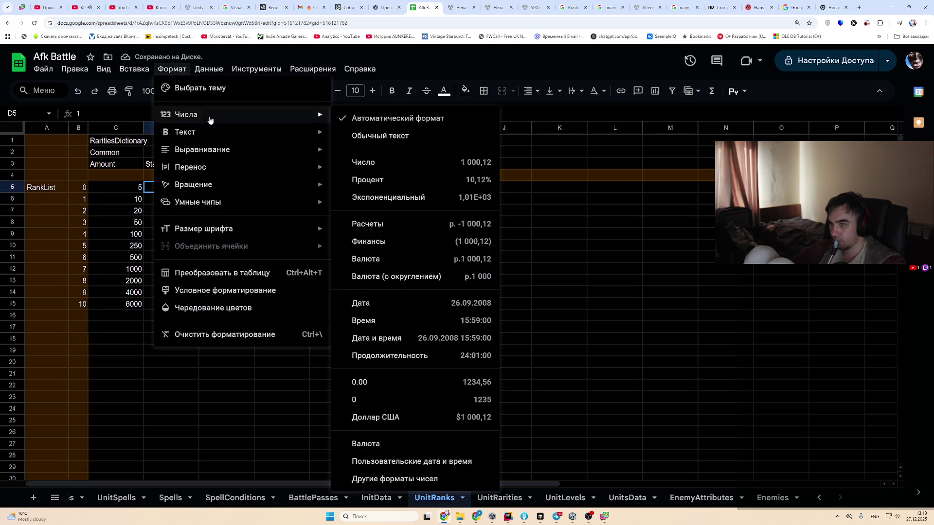
pyautogui.click(421, 479)
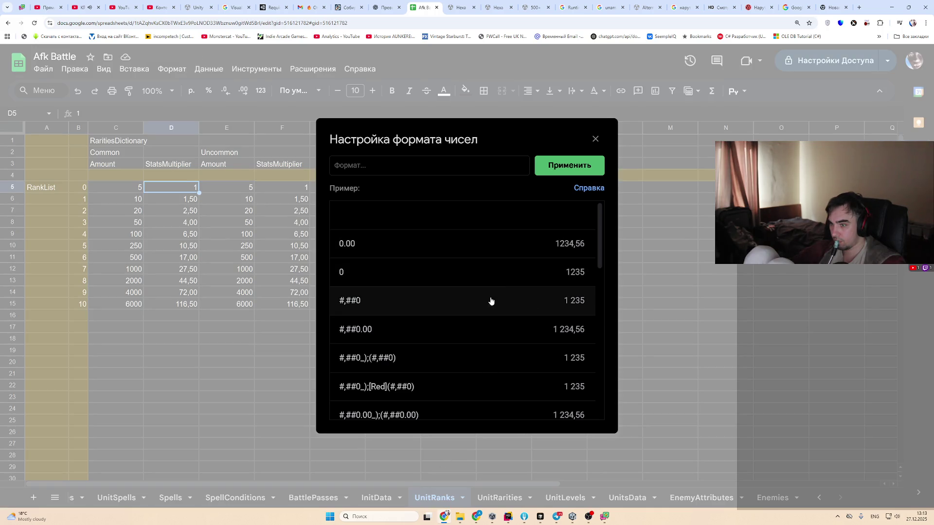
pyautogui.click(535, 243)
pyautogui.click(579, 167)
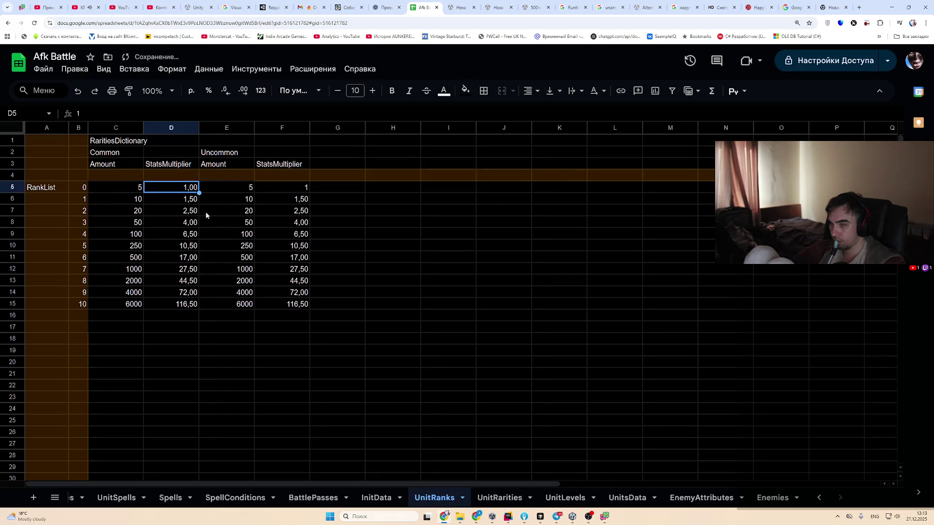
# Copy the formatted D5 value into F5
pyautogui.hotkey('ctrl', 'c')
pyautogui.click(302, 187)
pyautogui.hotkey('ctrl', 'v')
# Check the multipliers in D6 and D5, then switch back to the Unity editor's Story scene
pyautogui.click(362, 247)
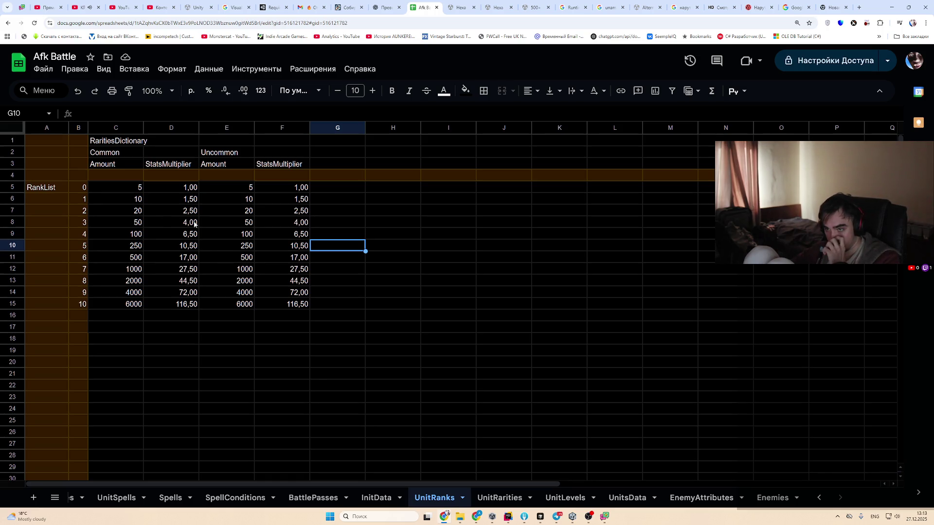
pyautogui.click(186, 201)
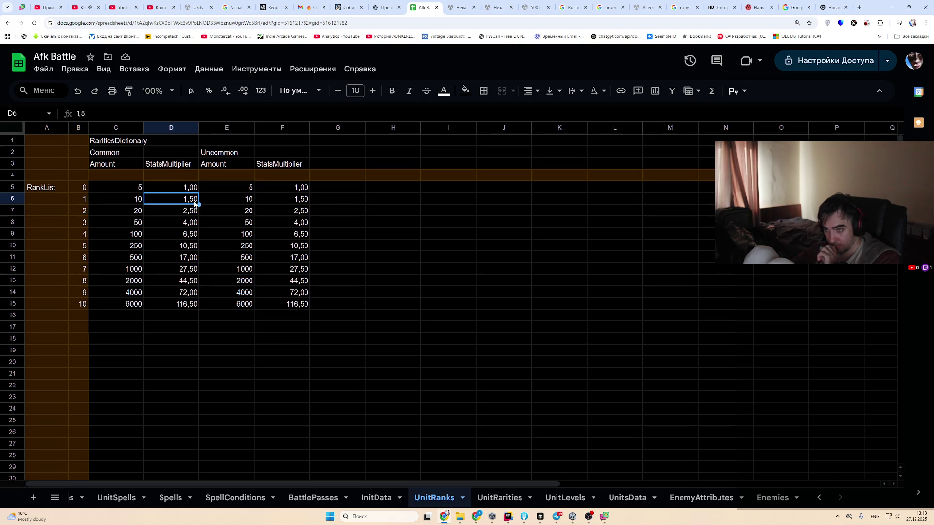
pyautogui.click(190, 188)
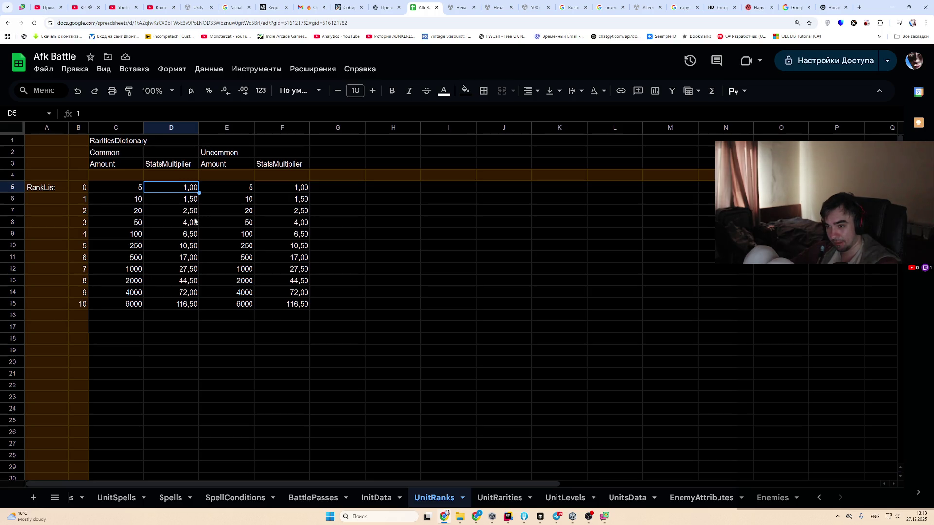
pyautogui.click(189, 204)
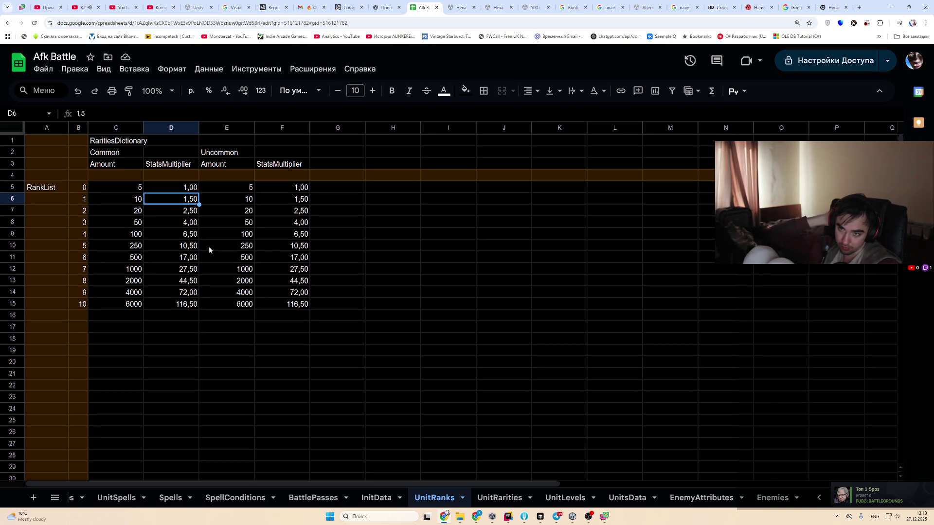
pyautogui.hotkey('alt', 'Tab')
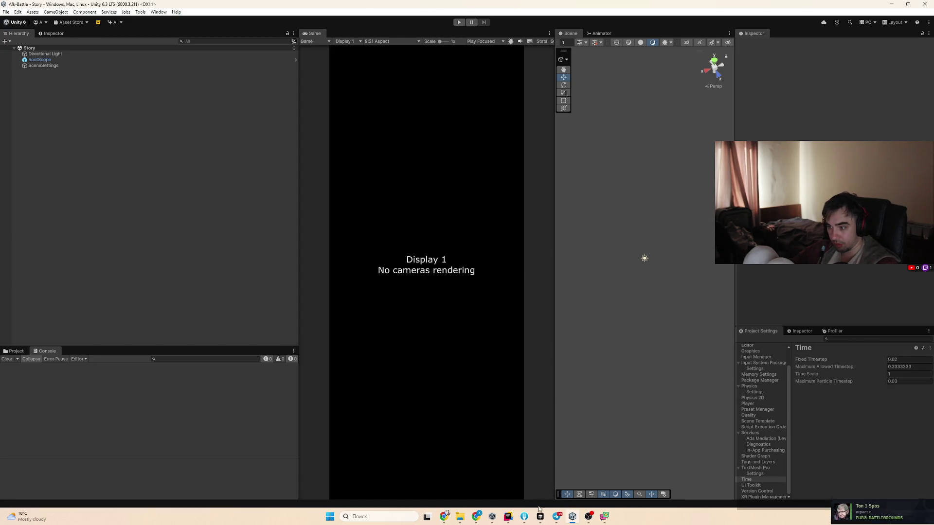
# Stage all local changes in the Fork git client and return to Unity
pyautogui.click(524, 516)
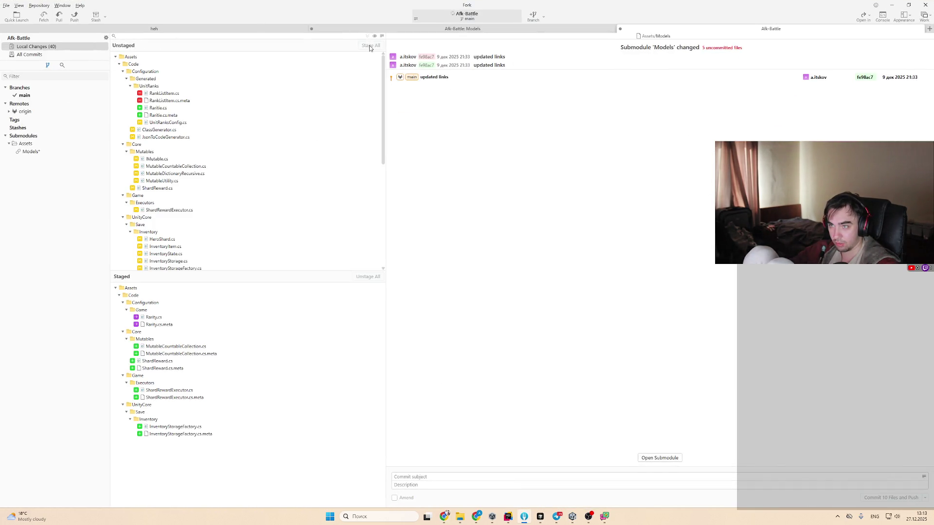
pyautogui.click(370, 46)
pyautogui.hotkey('alt', 'Tab')
pyautogui.hotkey('alt', 'Tab')
pyautogui.press('Tab')
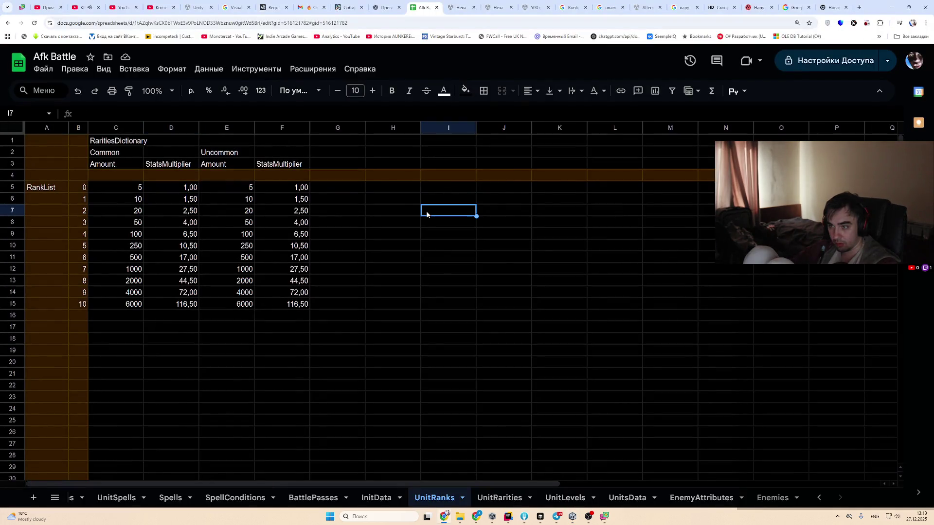
pyautogui.hotkey('alt', 'Tab')
# Download every sheet as CSV via Tools > Sheets > Download All CSV, then switch to Rider
pyautogui.click(140, 12)
pyautogui.moveTo(184, 36)
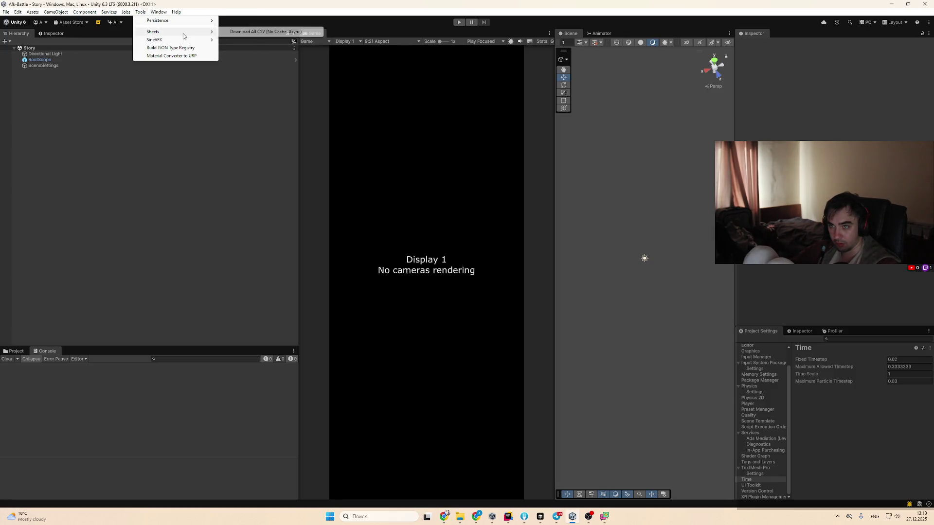
pyautogui.click(253, 31)
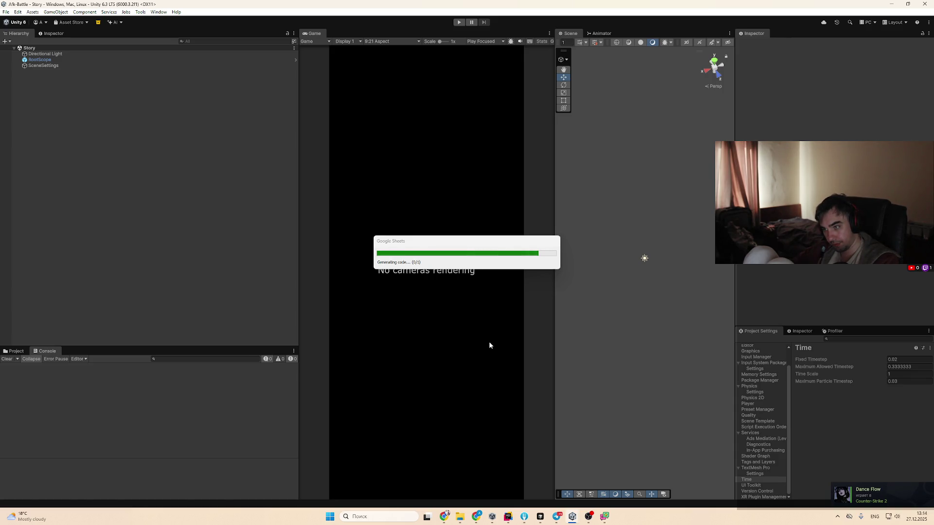
pyautogui.click(508, 516)
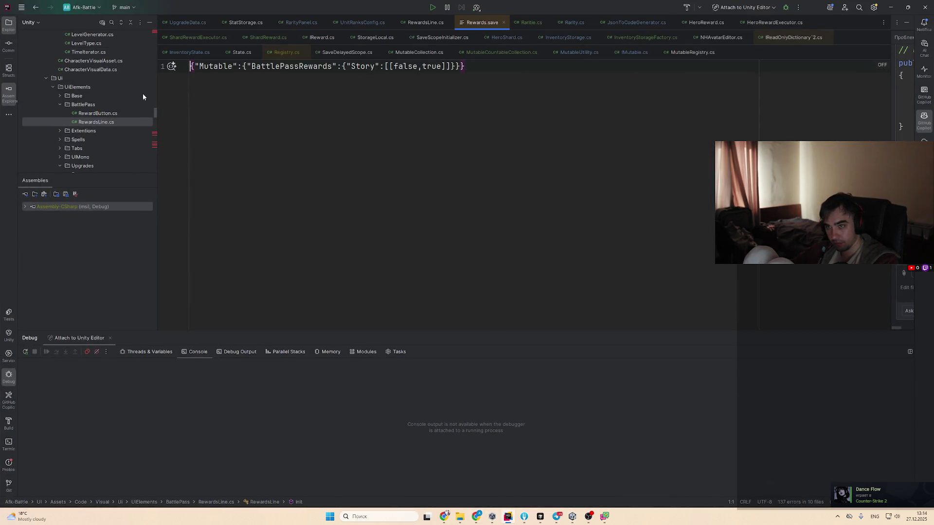
# Open RarityPanel and follow RaritiesDictionary to the Raritie class definition
pyautogui.click(297, 22)
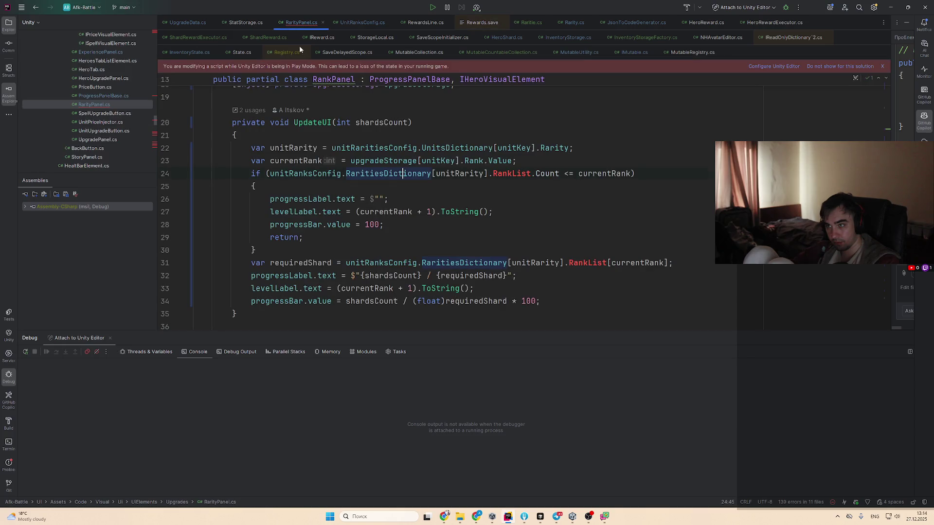
pyautogui.keyDown('ctrl'); pyautogui.click(421, 176); pyautogui.keyUp('ctrl')
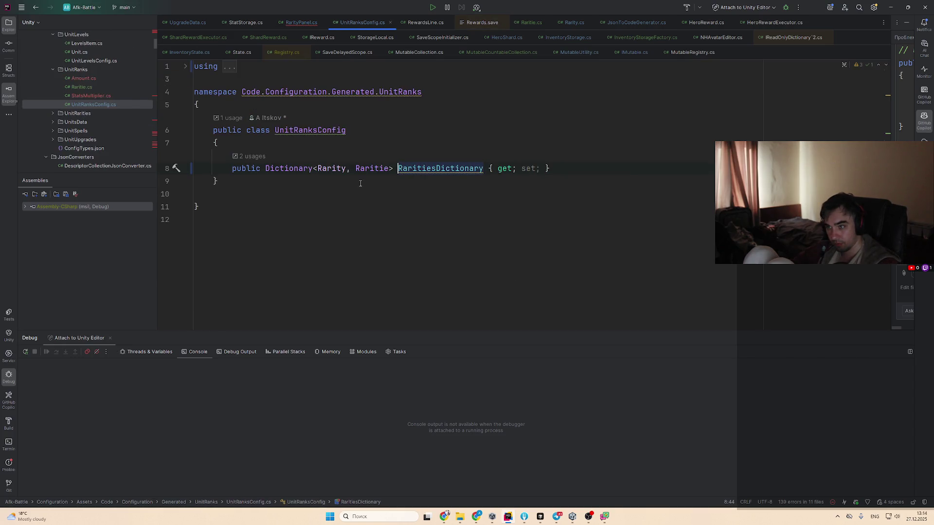
pyautogui.keyDown('ctrl'); pyautogui.click(375, 167); pyautogui.keyUp('ctrl')
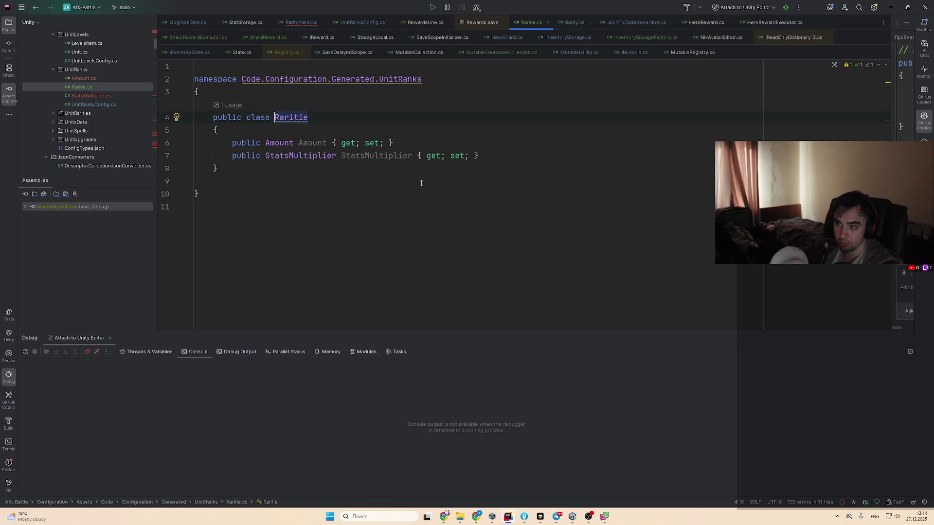
# Inspect the Amount type's declaration and go back to the Raritie class
pyautogui.press('Down')
pyautogui.press('Down')
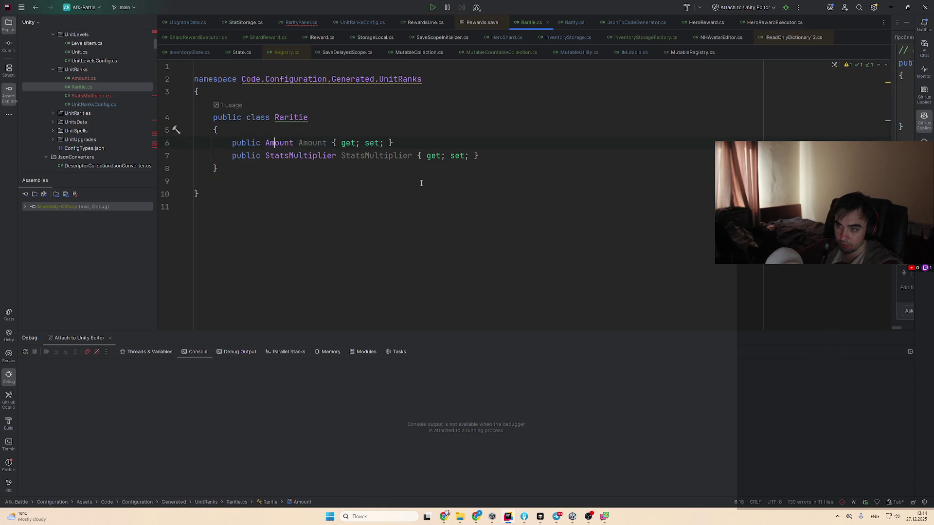
pyautogui.hotkey('ctrl', 'b')
pyautogui.hotkey('ctrl', 'alt', 'Left')
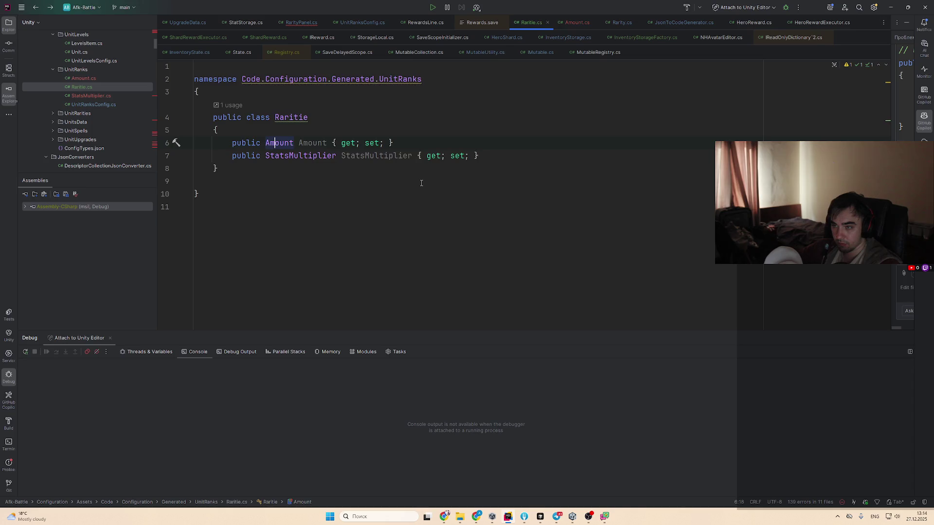
pyautogui.hotkey('ctrl', 'alt', 'Right')
pyautogui.hotkey('ctrl', 'alt', 'Left')
pyautogui.hotkey('ctrl', 'alt', 'Right')
pyautogui.hotkey('ctrl', 'alt', 'Left')
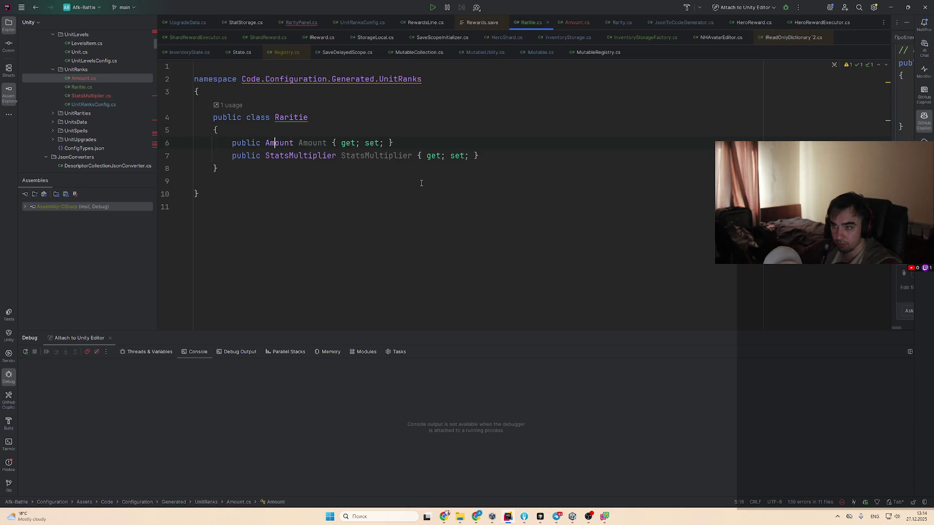
# Inspect the StatsMultiplier type's declaration, then bring the spreadsheet forward
pyautogui.press('Down')
pyautogui.hotkey('ctrl', 'b')
pyautogui.hotkey('ctrl', 'alt', 'Left')
pyautogui.press('Up')
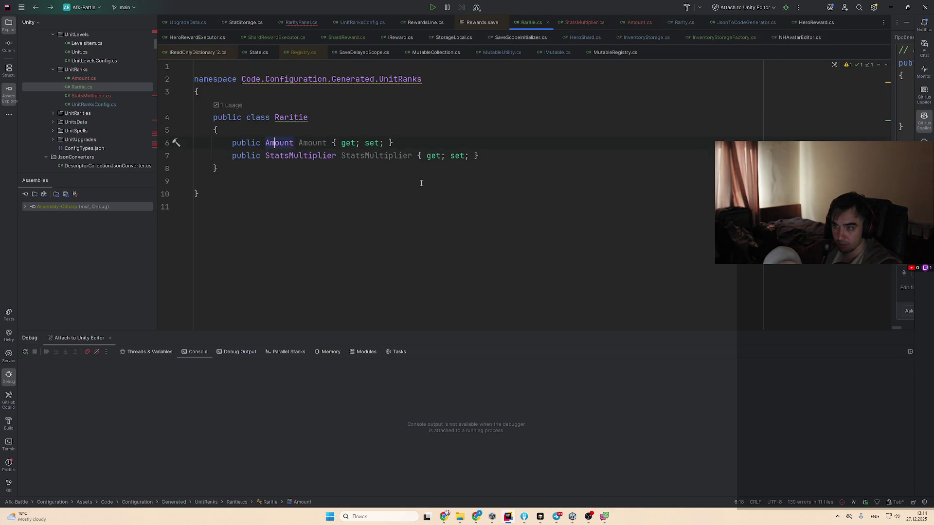
pyautogui.hotkey('alt', 'Tab')
pyautogui.hotkey('alt', 'Tab')
pyautogui.click(421, 185)
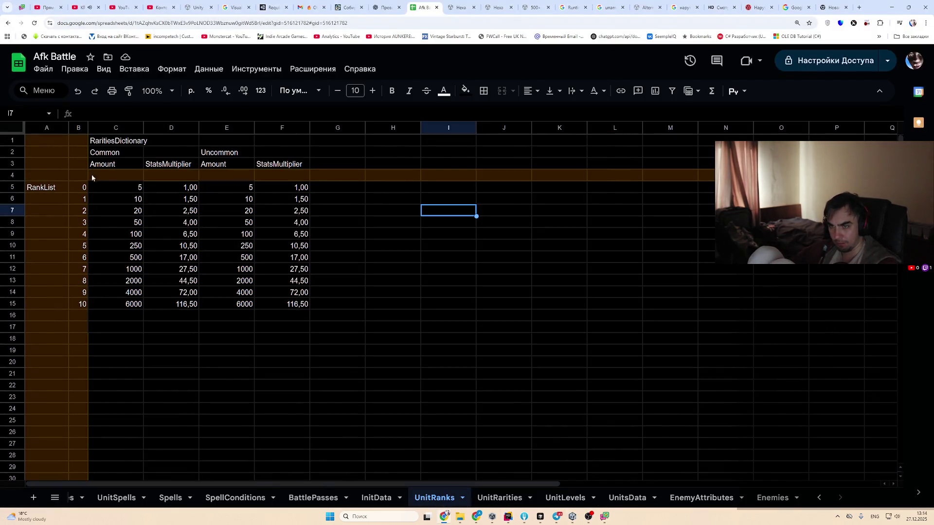
# Drag empty row 4 above the Amount/StatsMultiplier header row, checking multiplier cell F6
pyautogui.click(14, 175)
pyautogui.moveTo(14, 175); pyautogui.dragTo(10, 161)
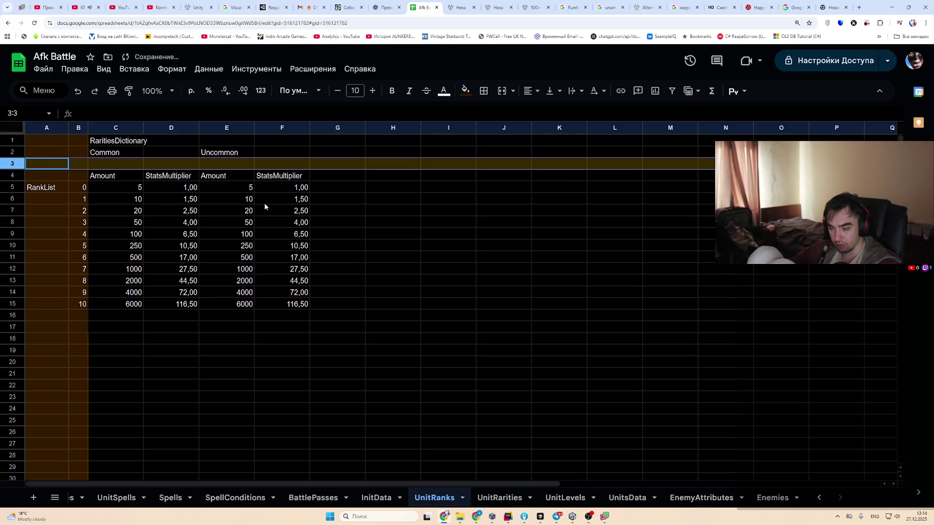
pyautogui.click(264, 203)
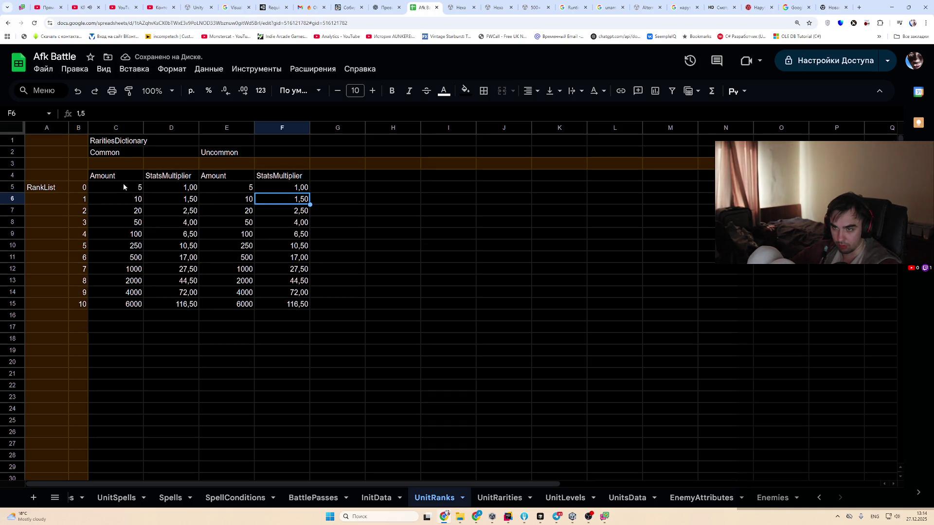
pyautogui.hotkey('alt', 'Tab')
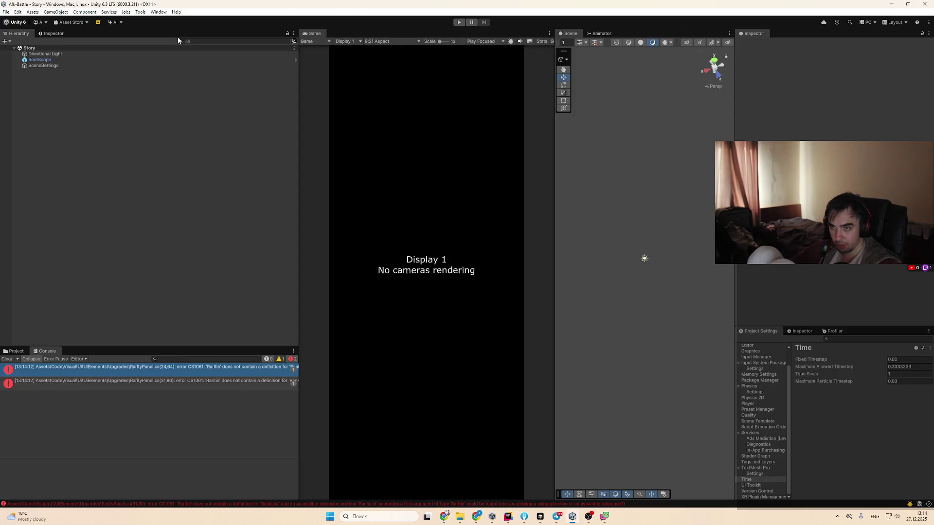
# Re-download all 12 Google Sheets through Unity's Tools > Sheets menu, then return to Rider
pyautogui.click(140, 12)
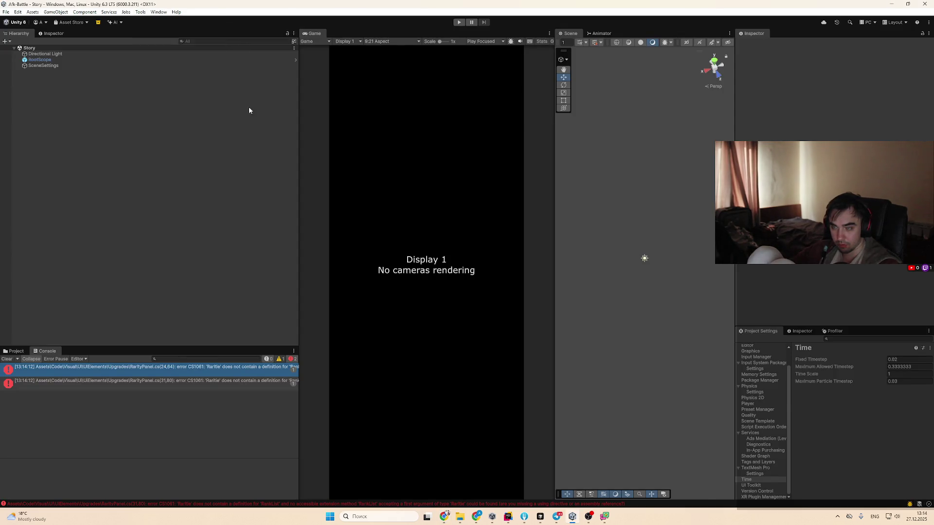
pyautogui.hotkey('alt', 'Tab')
pyautogui.hotkey('alt', 'Tab')
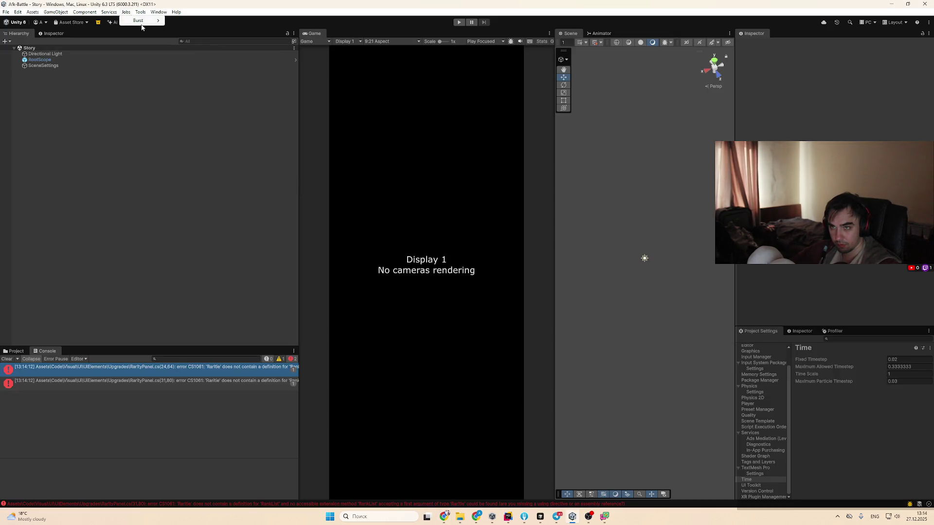
pyautogui.click(141, 12)
pyautogui.moveTo(160, 32)
pyautogui.click(231, 31)
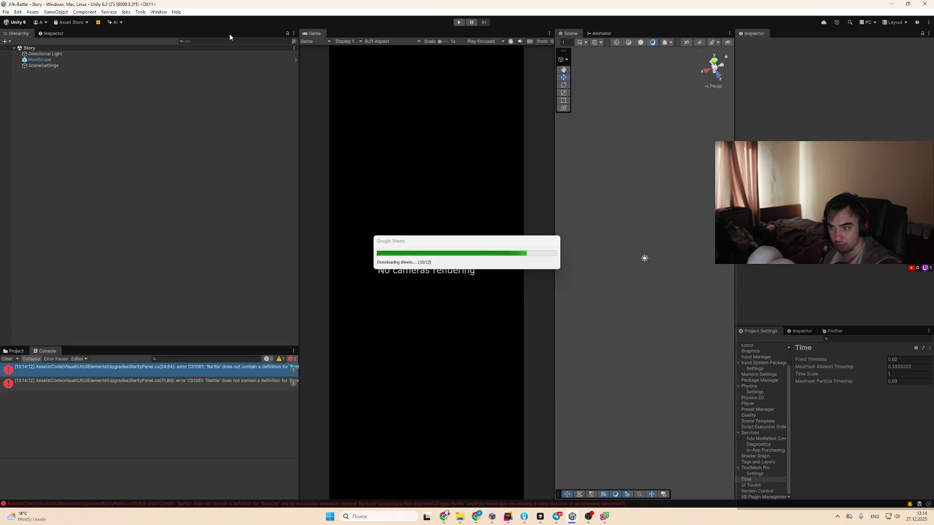
pyautogui.hotkey('alt', 'Tab')
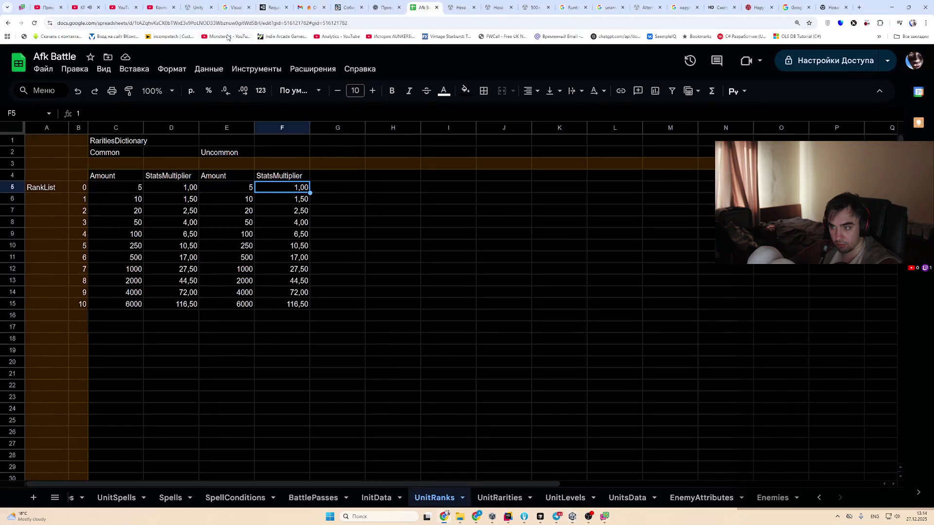
pyautogui.hotkey('alt', 'Tab')
pyautogui.hotkey('alt', 'Tab')
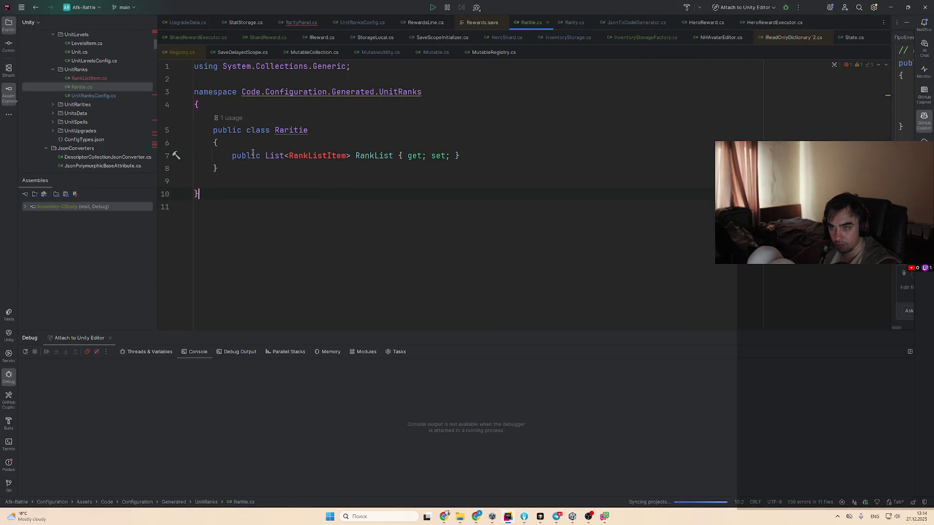
# Review RankListItem.cs, Raritie.cs and UnitRanksConfig.cs, then view RarityPanel.cs
pyautogui.doubleClick(130, 77)
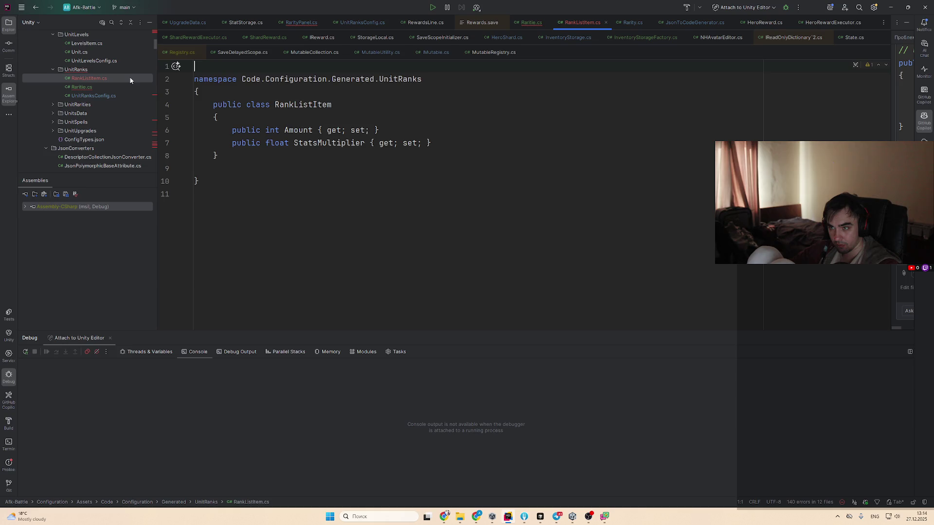
pyautogui.click(118, 87)
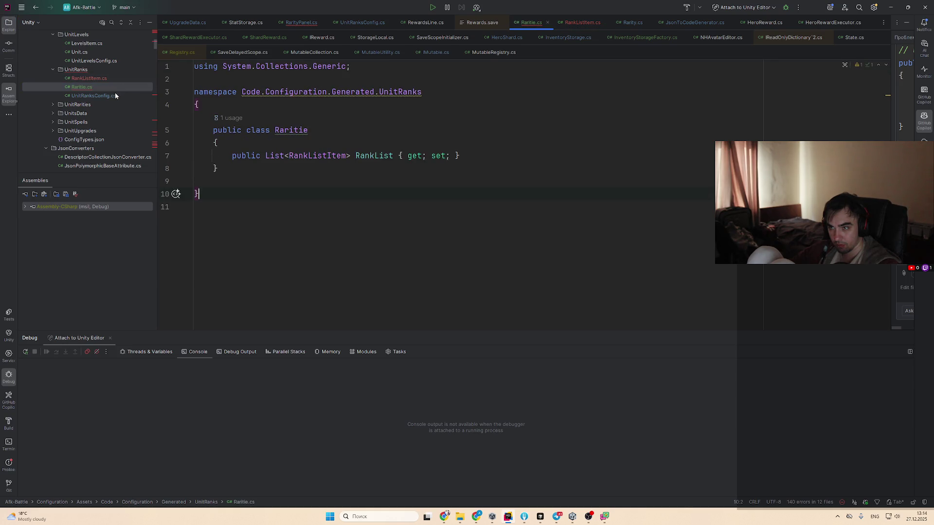
pyautogui.click(115, 92)
pyautogui.click(122, 85)
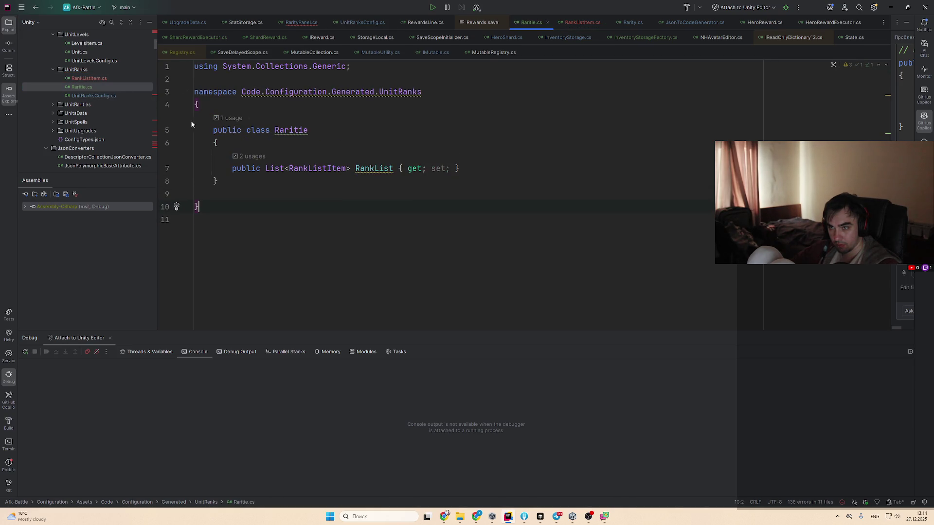
pyautogui.click(311, 22)
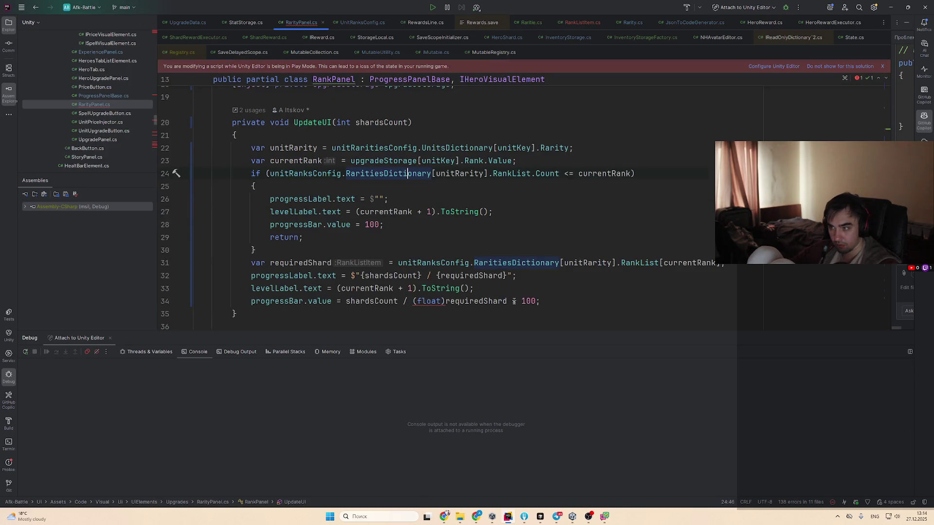
# Make line 31's requiredShard read RankList[currentRank].Amount via code completion
pyautogui.click(721, 263)
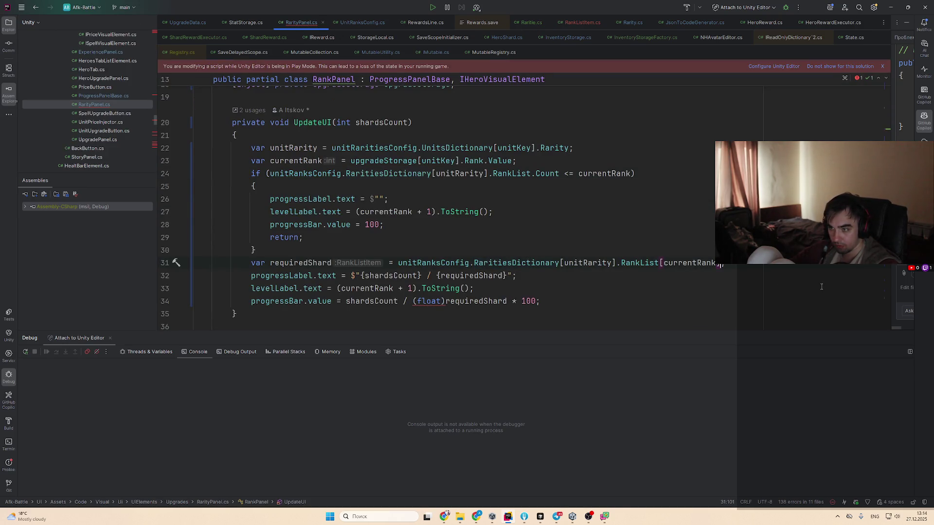
pyautogui.write('/.')
pyautogui.press('BackSpace')
pyautogui.press('BackSpace')
pyautogui.write('.')
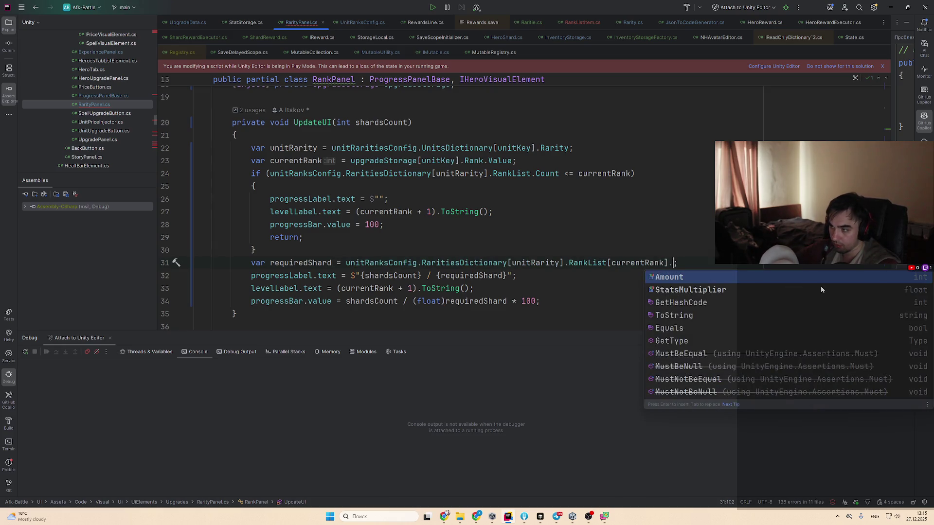
pyautogui.press('Return')
pyautogui.hotkey('ctrl', 'shift', 'Left')
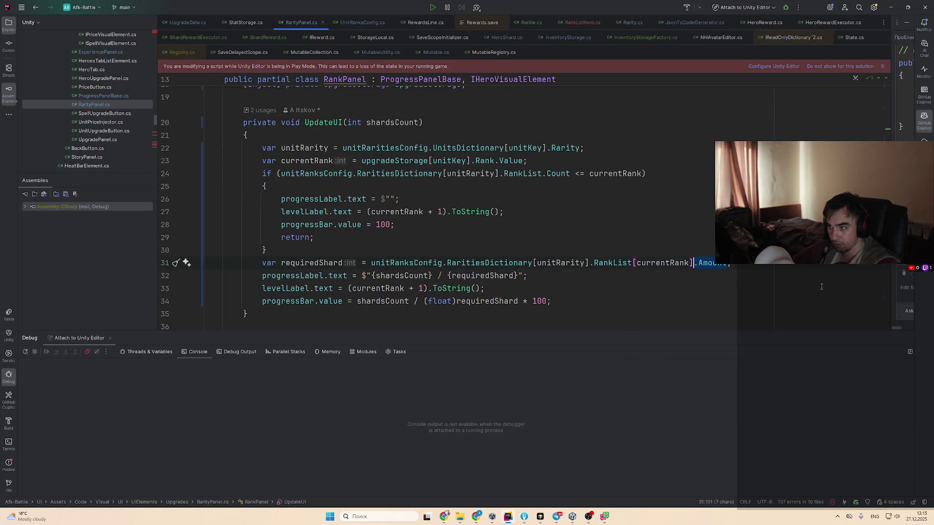
# Open ItemTypeDescriptorAttribute.cs, NHAvatar.cs and NHItem.cs from StylizedCharacter scripts
pyautogui.scroll(-5, 138, 138)
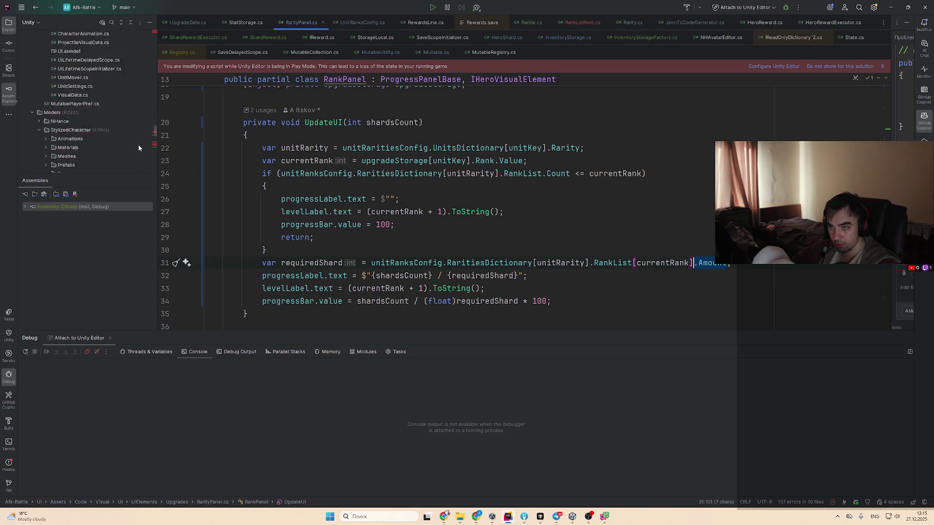
pyautogui.doubleClick(104, 146)
pyautogui.doubleClick(107, 96)
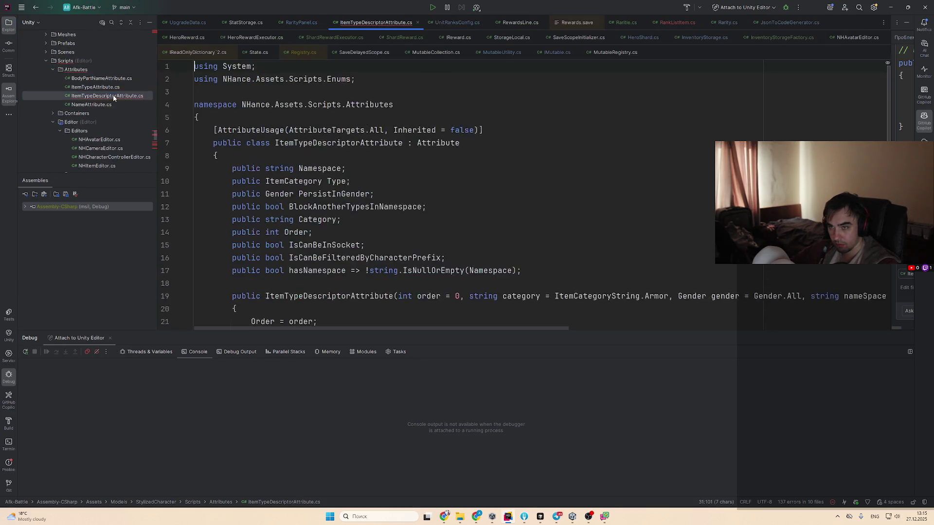
pyautogui.scroll(-5, 118, 127)
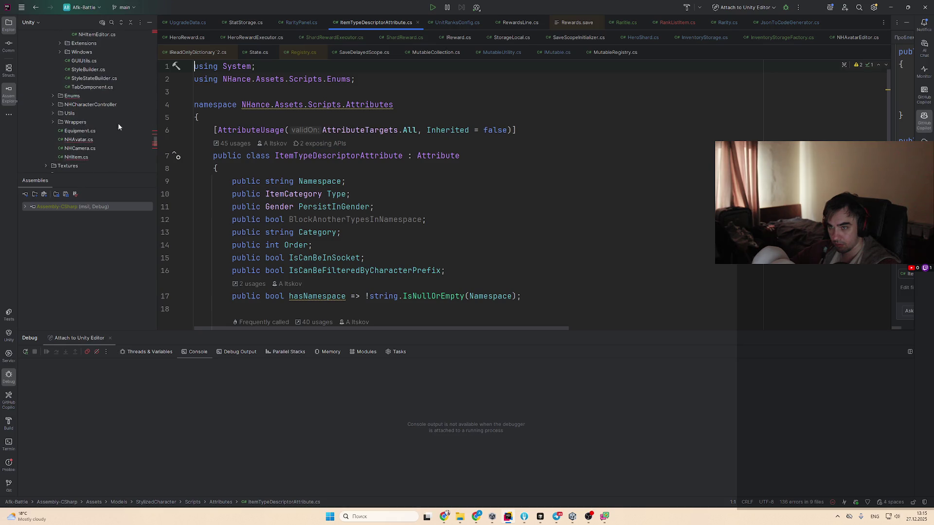
pyautogui.doubleClick(79, 140)
pyautogui.doubleClick(91, 157)
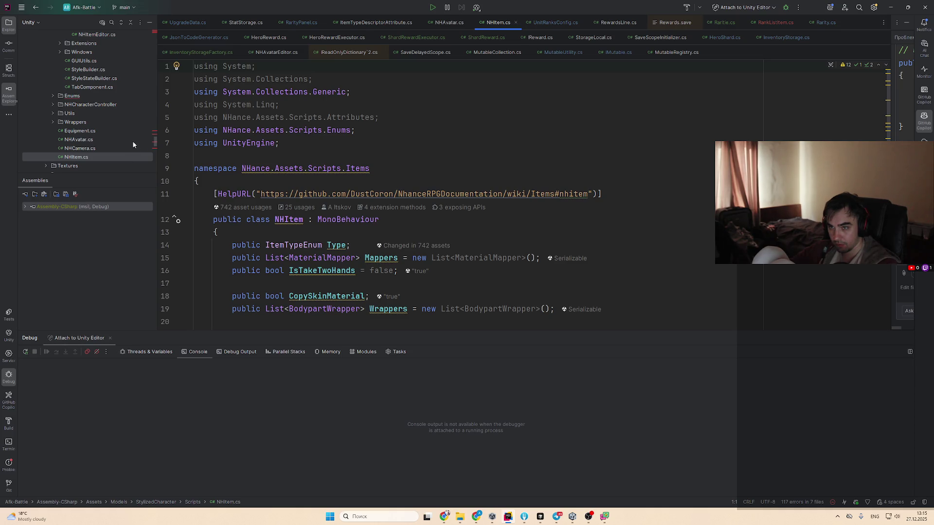
# Browse the Enums scripts BoneType, Gender, ItemTypeEnum and TargetBodyparts
pyautogui.scroll(3, 112, 138)
pyautogui.doubleClick(88, 146)
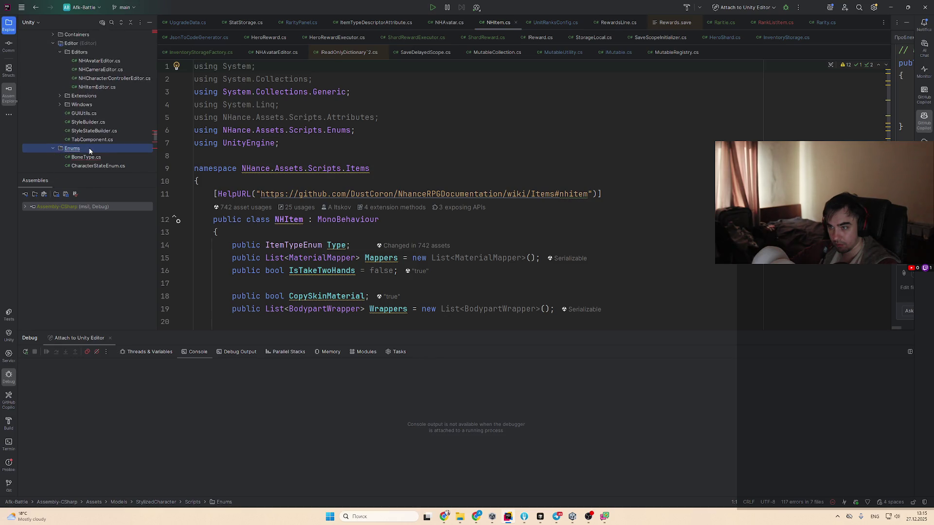
pyautogui.doubleClick(86, 105)
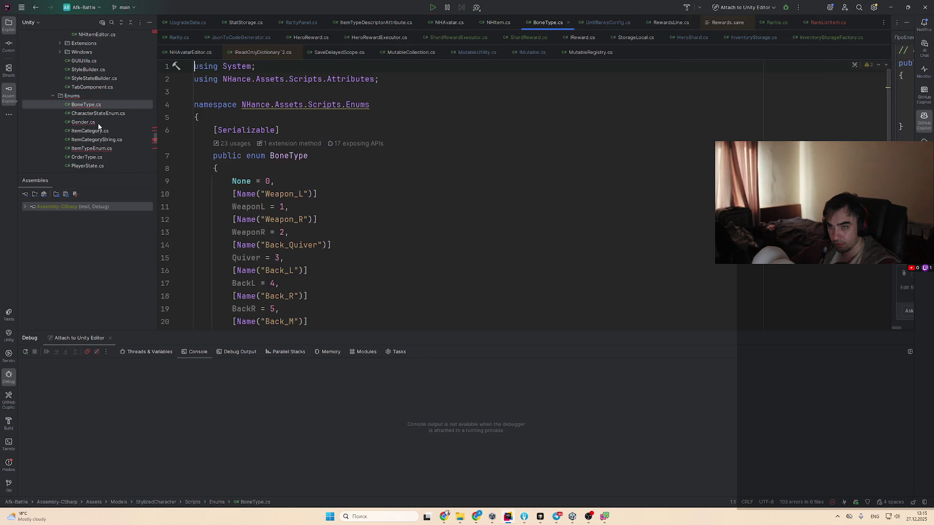
pyautogui.click(97, 123)
pyautogui.scroll(-1, 101, 122)
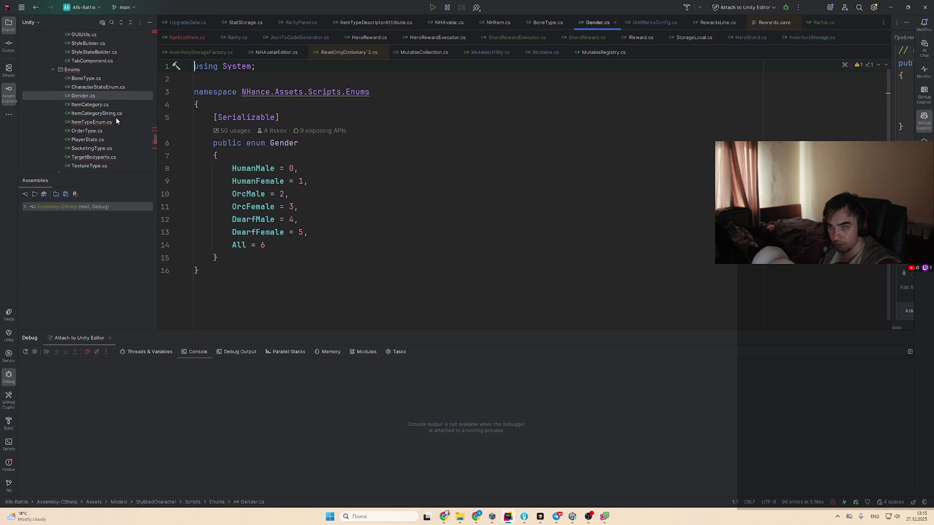
pyautogui.click(116, 122)
pyautogui.scroll(-1, 116, 121)
pyautogui.click(109, 131)
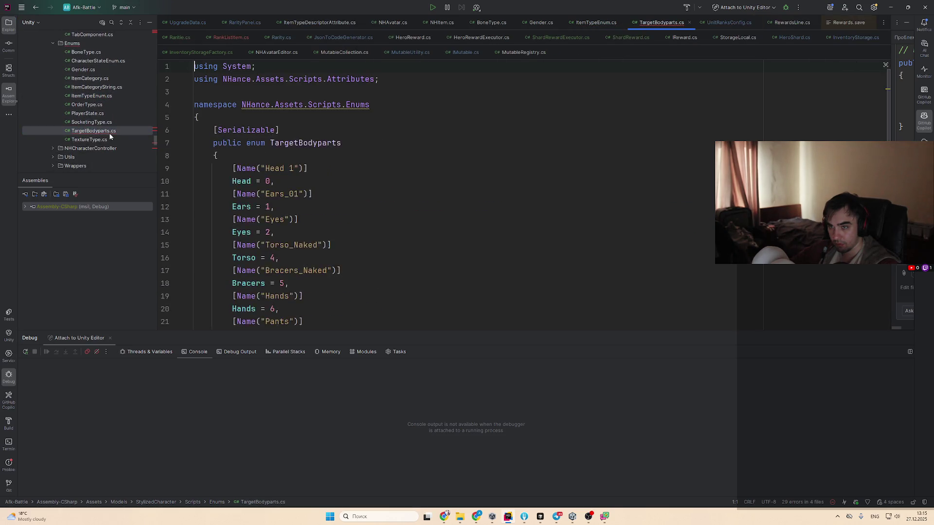
pyautogui.scroll(-1, 241, 157)
pyautogui.scroll(10, 93, 144)
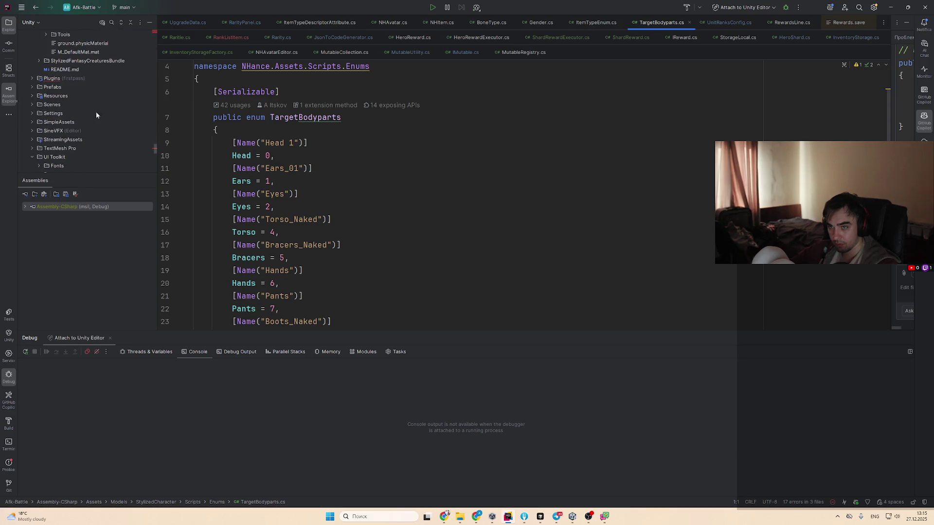
# Expand Plugins > GS2Unity and open MiniJSON.cs
pyautogui.click(90, 78)
pyautogui.doubleClick(89, 78)
pyautogui.click(86, 120)
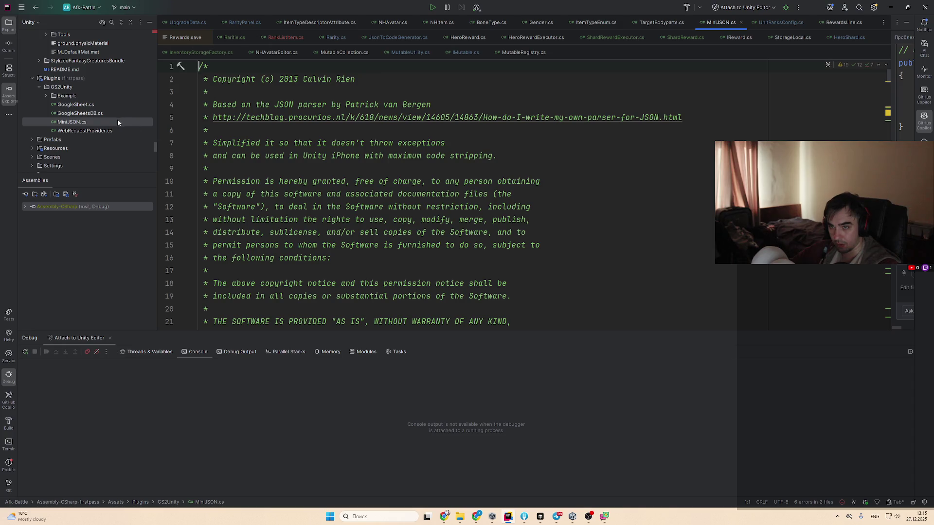
# Read through MiniJSON.cs, focusing on the Parser call in Deserialize
pyautogui.scroll(-10, 554, 227)
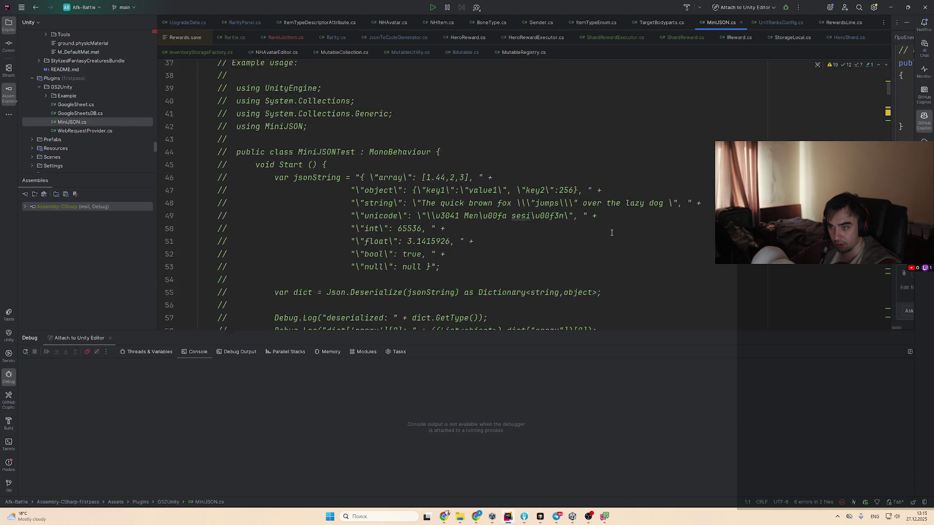
pyautogui.scroll(5, 555, 227)
pyautogui.scroll(-15, 204, 185)
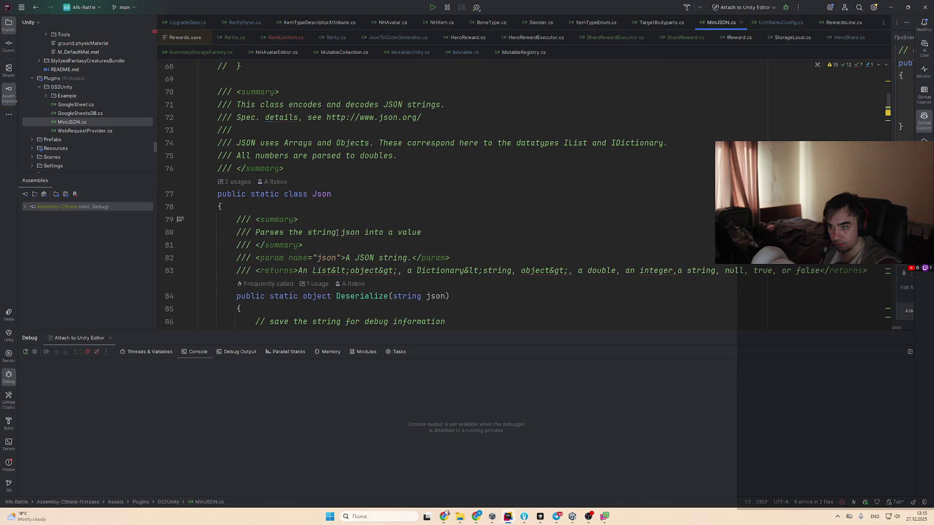
pyautogui.scroll(2, 340, 235)
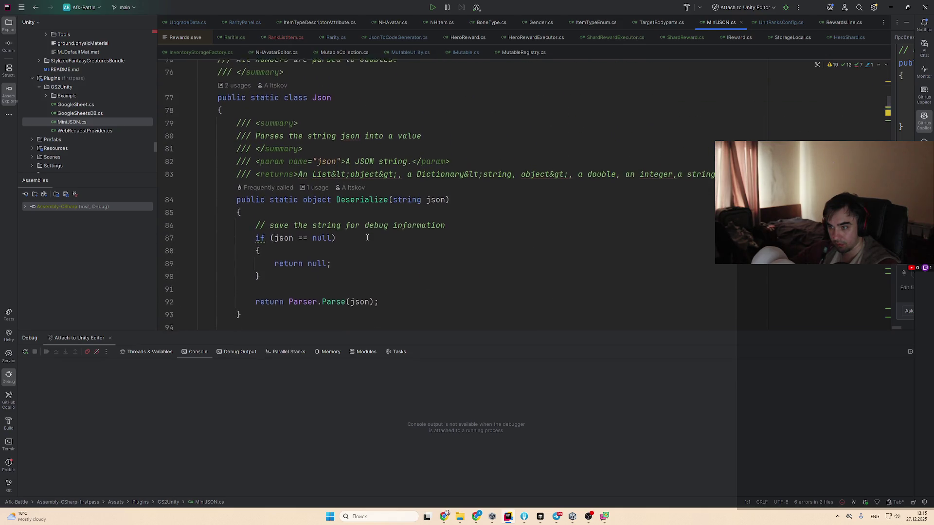
pyautogui.click(308, 283)
pyautogui.scroll(-5, 406, 269)
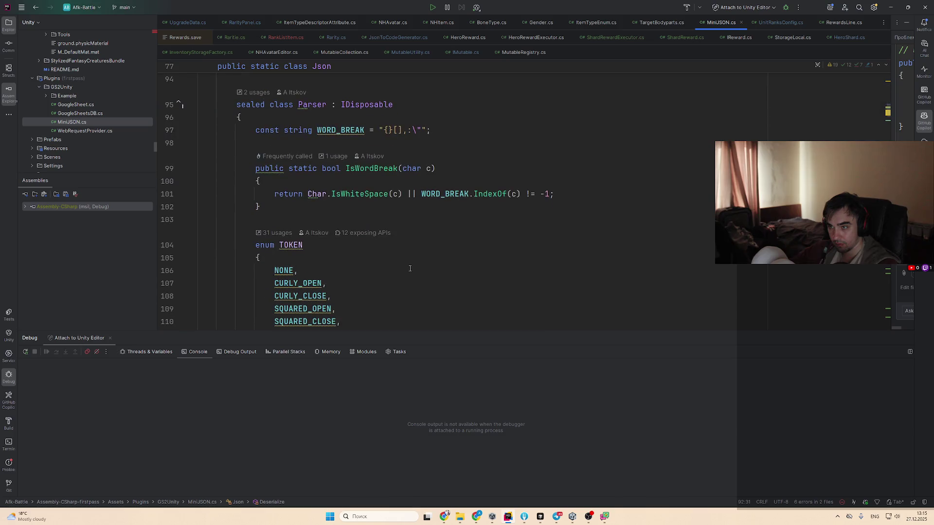
pyautogui.scroll(-18, 410, 268)
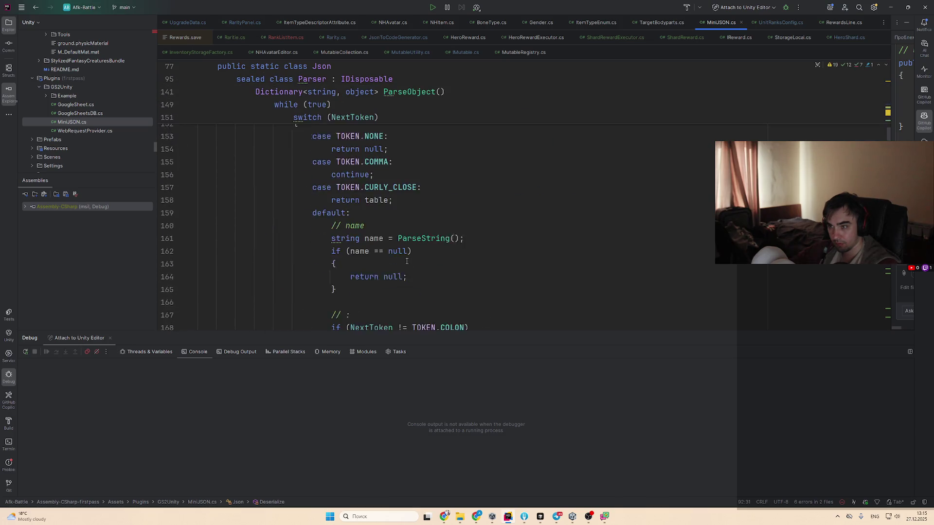
pyautogui.scroll(4, 407, 261)
pyautogui.scroll(-4, 380, 234)
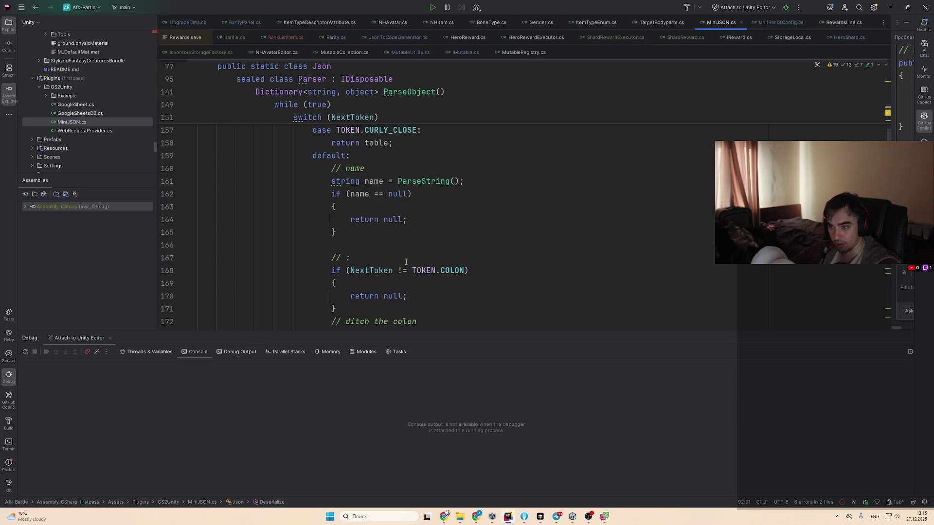
pyautogui.scroll(2, 358, 214)
# Go to the TOKEN enum declaration via TOKEN.CURLY_CLOSE, then return to the spreadsheet
pyautogui.keyDown('ctrl'); pyautogui.click(358, 214); pyautogui.keyUp('ctrl')
pyautogui.scroll(-3, 380, 211)
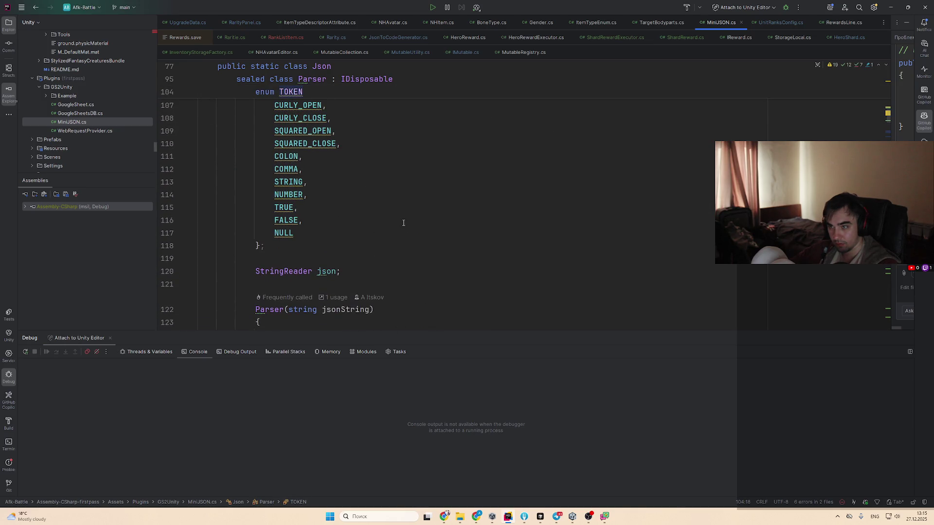
pyautogui.scroll(-20, 403, 223)
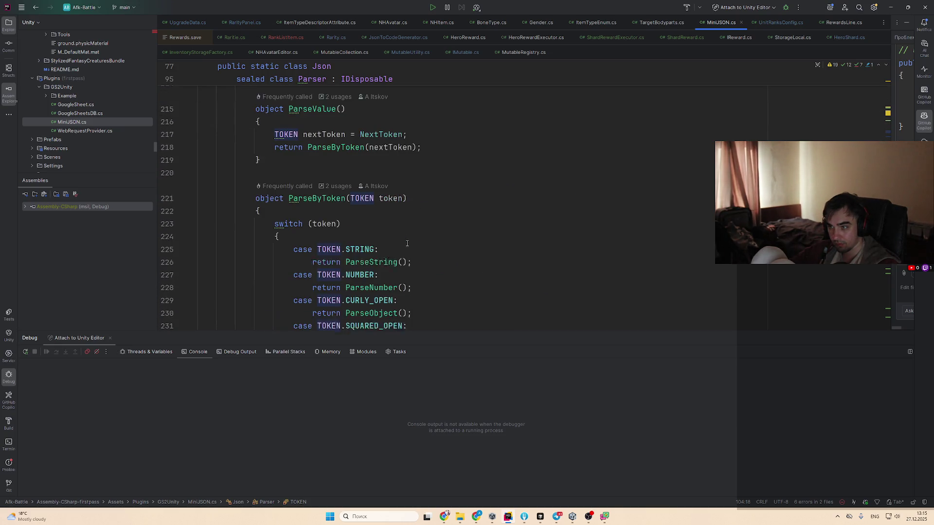
pyautogui.scroll(-20, 408, 244)
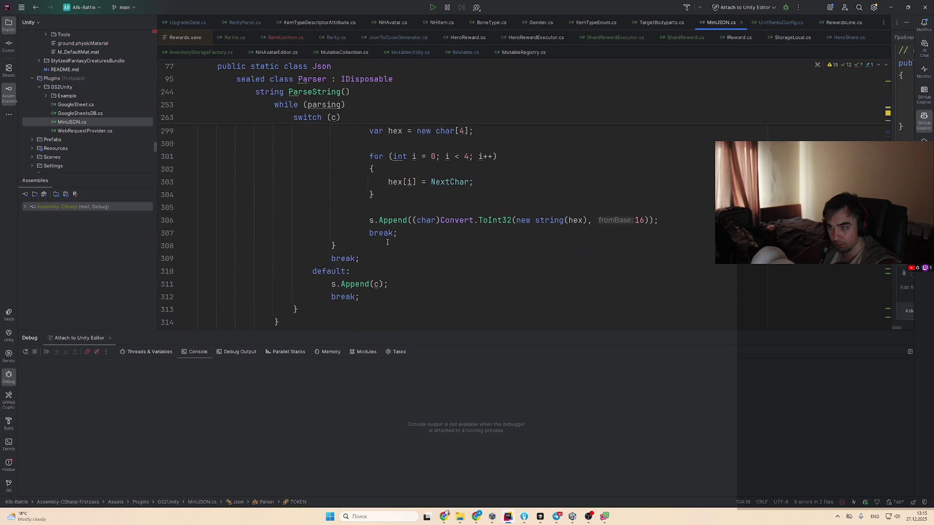
pyautogui.scroll(-12, 388, 242)
pyautogui.scroll(-18, 390, 240)
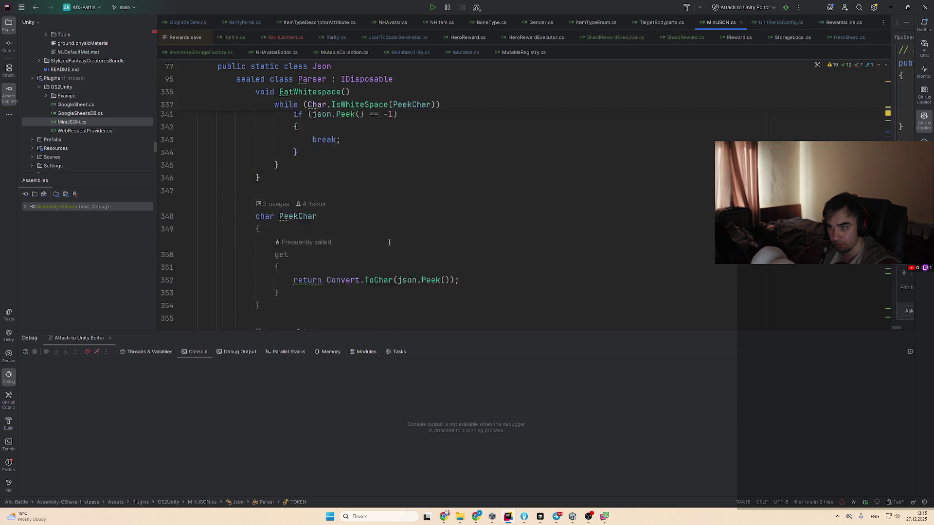
pyautogui.scroll(-1, 389, 241)
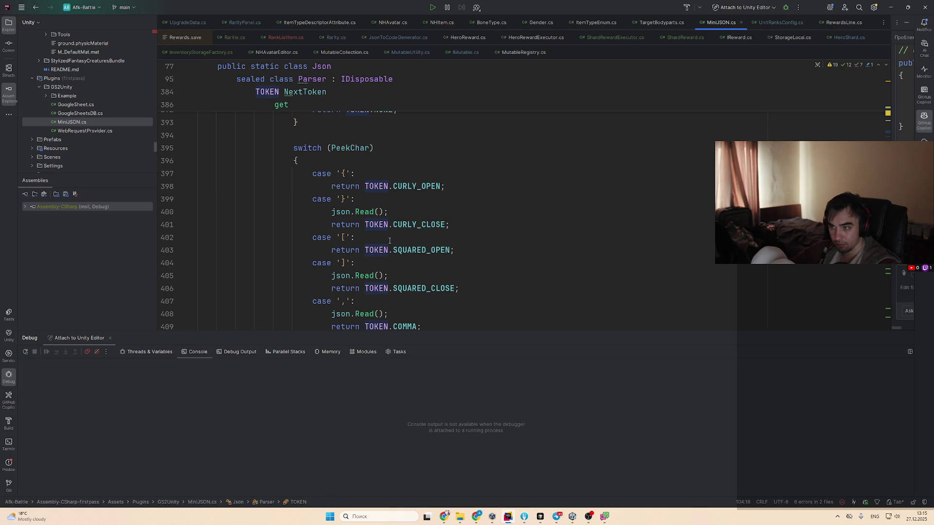
pyautogui.scroll(-8, 389, 240)
pyautogui.scroll(6, 389, 240)
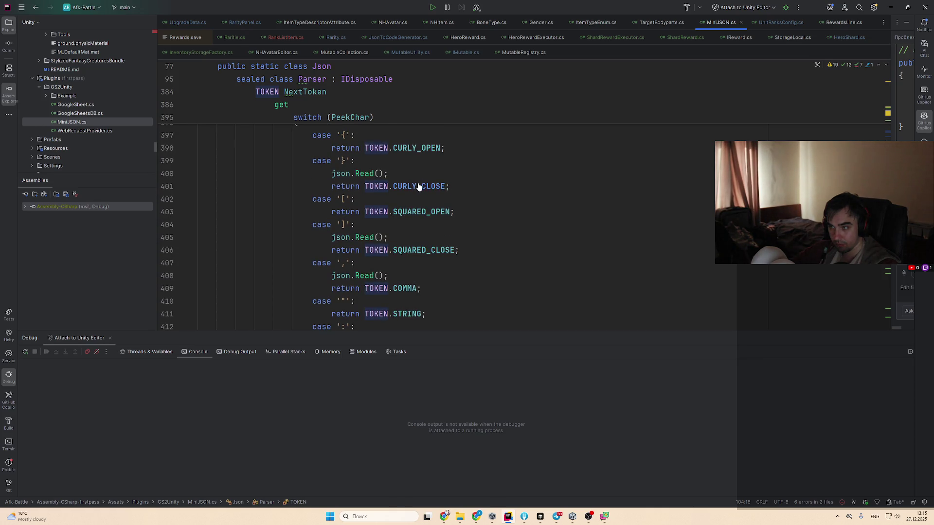
pyautogui.keyDown('ctrl'); pyautogui.click(417, 187); pyautogui.keyUp('ctrl')
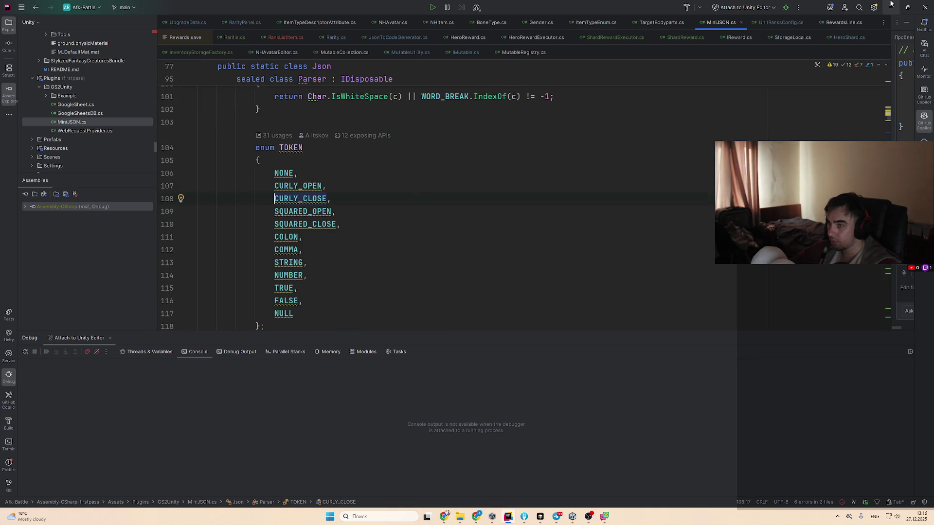
pyautogui.hotkey('alt', 'Tab')
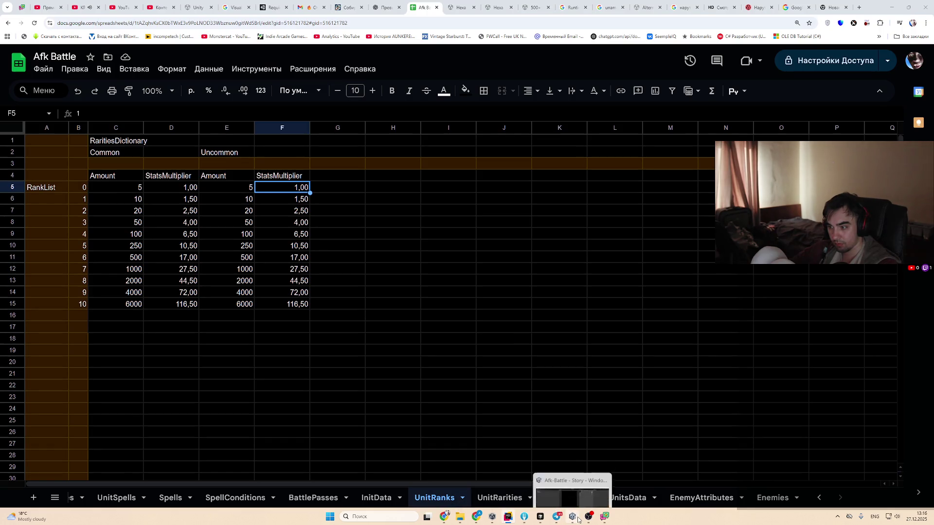
# Return to Unity and open the console error's details
pyautogui.click(559, 517)
pyautogui.doubleClick(253, 373)
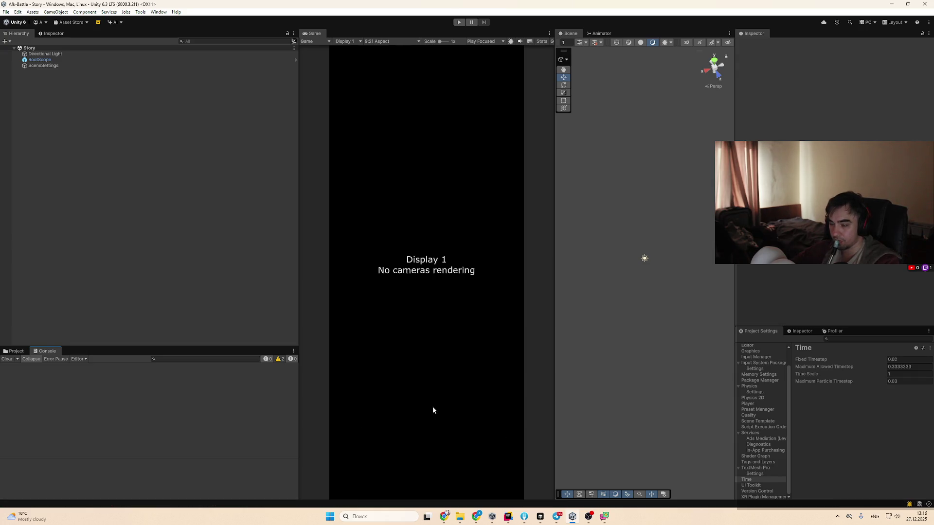
# Check RarityPanel in Rider, then show Assets › UI Toolkit › Layouts in Unity's Project window
pyautogui.click(515, 521)
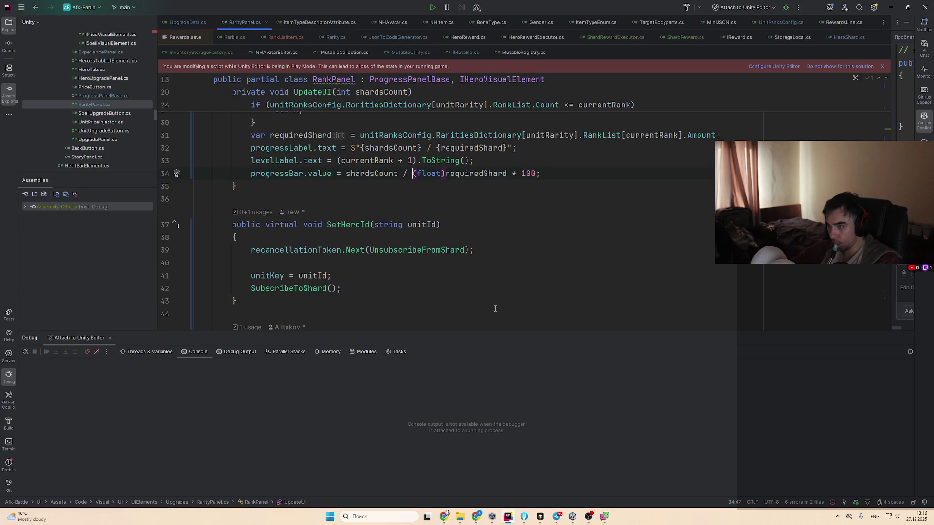
pyautogui.click(509, 518)
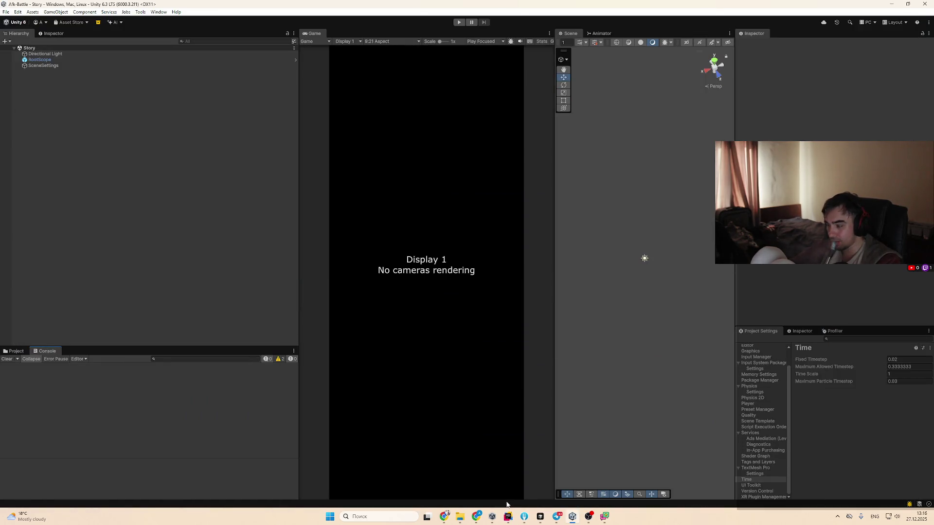
pyautogui.click(15, 351)
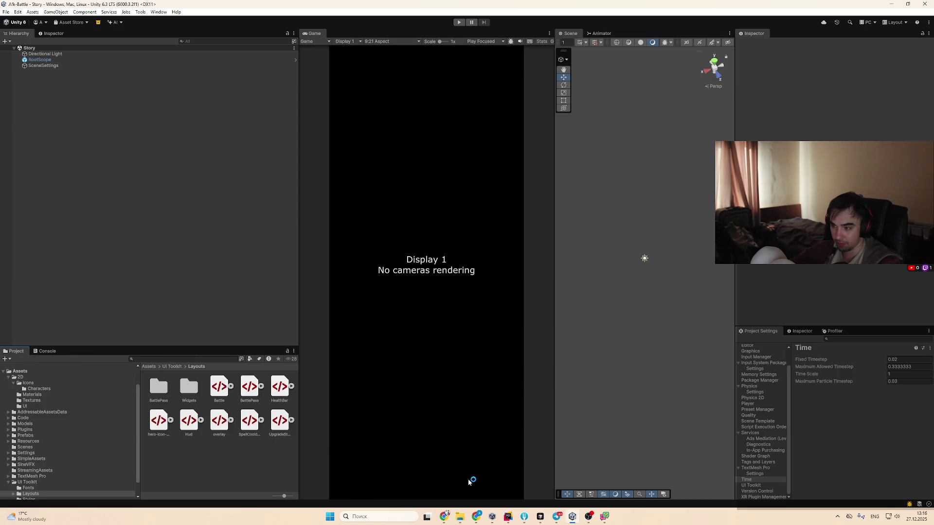
# Show the Characters Visuals asset in the Inspector and look over its Archer and Boar entries
pyautogui.click(800, 331)
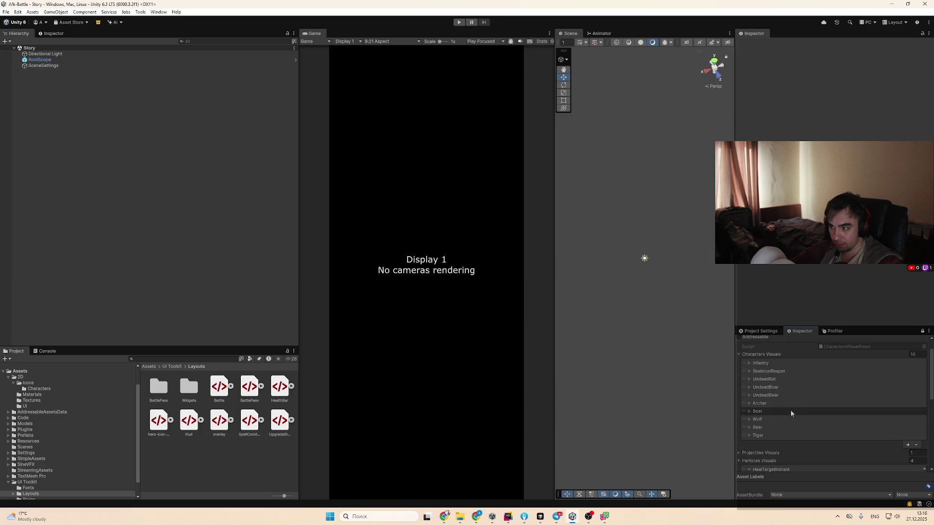
pyautogui.click(790, 410)
pyautogui.click(791, 401)
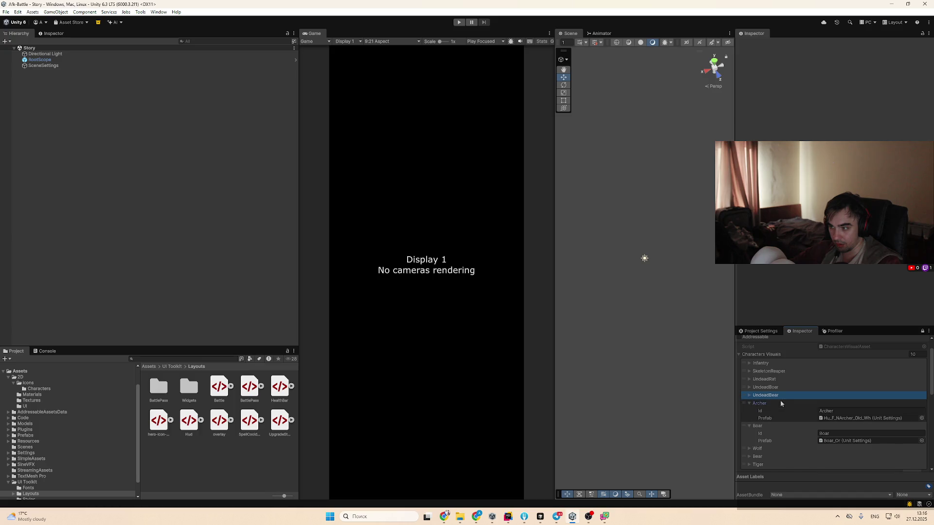
pyautogui.click(780, 403)
pyautogui.click(769, 412)
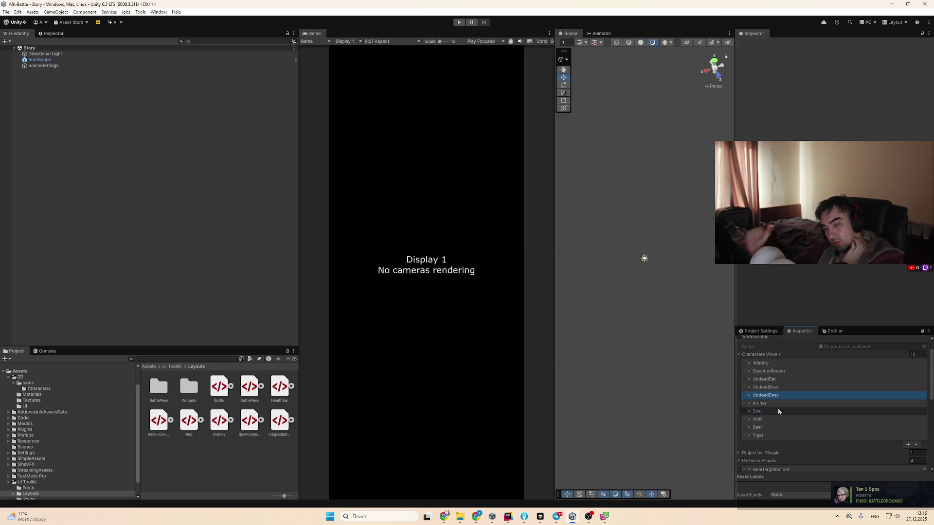
# Expand the Archer entry and ping its prefab in the StylizedCharacter Presets folder
pyautogui.click(795, 404)
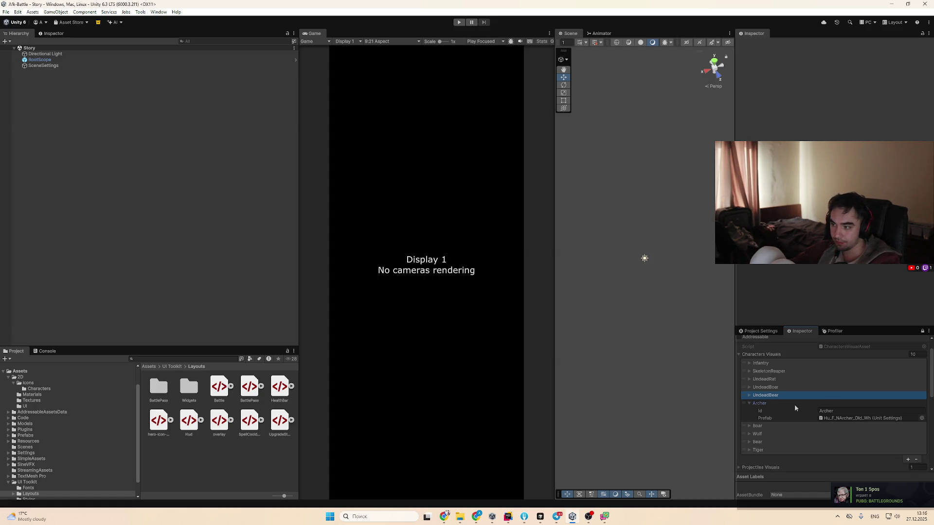
pyautogui.click(829, 417)
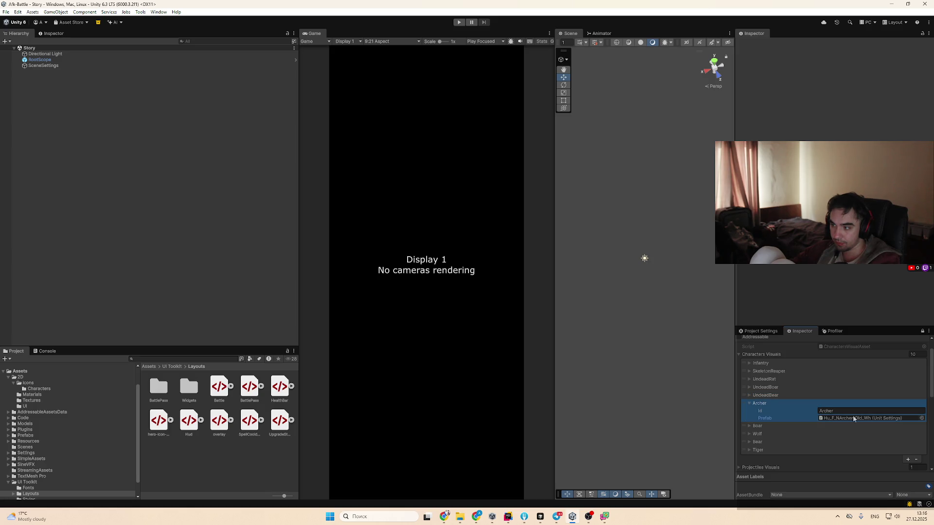
pyautogui.click(847, 419)
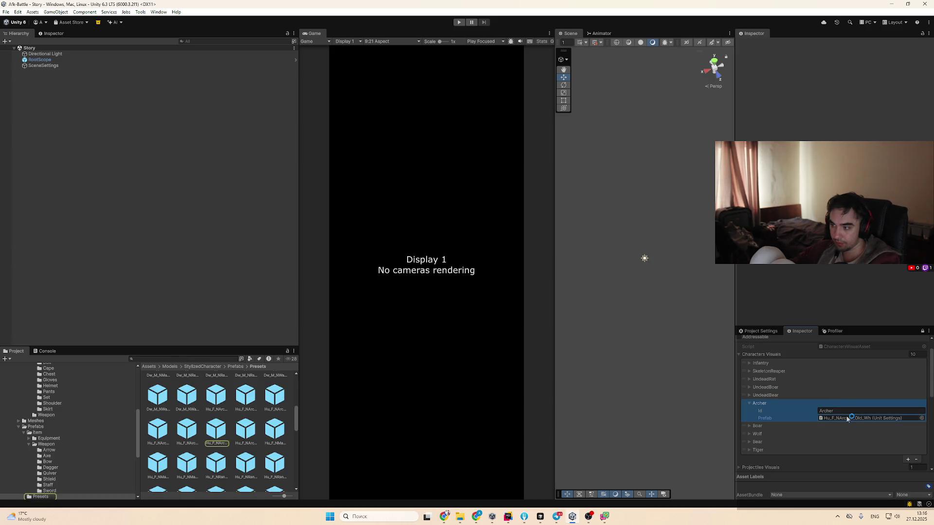
# Open the Hu_F_NArcher_Old_Wh prefab and orbit and zoom around the archer model
pyautogui.click(225, 429)
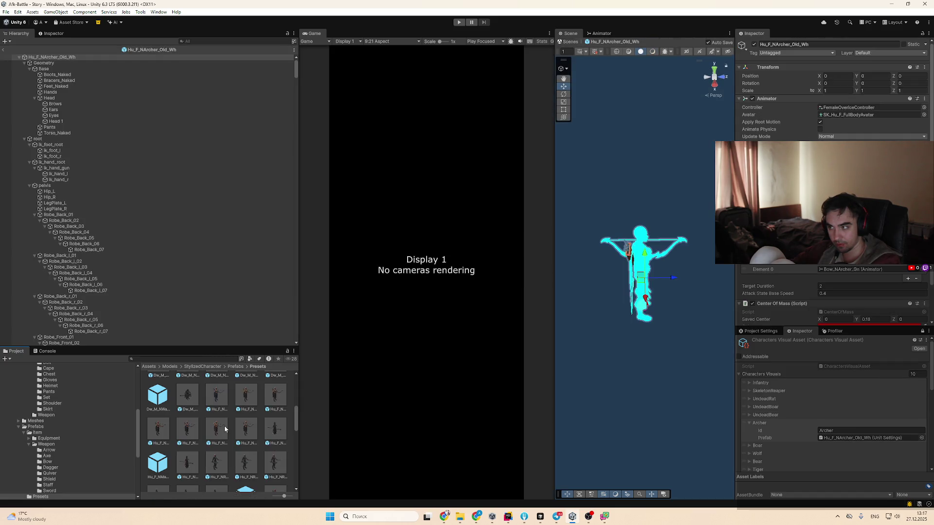
pyautogui.moveTo(684, 295)
pyautogui.mouseDown()
pyautogui.moveTo(621, 323)
pyautogui.moveTo(654, 311)
pyautogui.moveTo(623, 235)
pyautogui.moveTo(667, 292)
pyautogui.mouseUp()
pyautogui.scroll(5, 624, 214)
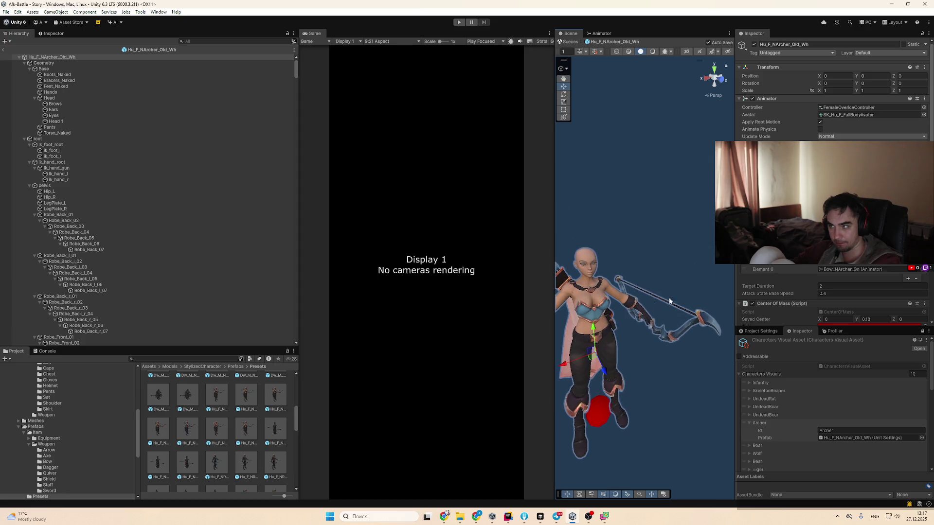
pyautogui.scroll(-3, 809, 289)
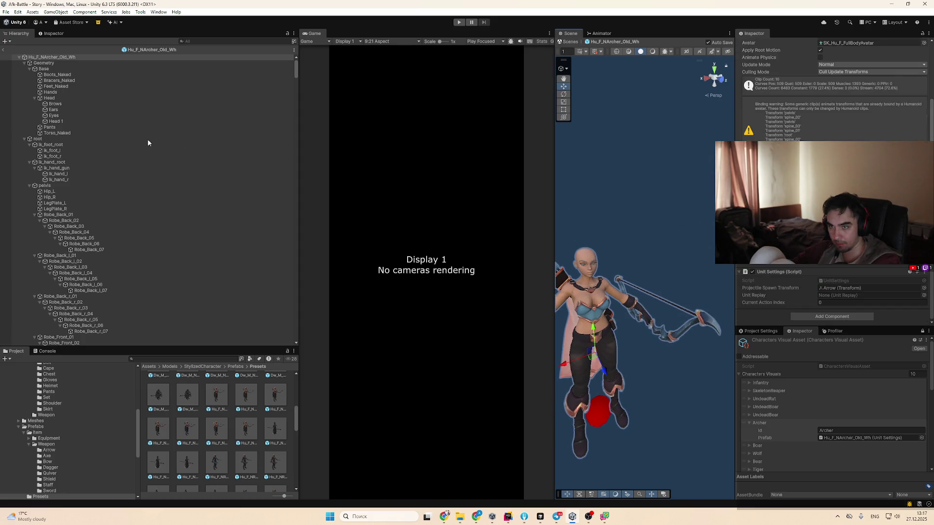
pyautogui.scroll(6, 104, 456)
pyautogui.moveTo(593, 332)
pyautogui.mouseDown()
pyautogui.moveTo(638, 342)
pyautogui.moveTo(637, 318)
pyautogui.moveTo(639, 360)
pyautogui.moveTo(658, 311)
pyautogui.moveTo(695, 348)
pyautogui.moveTo(659, 380)
pyautogui.moveTo(660, 416)
pyautogui.moveTo(646, 298)
pyautogui.mouseUp()
pyautogui.scroll(3, 618, 329)
pyautogui.scroll(5, 641, 378)
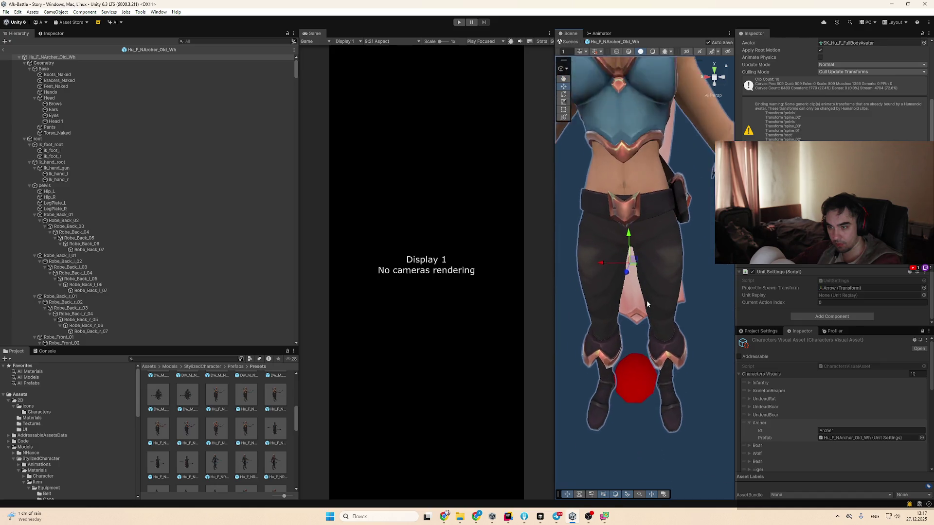
pyautogui.scroll(-5, 644, 308)
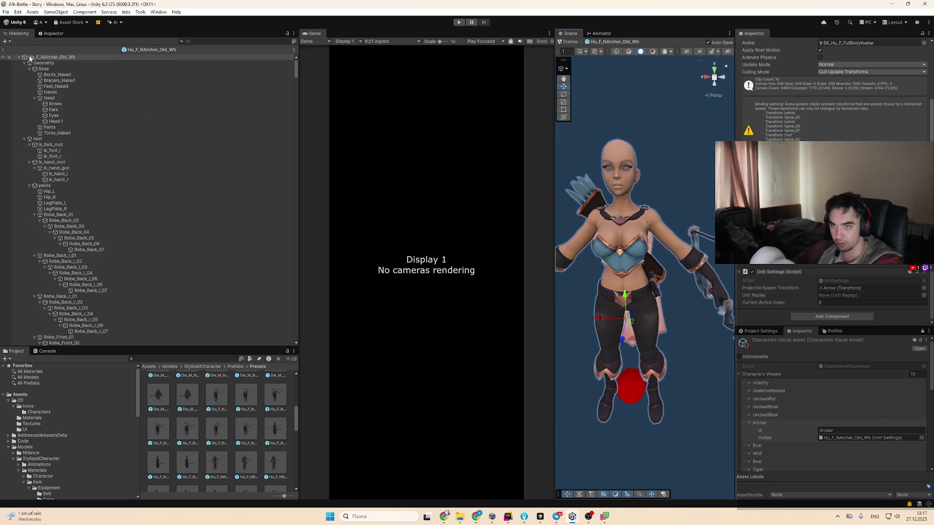
# Ping the Hu_F_NArcher prefab again, then browse the project tree to Assets › Models
pyautogui.click(839, 438)
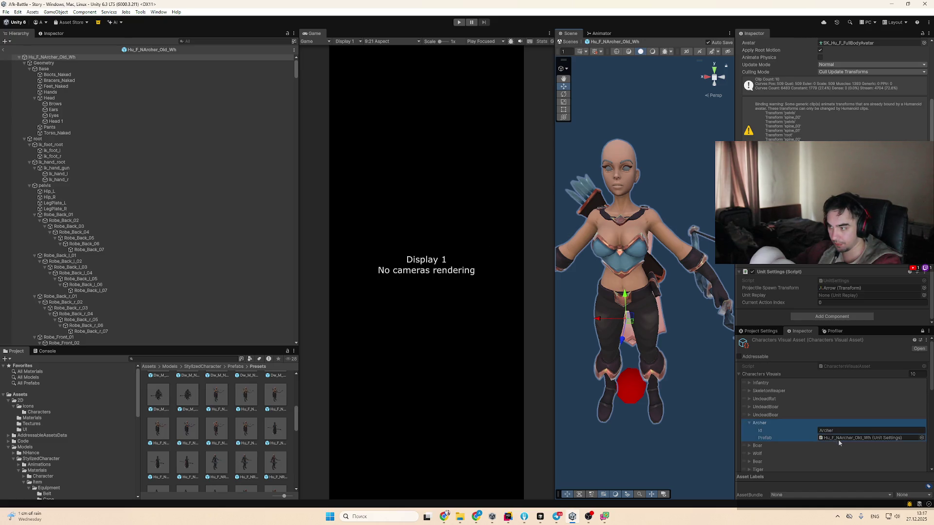
pyautogui.click(217, 433)
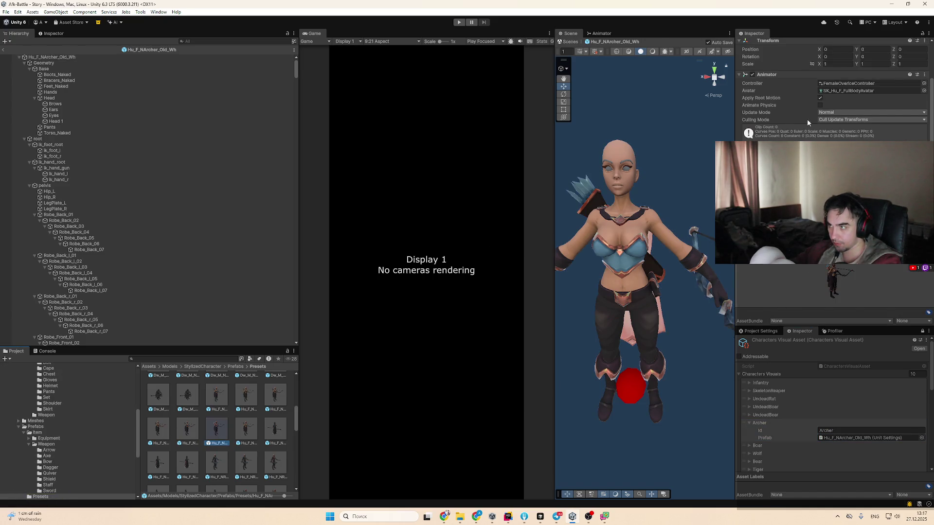
pyautogui.scroll(3, 807, 119)
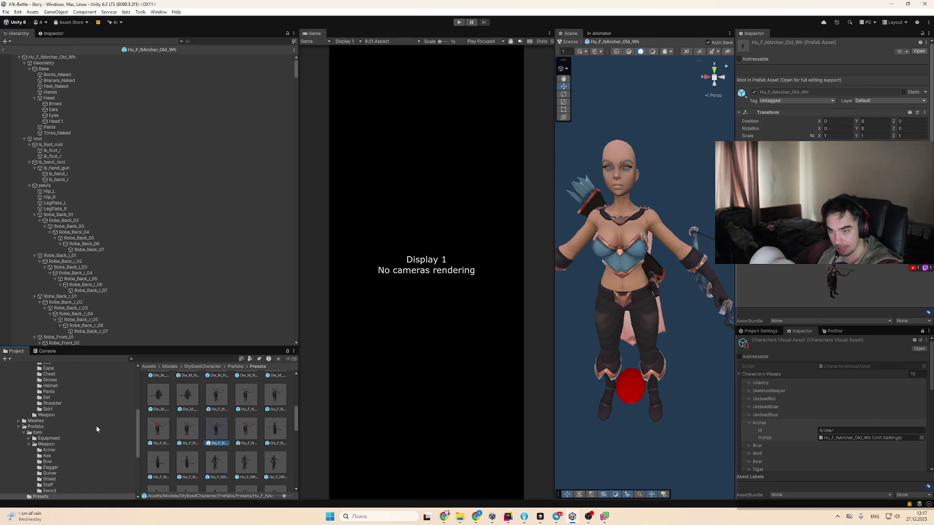
pyautogui.scroll(-2, 95, 425)
pyautogui.scroll(5, 223, 434)
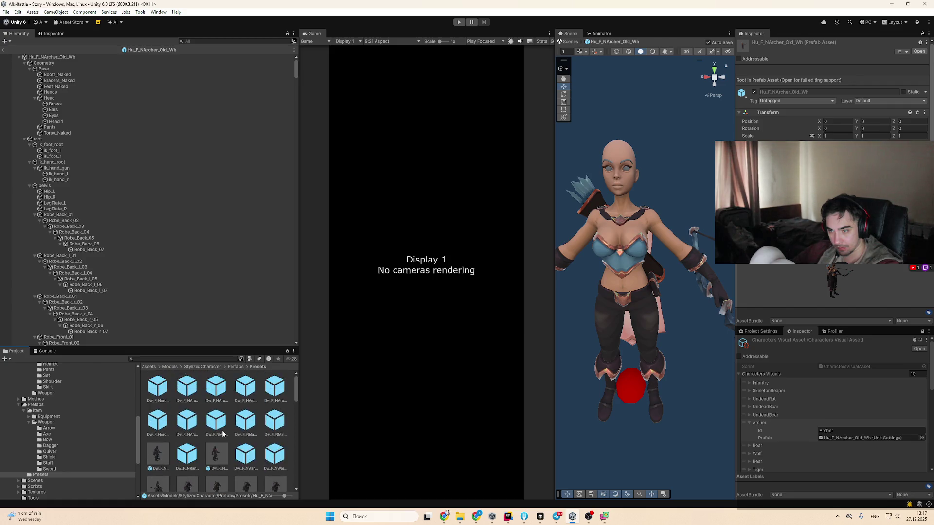
pyautogui.scroll(-5, 223, 433)
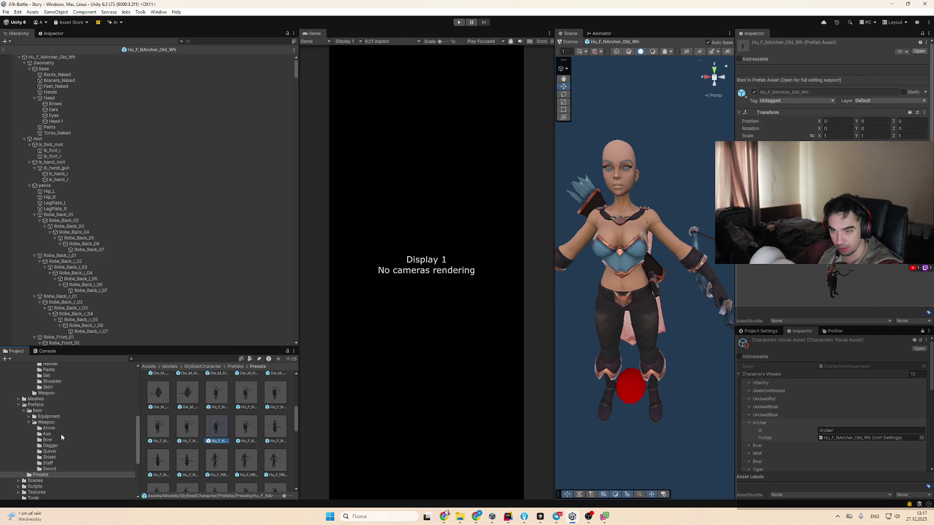
pyautogui.scroll(4, 68, 452)
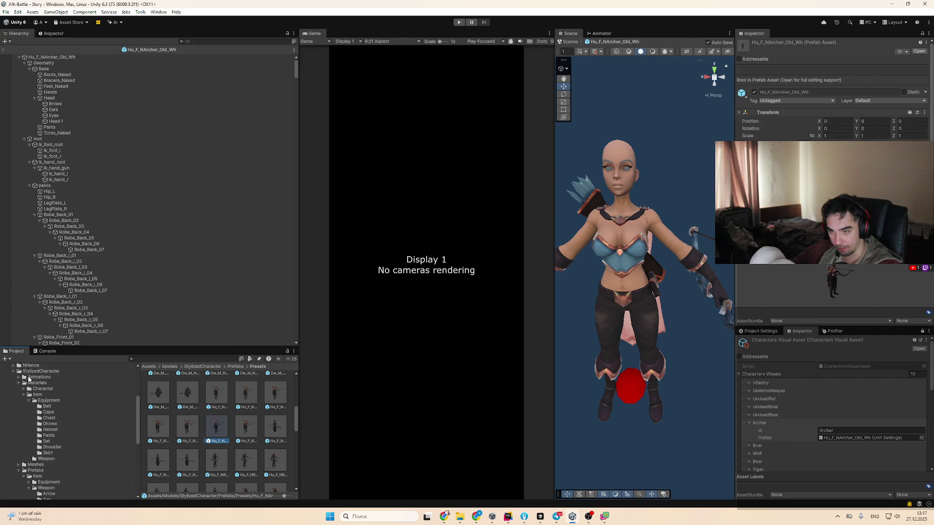
pyautogui.click(19, 383)
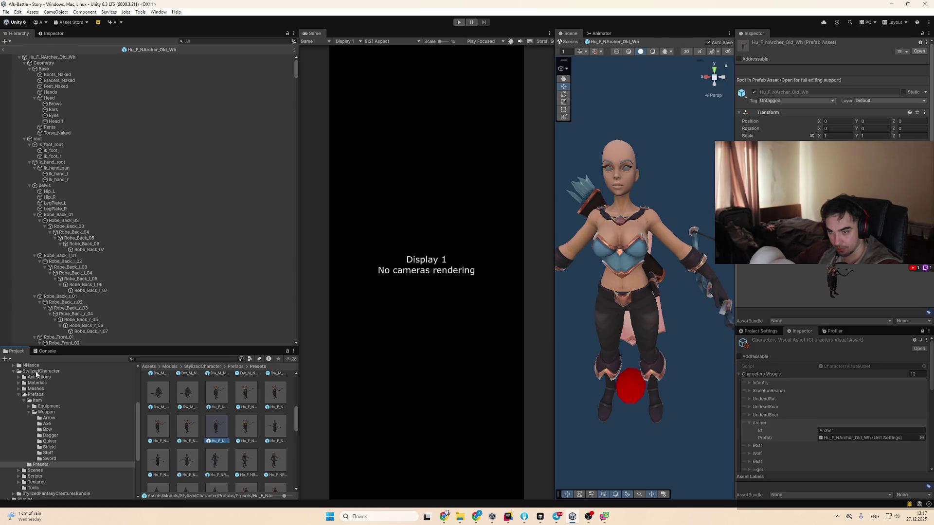
pyautogui.scroll(1, 43, 395)
pyautogui.click(25, 382)
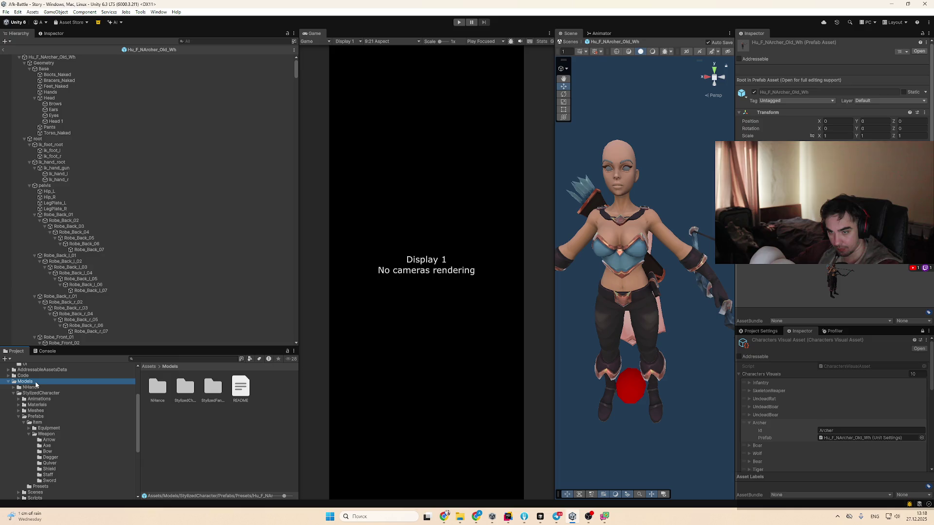
# Create a new folder named Units inside Assets/Models
pyautogui.rightClick(204, 432)
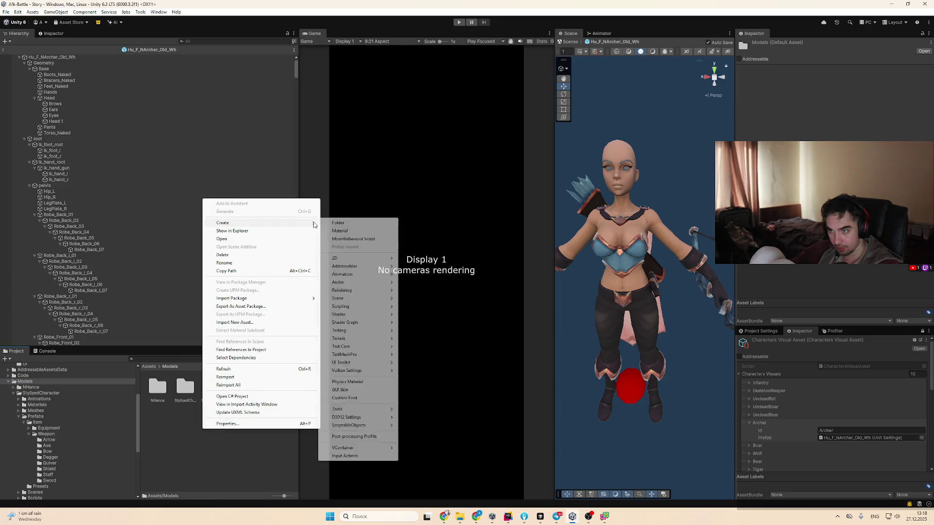
pyautogui.click(339, 223)
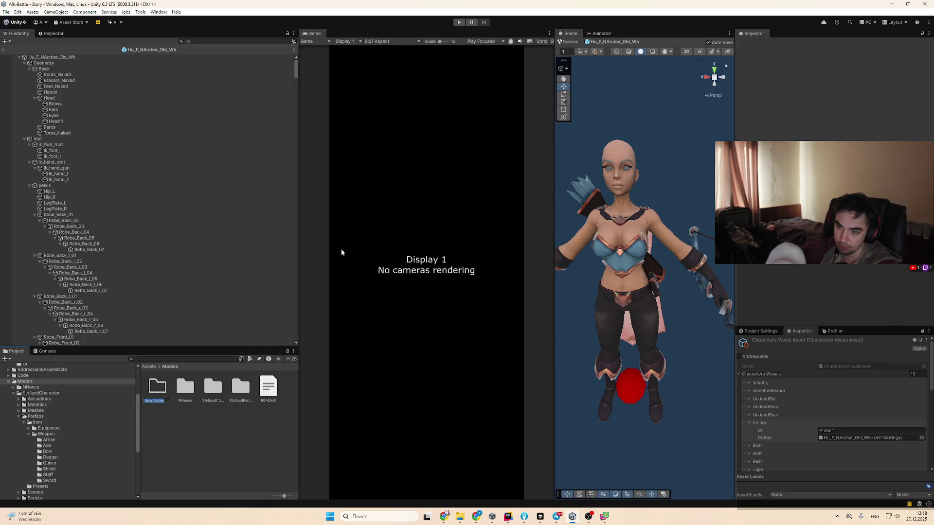
pyautogui.write('Units')
pyautogui.press('Return')
pyautogui.press('Return')
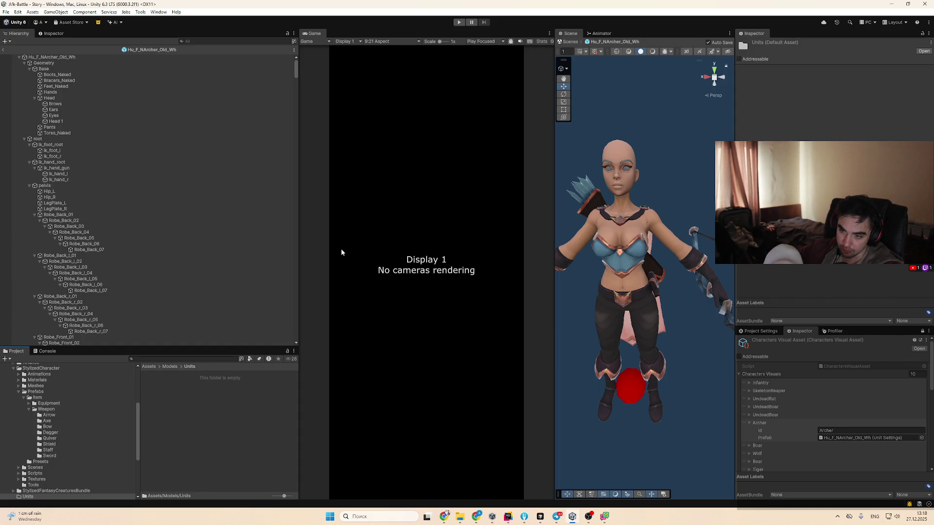
# Create an Archer folder inside Units
pyautogui.rightClick(246, 402)
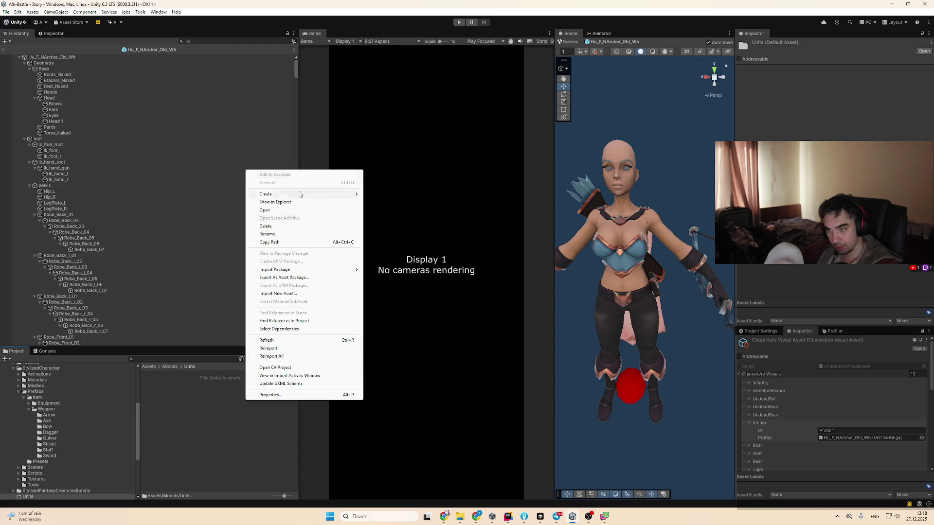
pyautogui.moveTo(340, 193)
pyautogui.click(404, 194)
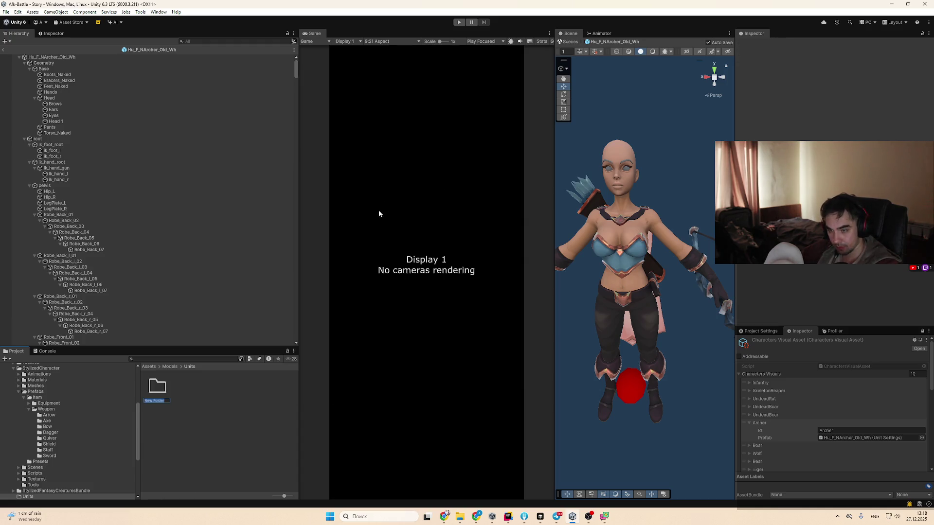
pyautogui.write('Arch')
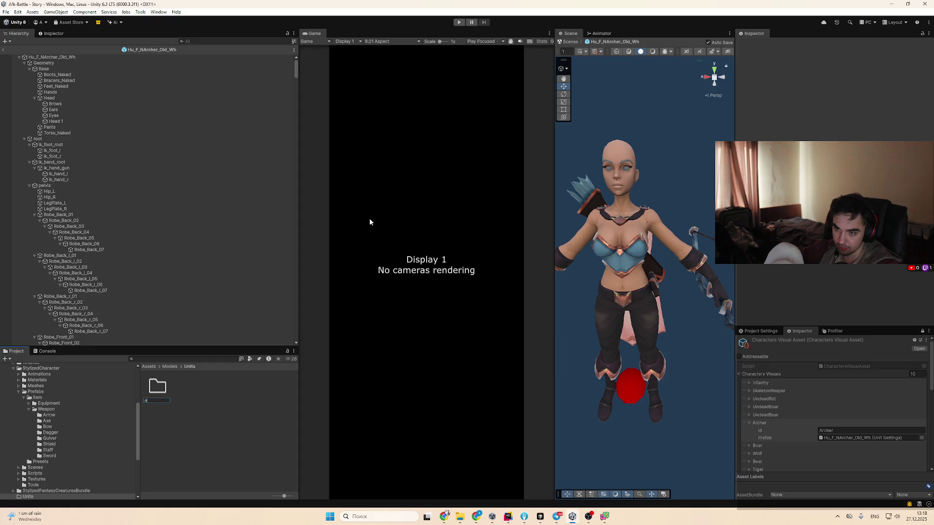
pyautogui.press('BackSpace')
pyautogui.press('BackSpace')
pyautogui.press('BackSpace')
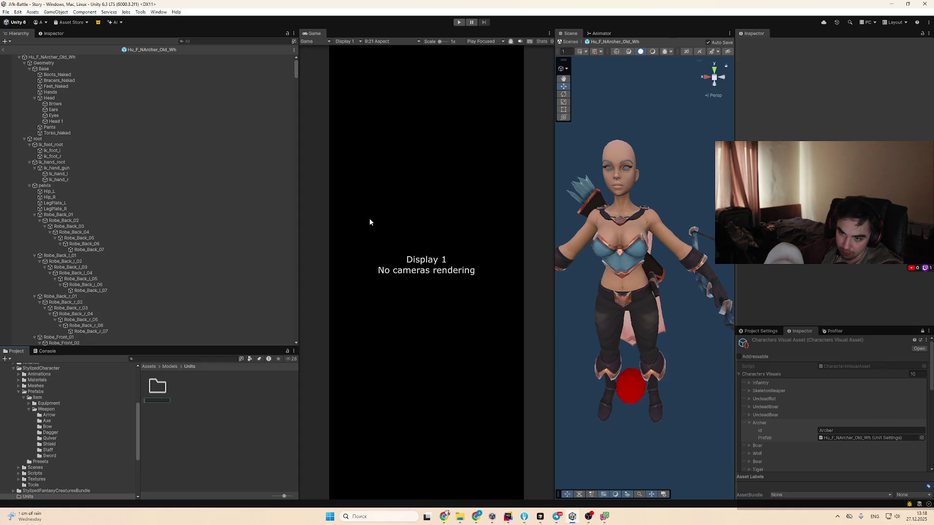
pyautogui.write('Archer')
pyautogui.press('Return')
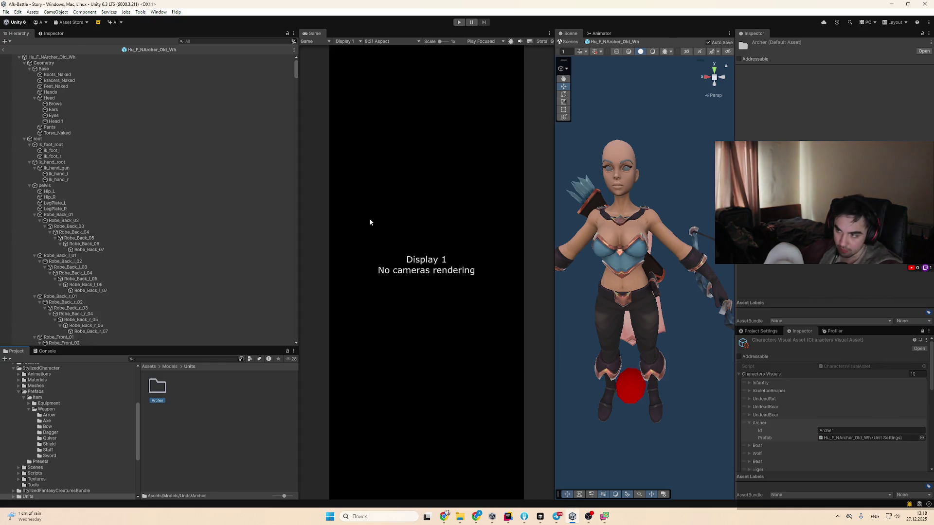
# Expand Units and select the Hu_F_NArcher_Old_Wh prefab in the Project window
pyautogui.click(81, 56)
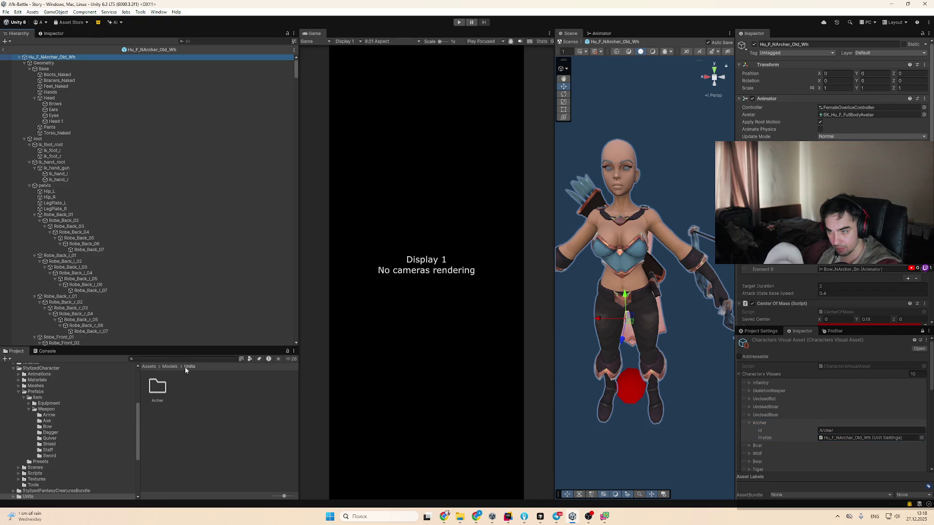
pyautogui.scroll(-2, 77, 438)
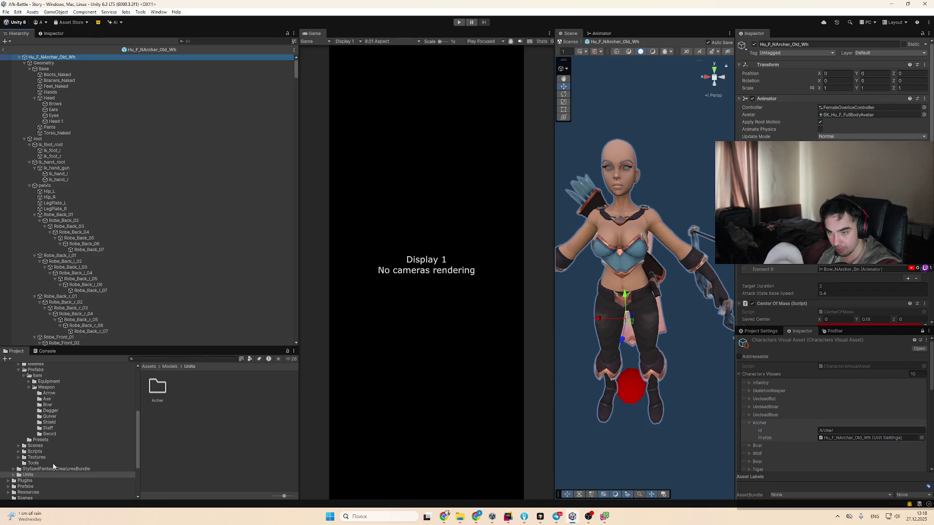
pyautogui.click(14, 475)
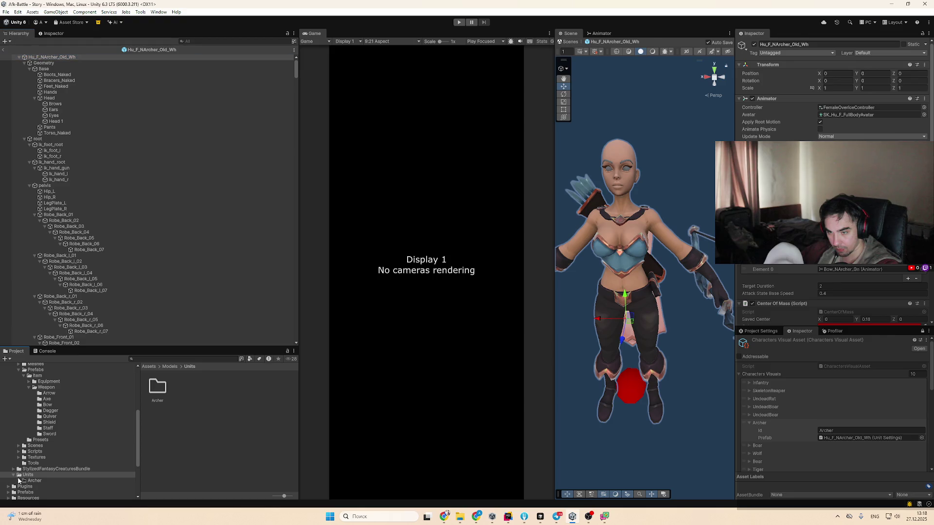
pyautogui.click(864, 437)
pyautogui.scroll(-2, 74, 446)
pyautogui.click(218, 434)
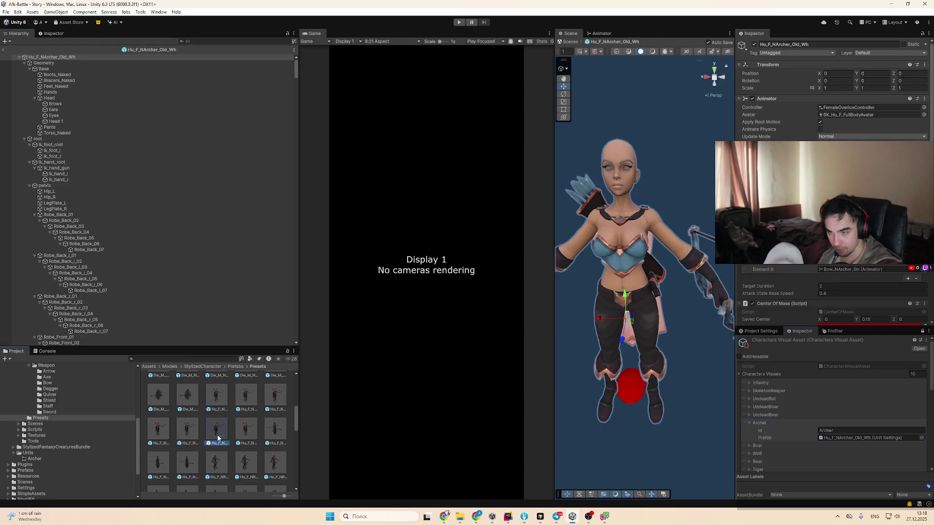
# Move the prefab into Units/Archer and rename it Archer1
pyautogui.moveTo(220, 429); pyautogui.dragTo(27, 453)
pyautogui.moveTo(186, 395); pyautogui.dragTo(157, 389)
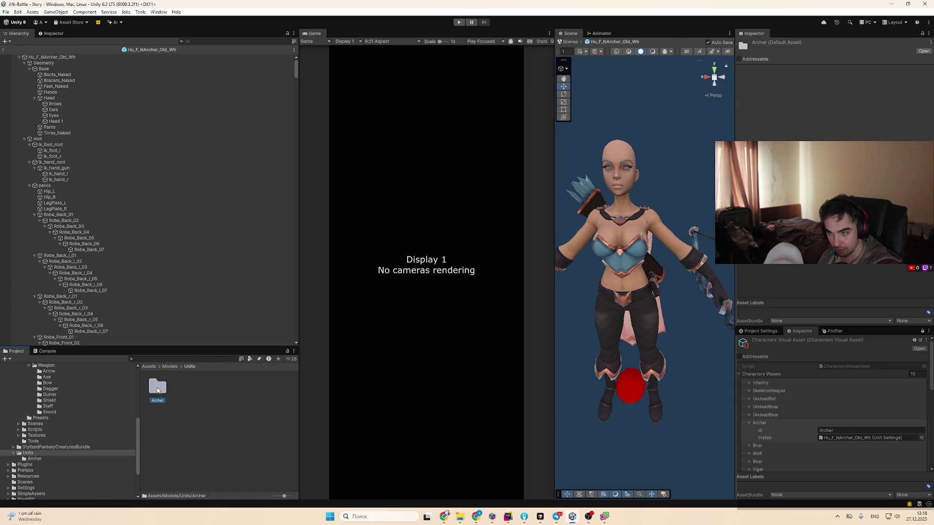
pyautogui.doubleClick(158, 388)
pyautogui.write('Arc')
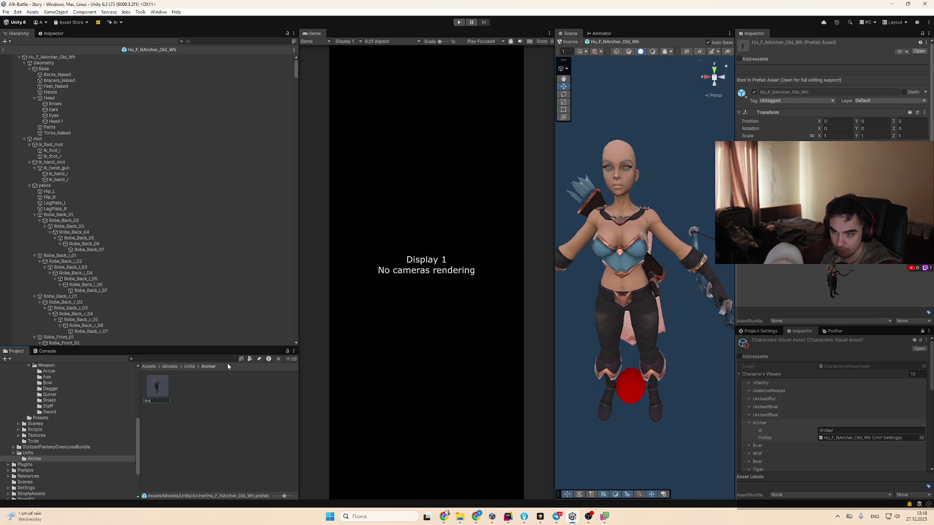
pyautogui.write('her1')
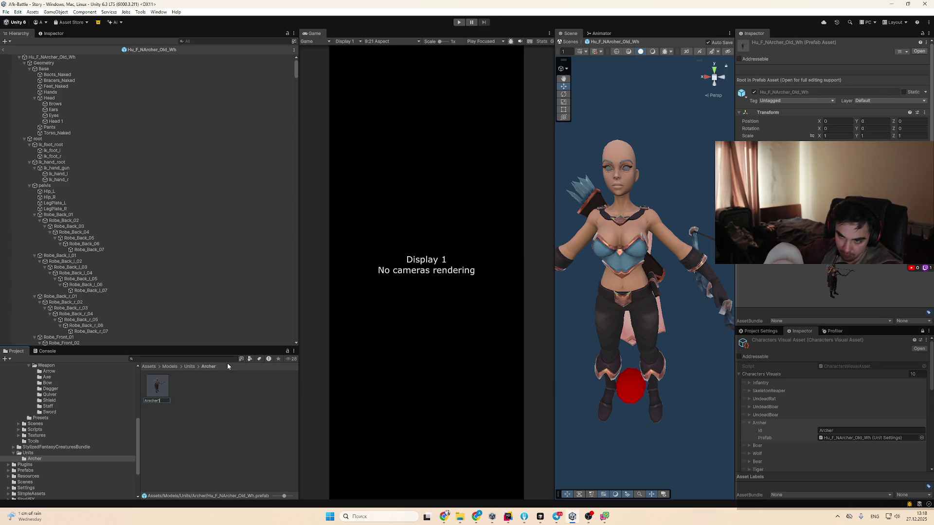
pyautogui.press('Return')
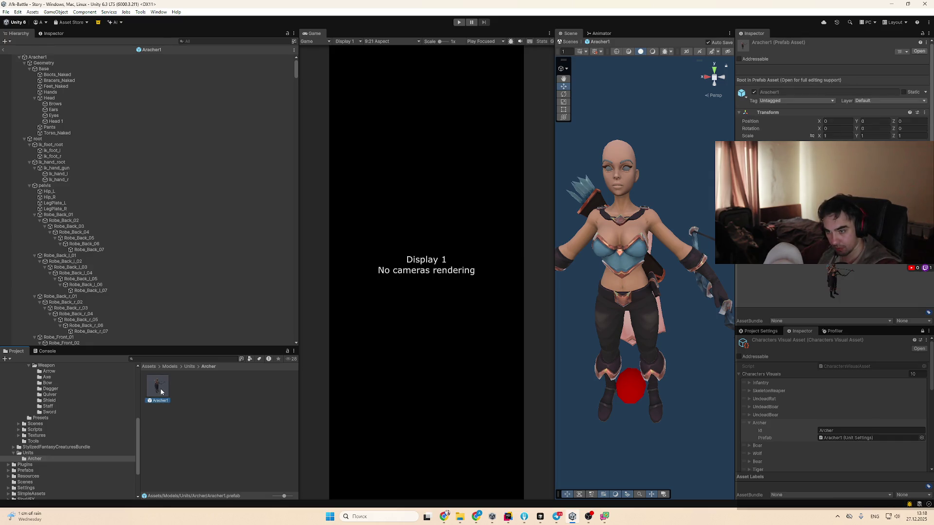
# Create a prefab variant of Archer1 named Archer2
pyautogui.rightClick(159, 395)
pyautogui.moveTo(279, 182)
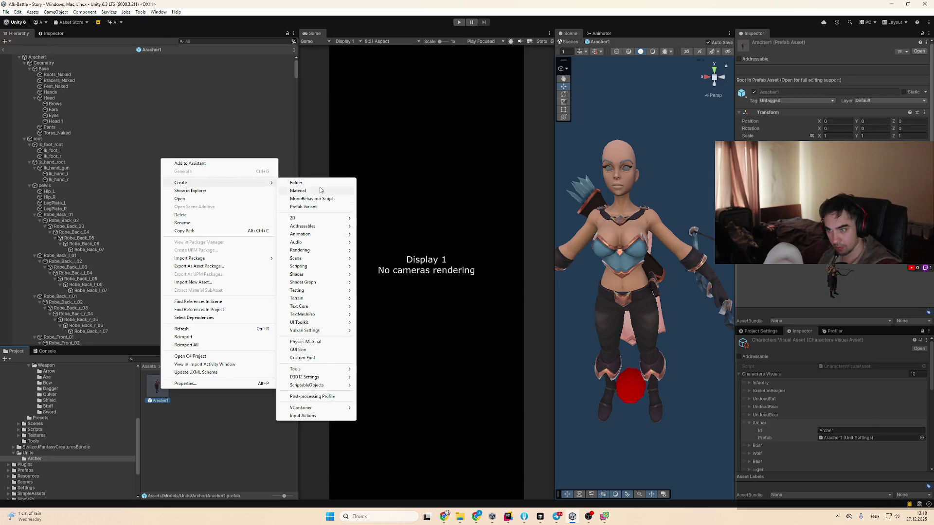
pyautogui.click(312, 206)
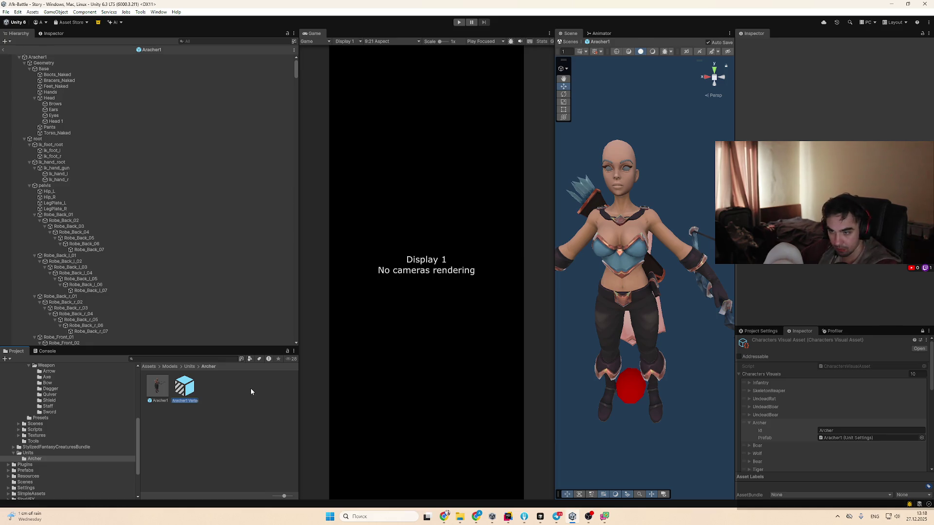
pyautogui.write('Archer1')
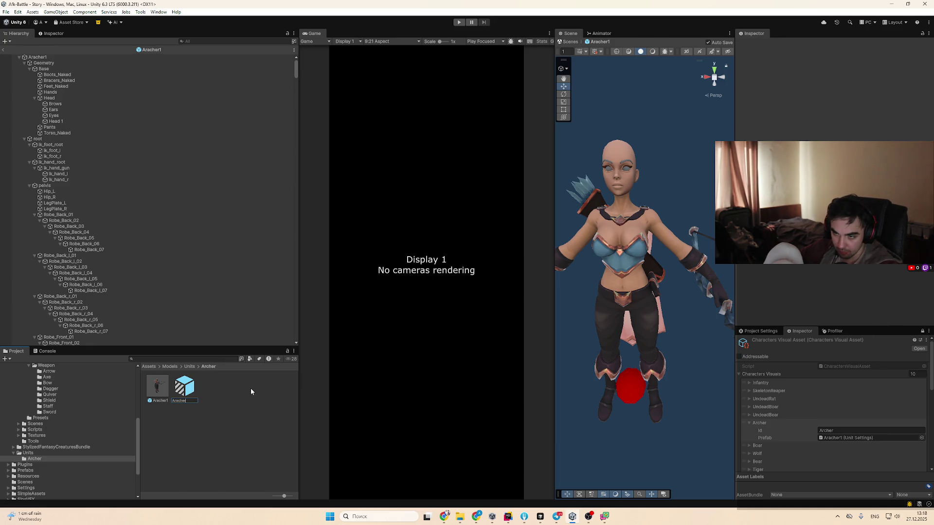
pyautogui.press('Return')
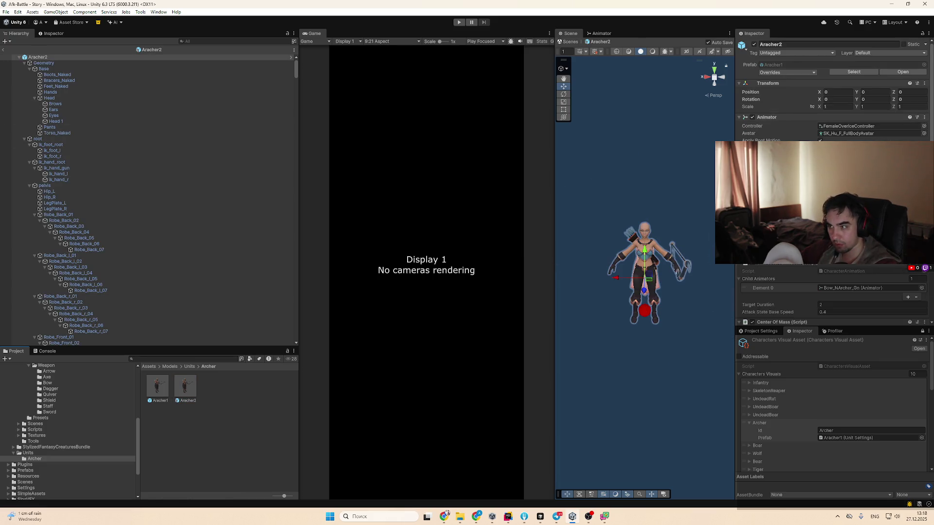
# Expand the variant's boots armour piece down to its Geometry
pyautogui.click(59, 80)
pyautogui.scroll(-10, 179, 140)
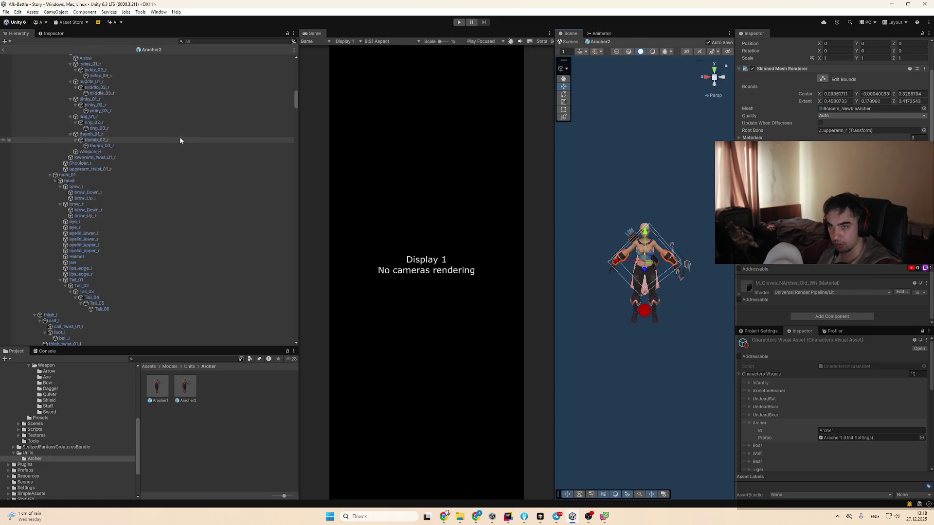
pyautogui.scroll(10, 188, 145)
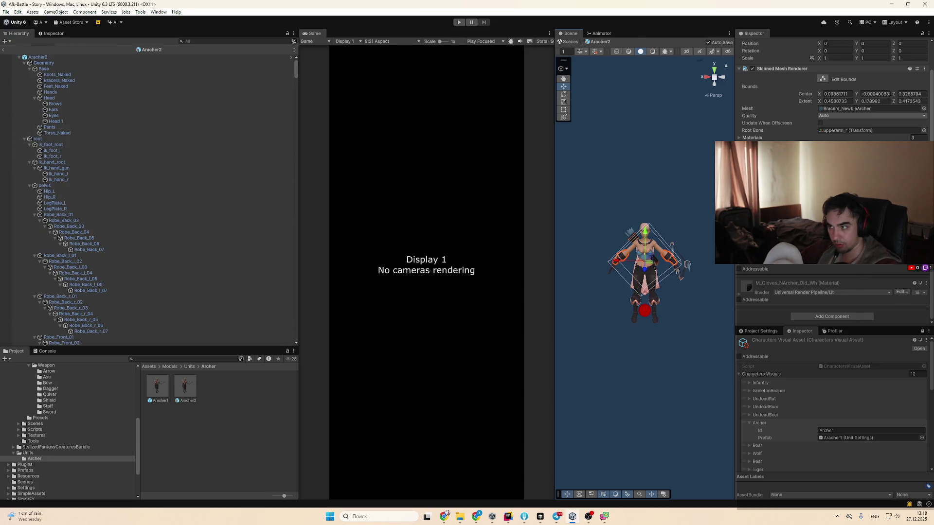
pyautogui.doubleClick(49, 121)
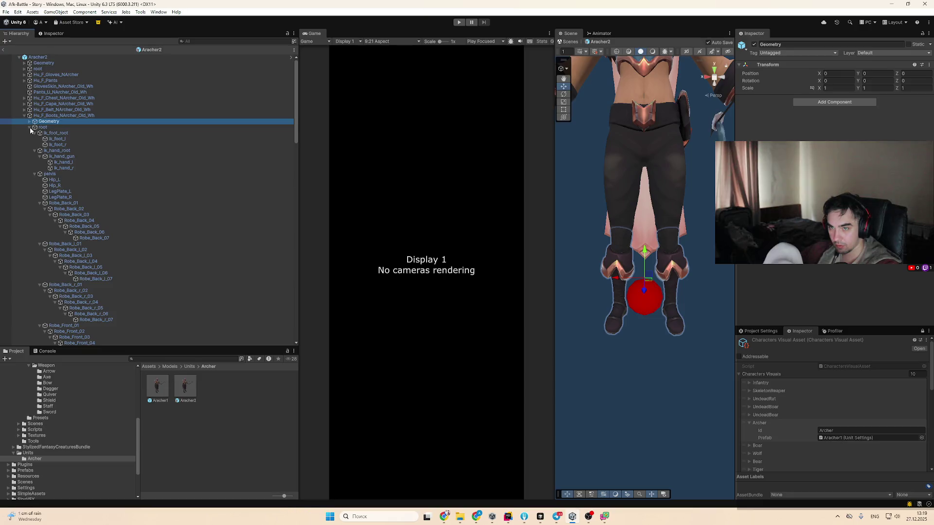
pyautogui.click(44, 128)
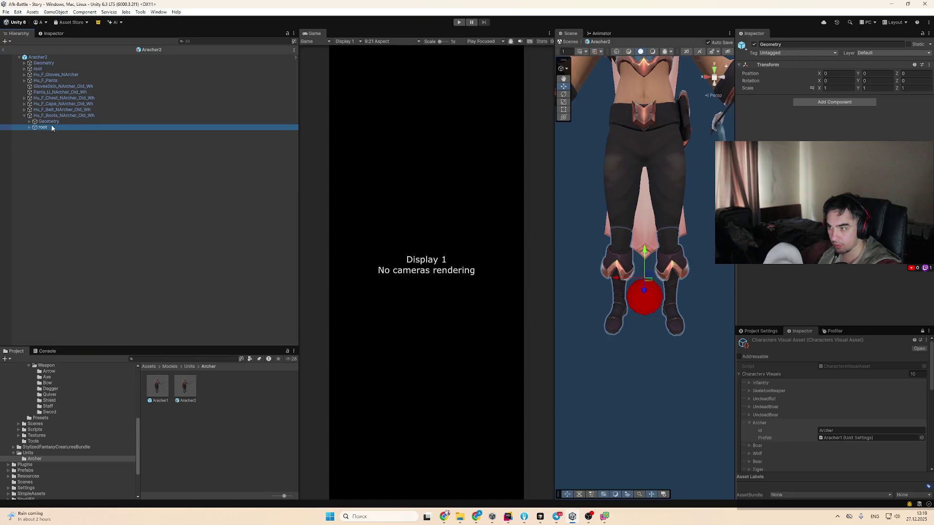
pyautogui.click(30, 121)
pyautogui.click(48, 127)
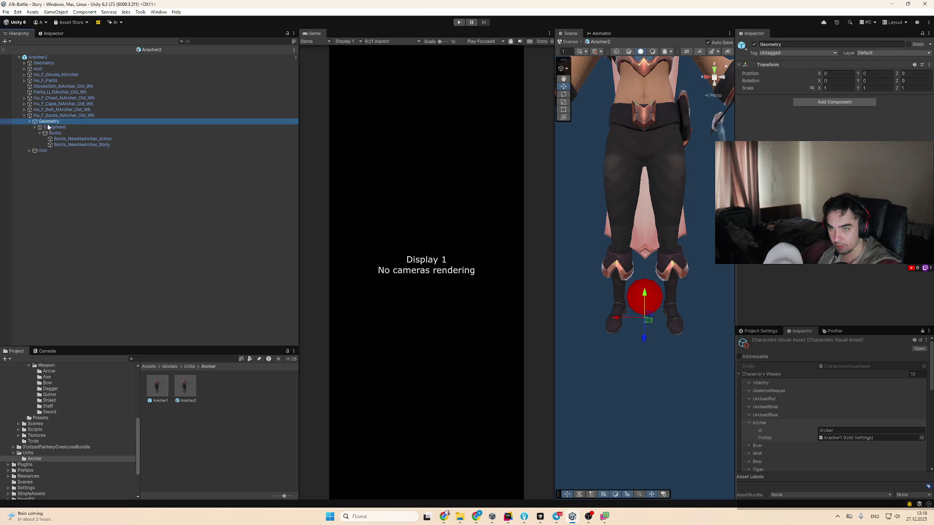
# Select the Boots_NewbieArcher_Armor mesh and locate its material in the project
pyautogui.click(71, 134)
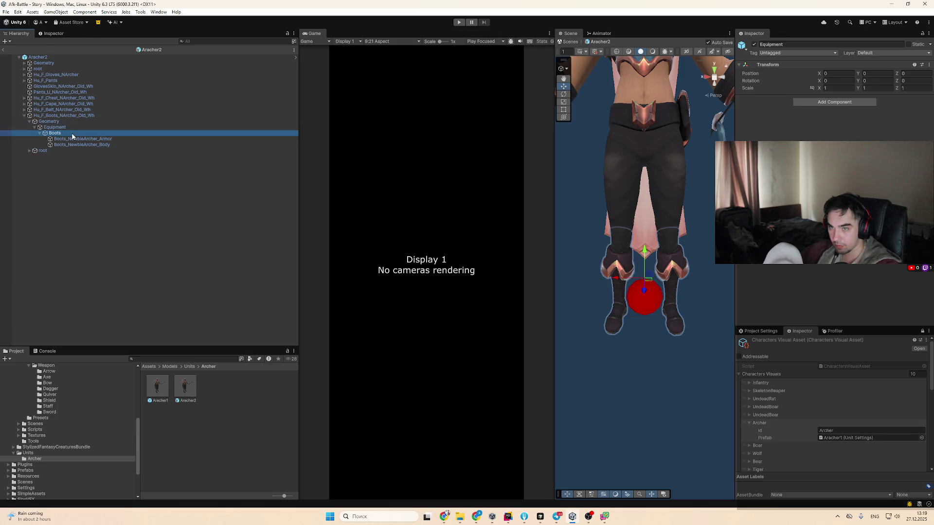
pyautogui.click(75, 140)
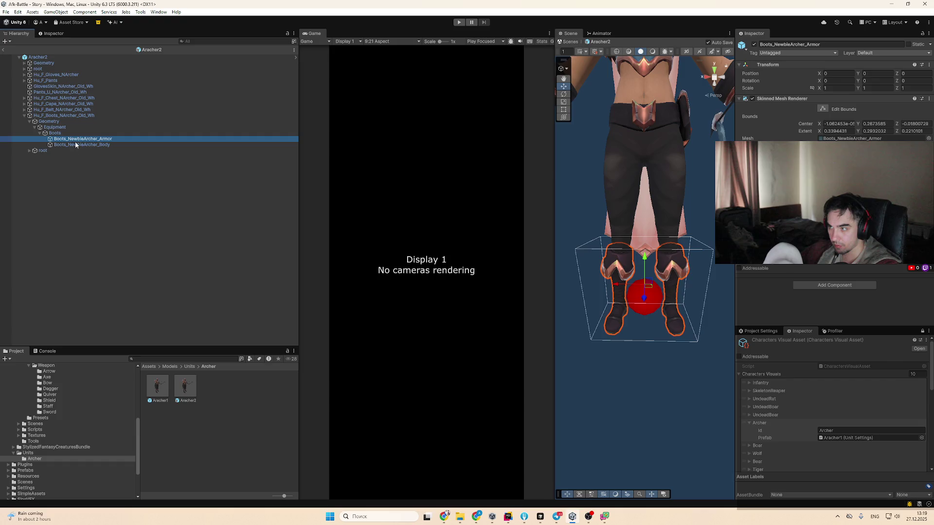
pyautogui.click(104, 145)
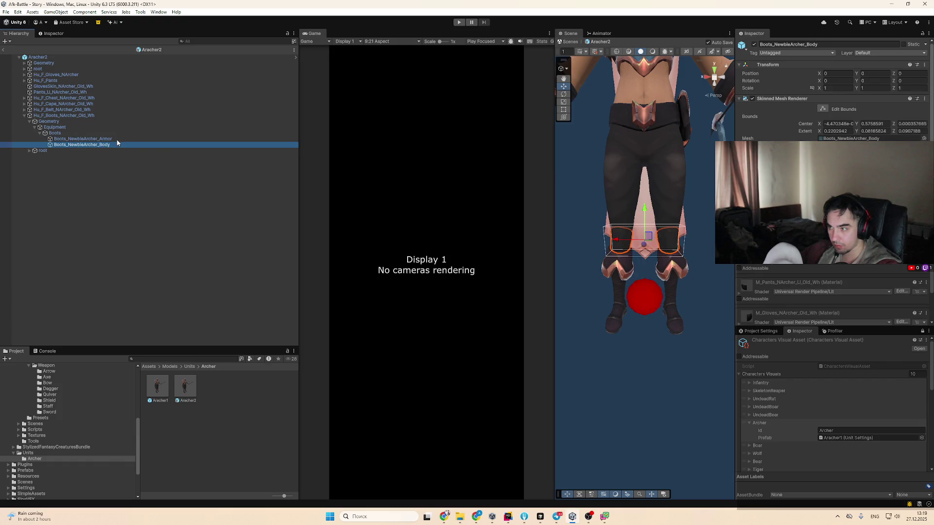
pyautogui.press('Up')
pyautogui.click(121, 145)
pyautogui.click(121, 141)
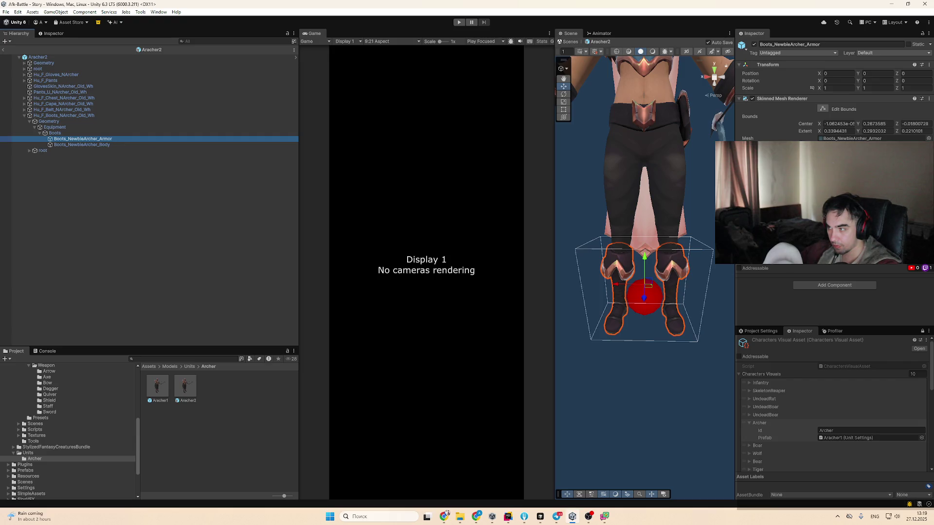
pyautogui.rightClick(844, 264)
pyautogui.click(894, 288)
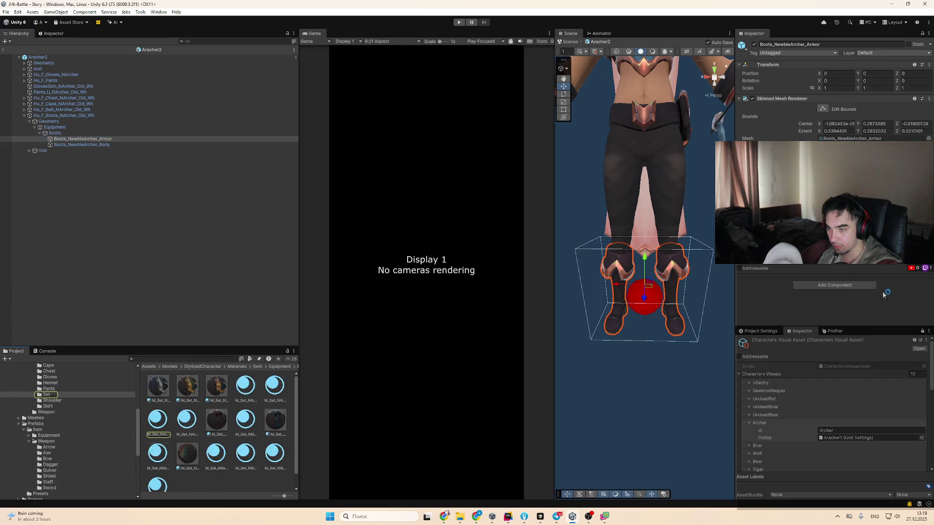
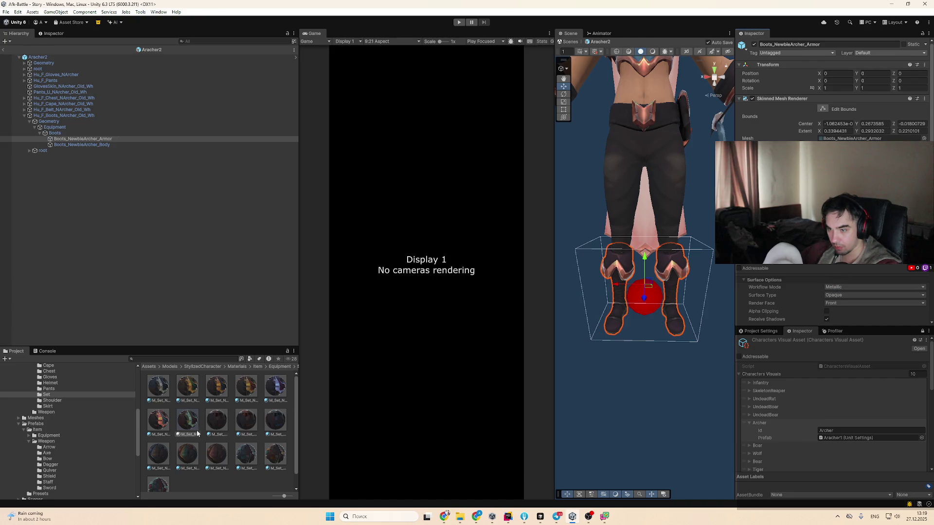
# Drag a green material from the Project window onto the archer's boot armor
pyautogui.moveTo(187, 420); pyautogui.dragTo(672, 278)
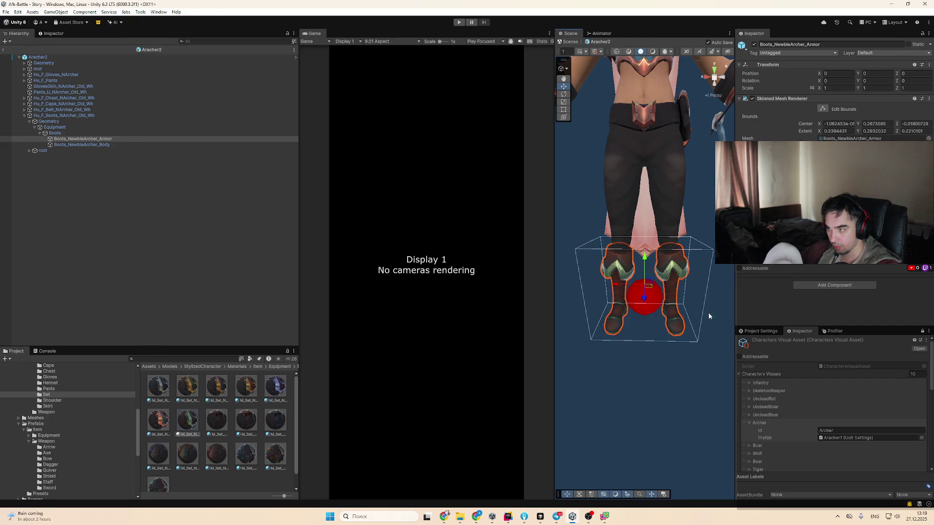
pyautogui.click(671, 209)
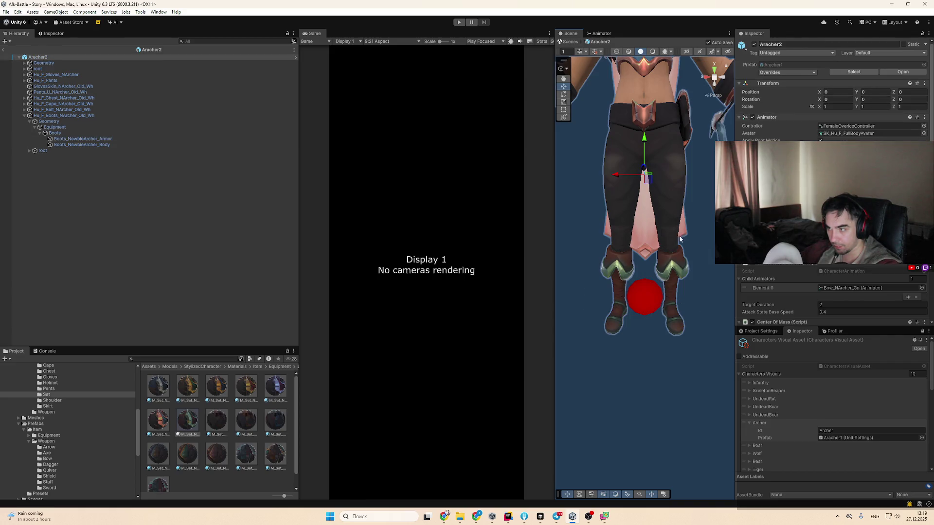
pyautogui.click(671, 214)
# Select the boots' body mesh, reveal the Pants materials folder, and try a pants material on it
pyautogui.click(664, 265)
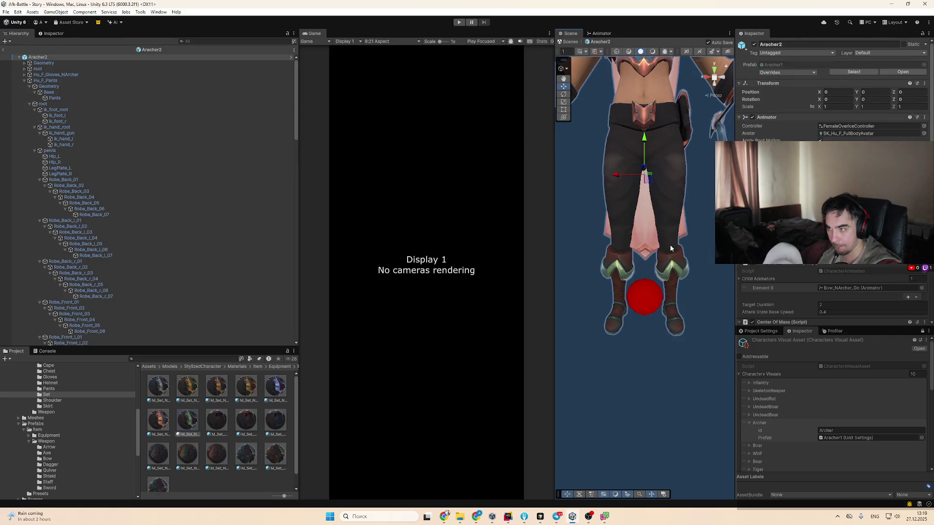
pyautogui.click(673, 249)
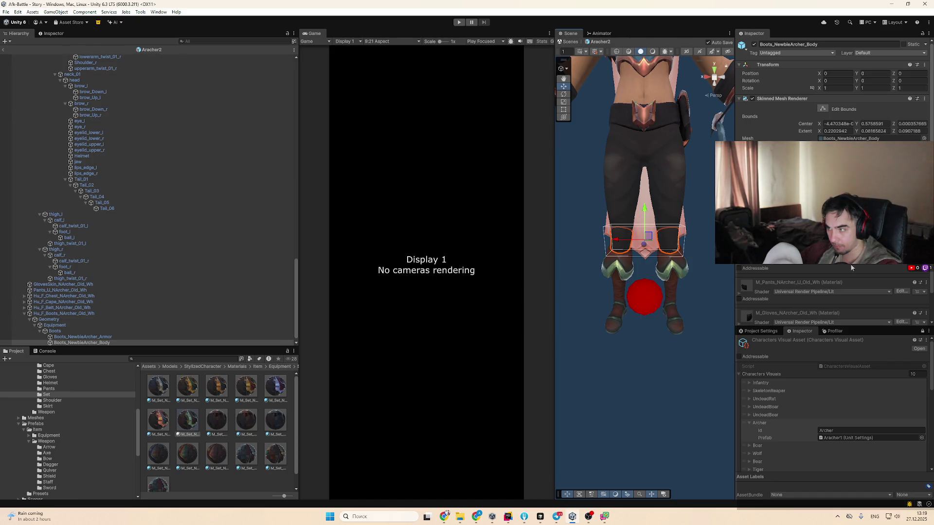
pyautogui.scroll(-1, 832, 180)
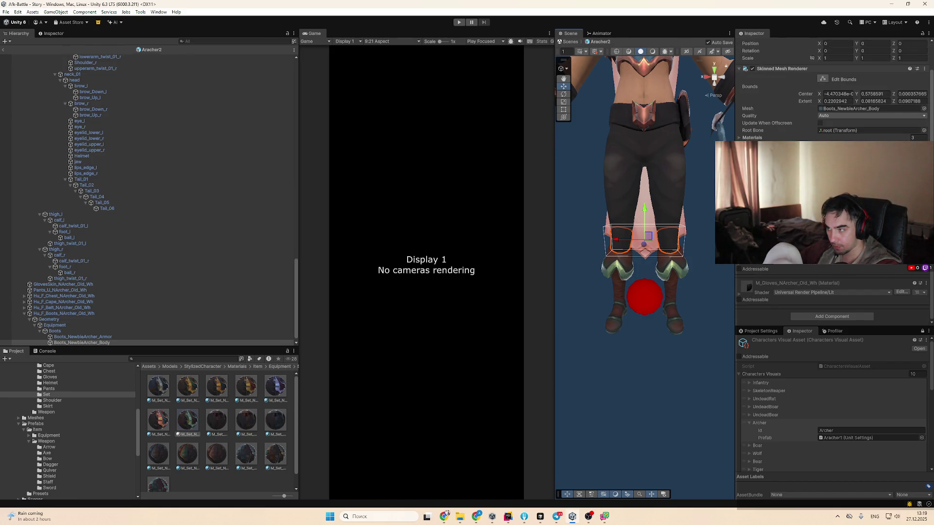
pyautogui.rightClick(897, 282)
pyautogui.click(49, 389)
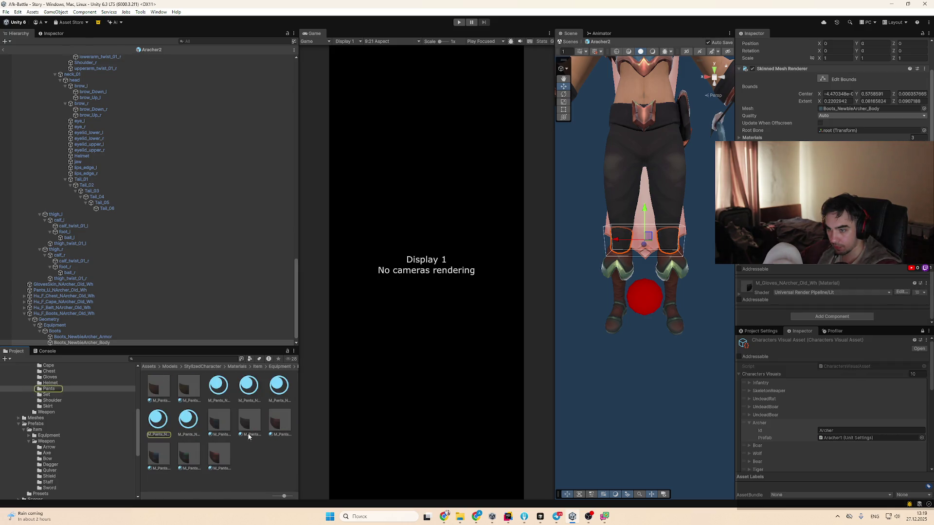
pyautogui.moveTo(189, 423)
pyautogui.mouseDown()
pyautogui.moveTo(319, 402)
pyautogui.moveTo(647, 228)
pyautogui.moveTo(670, 247)
pyautogui.mouseUp()
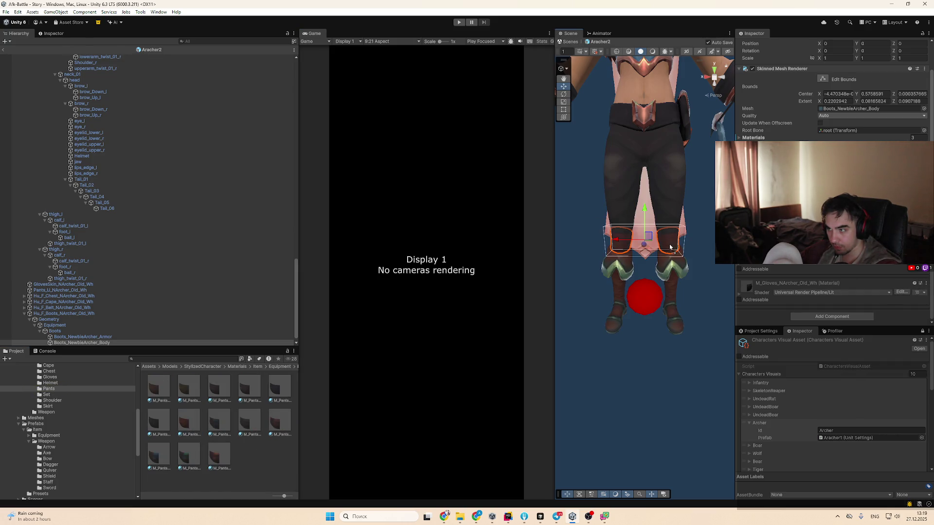
# Turn the pants brown by applying the red pants material M_Pants_NArcher_U_Rd
pyautogui.click(674, 234)
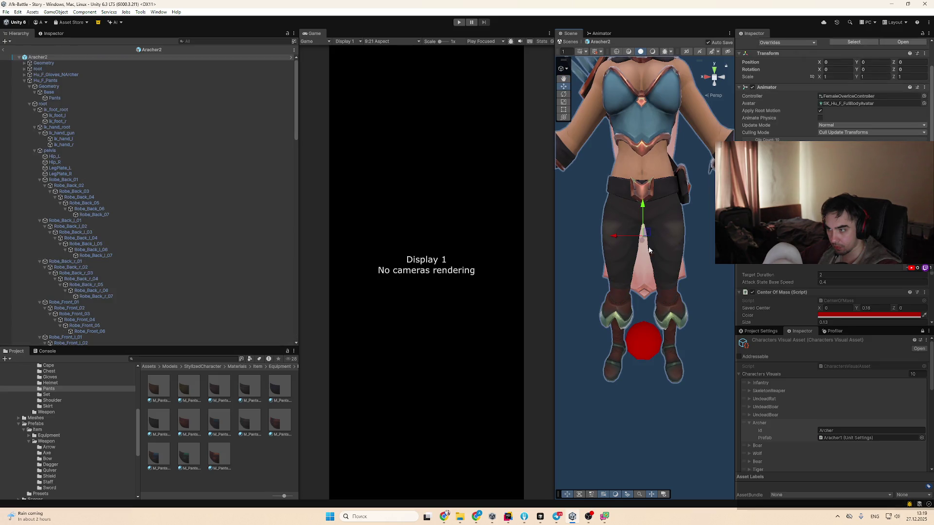
pyautogui.click(671, 253)
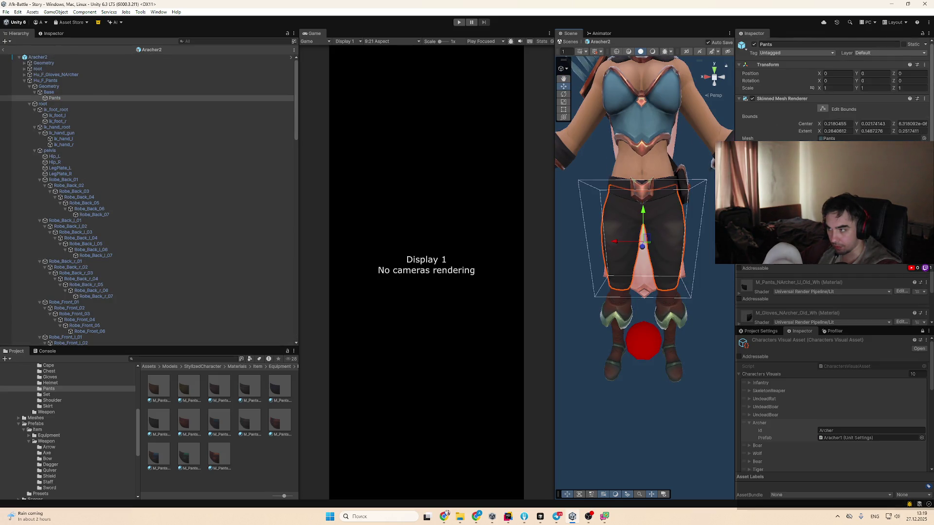
pyautogui.rightClick(844, 264)
pyautogui.click(872, 287)
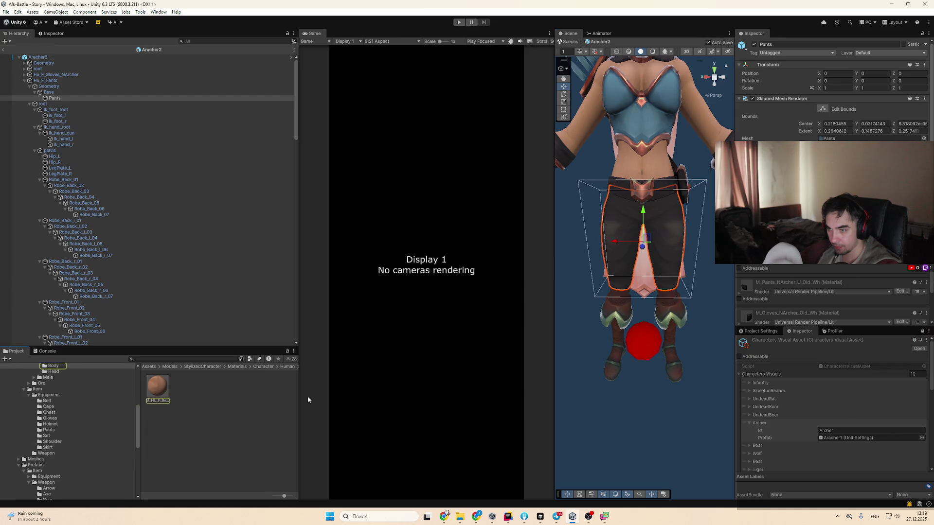
pyautogui.scroll(2, 81, 397)
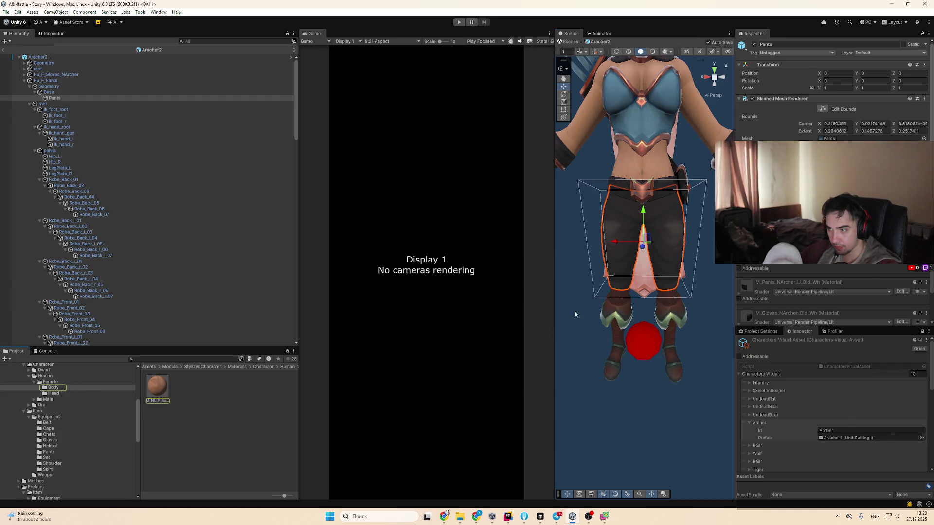
pyautogui.click(923, 287)
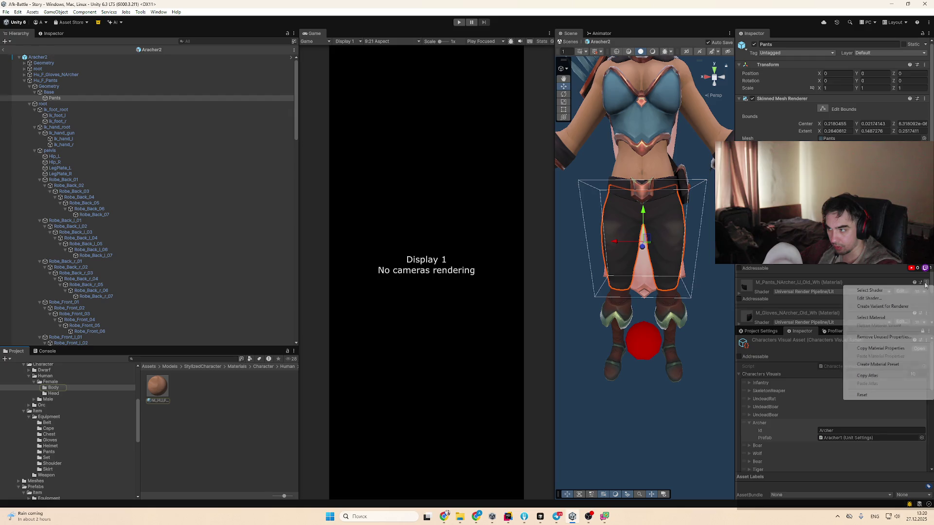
pyautogui.click(902, 314)
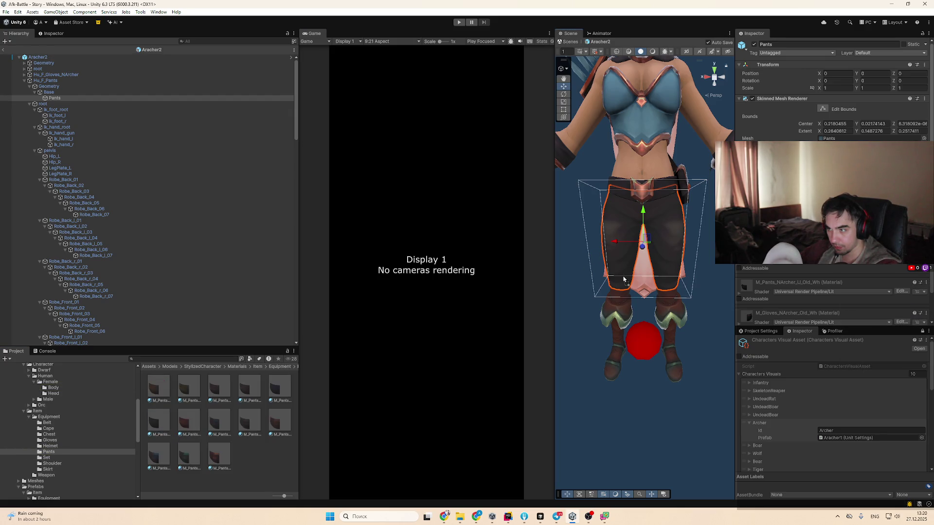
pyautogui.moveTo(531, 297); pyautogui.dragTo(647, 238)
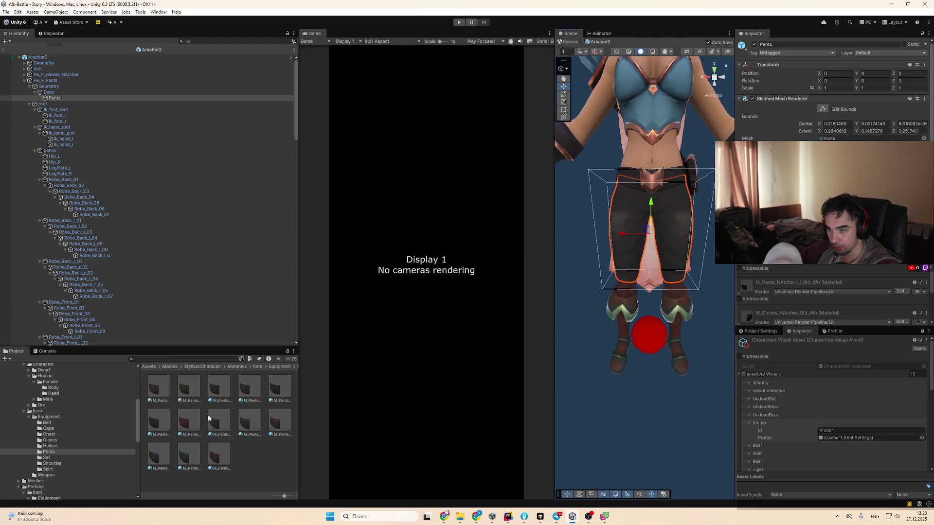
pyautogui.moveTo(190, 418)
pyautogui.mouseDown()
pyautogui.moveTo(618, 253)
pyautogui.moveTo(680, 280)
pyautogui.mouseUp()
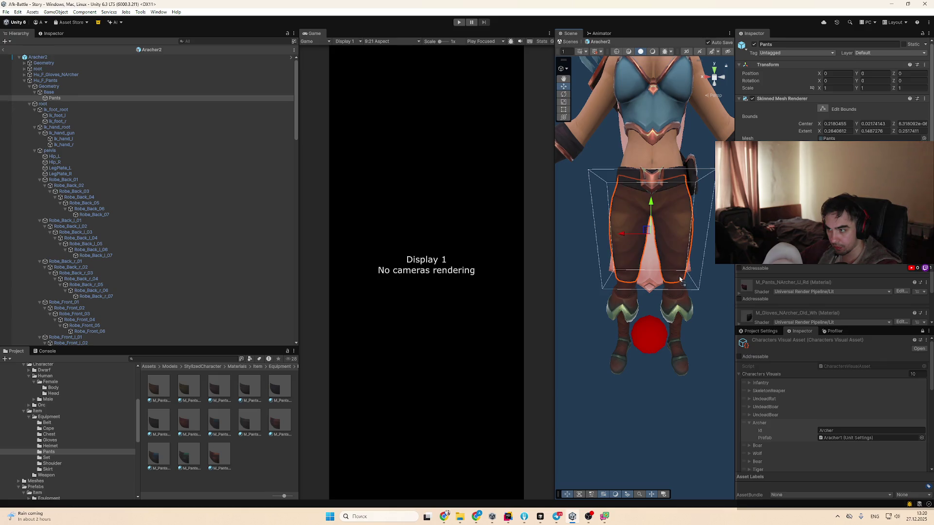
pyautogui.click(188, 419)
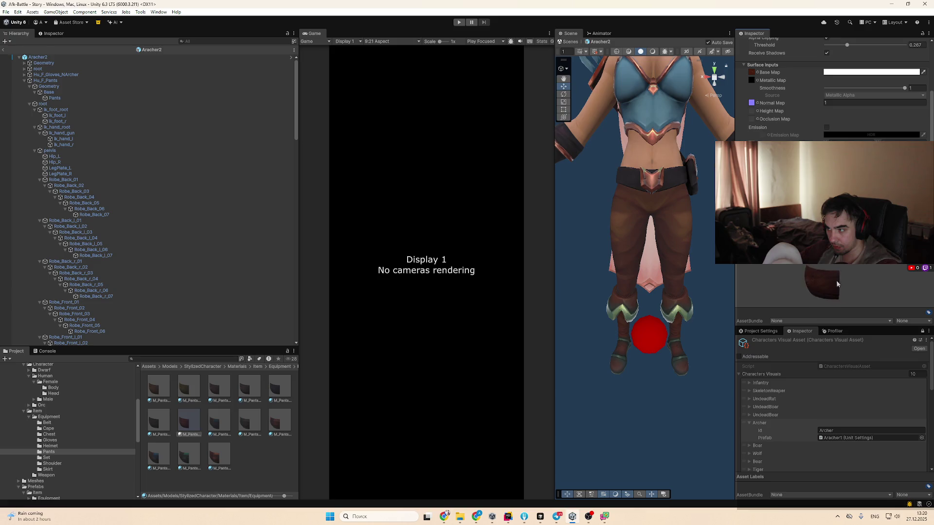
# Locate the pants' base map texture and reframe the view on the upper body
pyautogui.moveTo(648, 251); pyautogui.dragTo(668, 306)
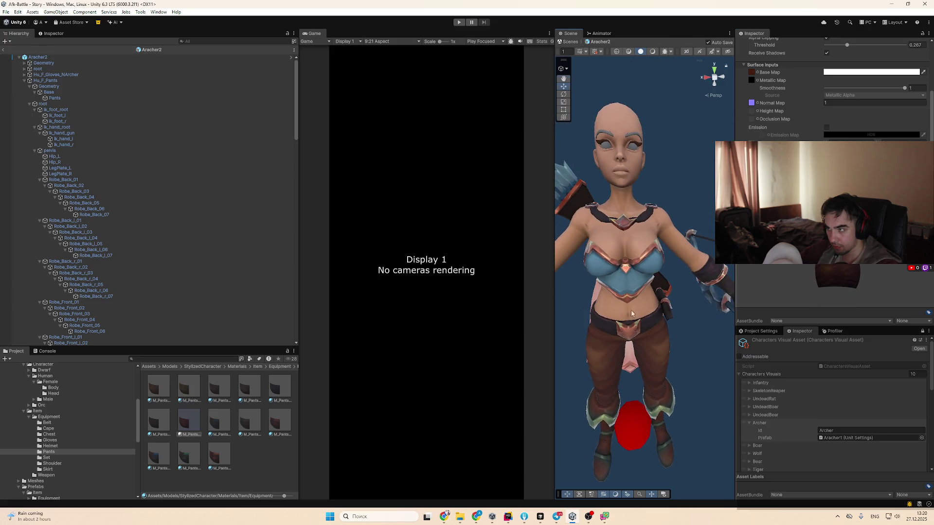
pyautogui.click(752, 73)
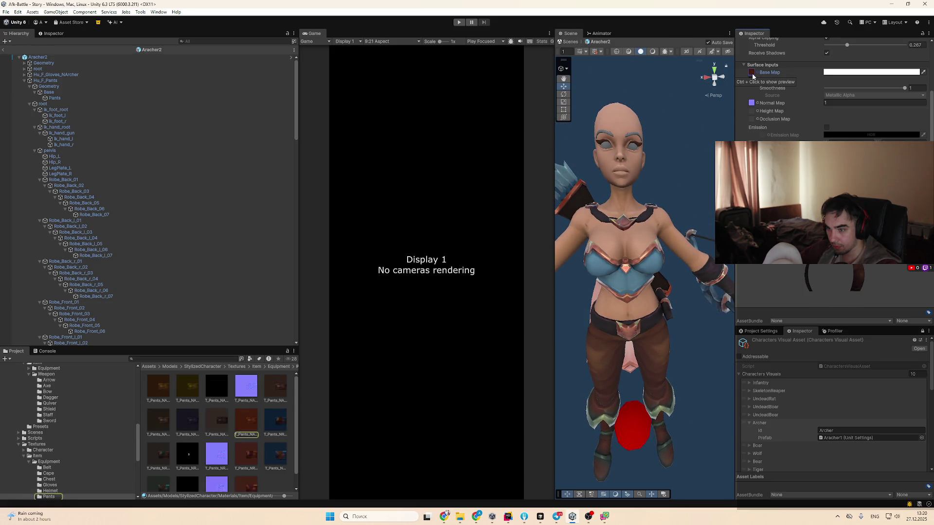
pyautogui.moveTo(725, 106); pyautogui.dragTo(657, 178)
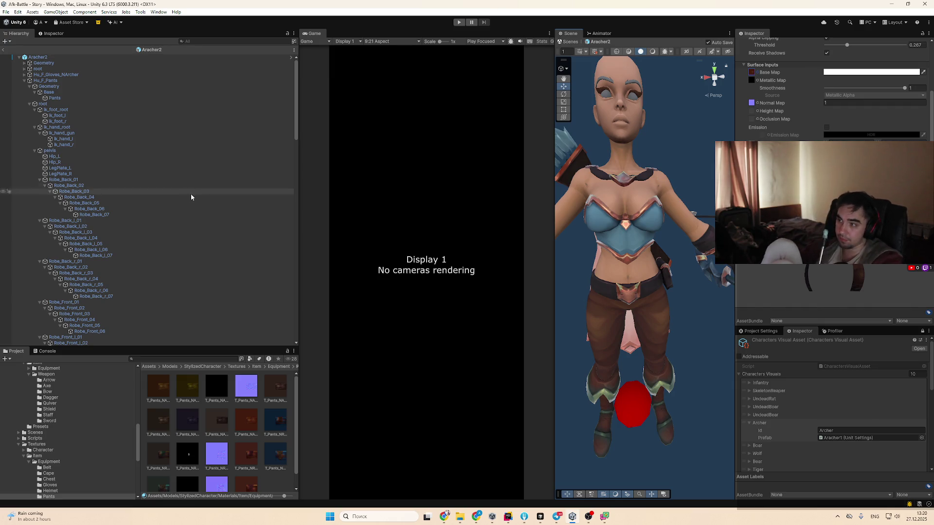
pyautogui.moveTo(685, 299)
pyautogui.mouseDown()
pyautogui.moveTo(672, 269)
pyautogui.moveTo(633, 263)
pyautogui.mouseUp()
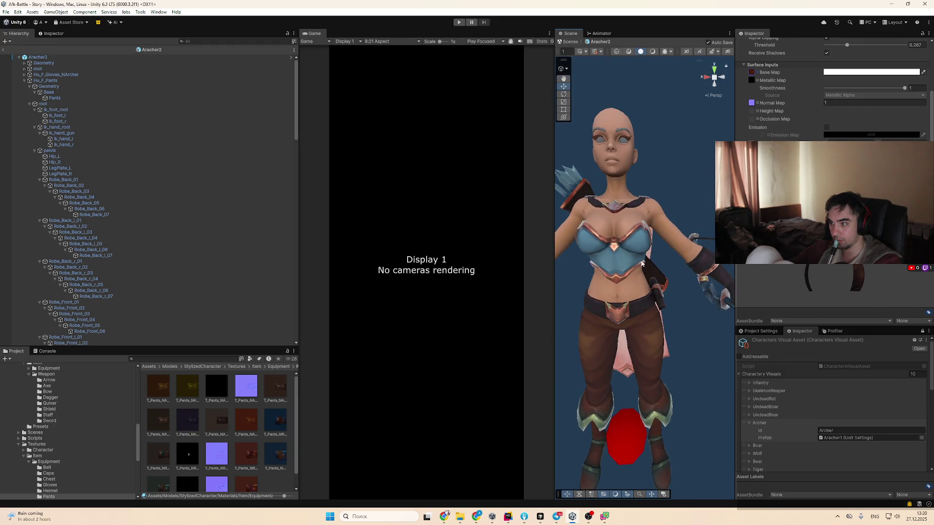
# Give the torso armor a red-brown material from its project folder
pyautogui.click(629, 263)
pyautogui.scroll(-3, 827, 97)
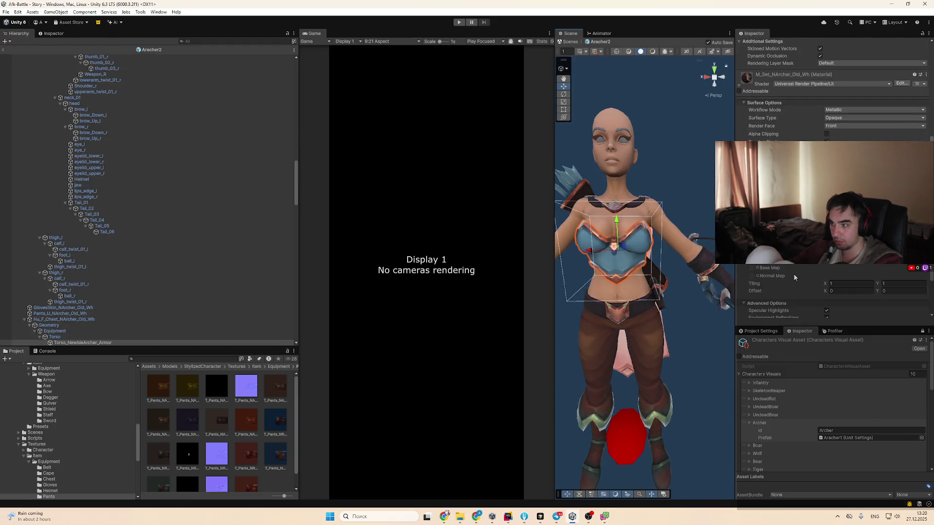
pyautogui.click(927, 114)
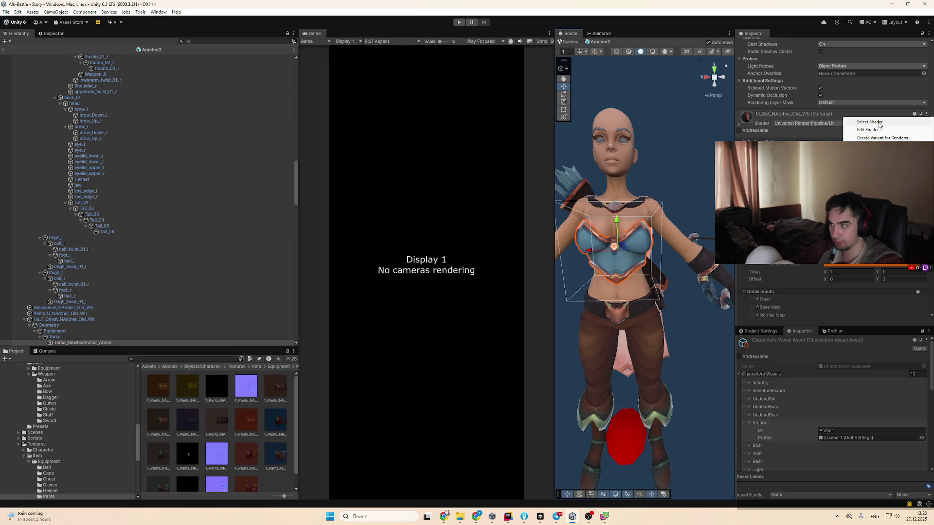
pyautogui.click(871, 145)
pyautogui.moveTo(194, 430); pyautogui.dragTo(625, 257)
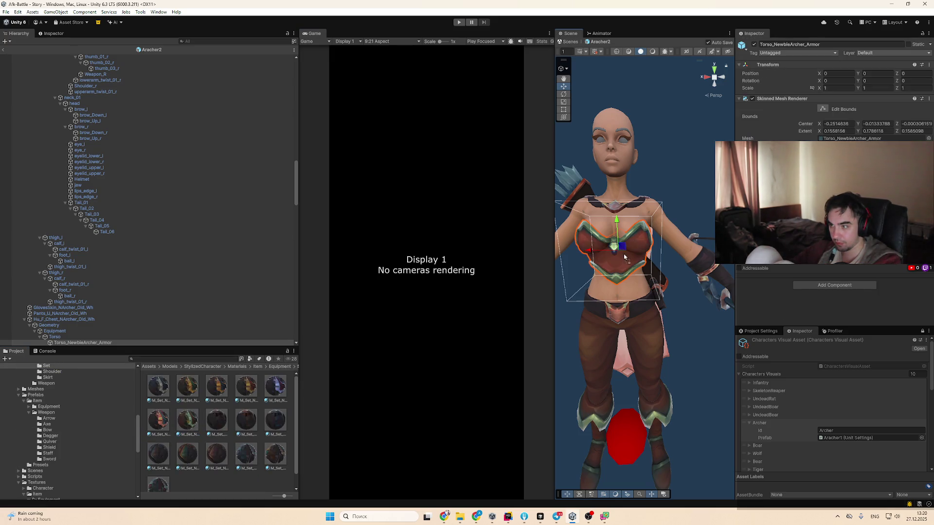
pyautogui.scroll(5, 632, 270)
pyautogui.click(650, 286)
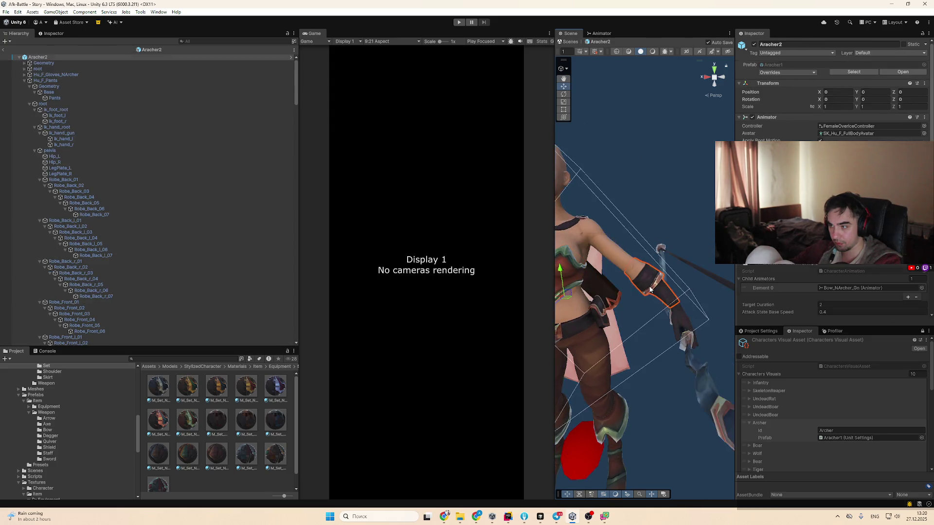
# Locate the bracers' material and try a red pants material on them, then undo it
pyautogui.click(650, 286)
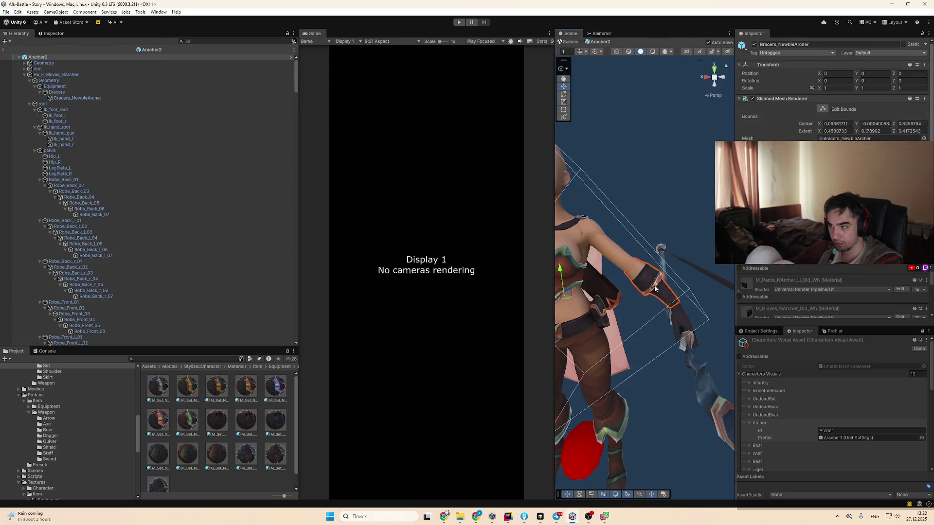
pyautogui.click(926, 282)
pyautogui.click(884, 319)
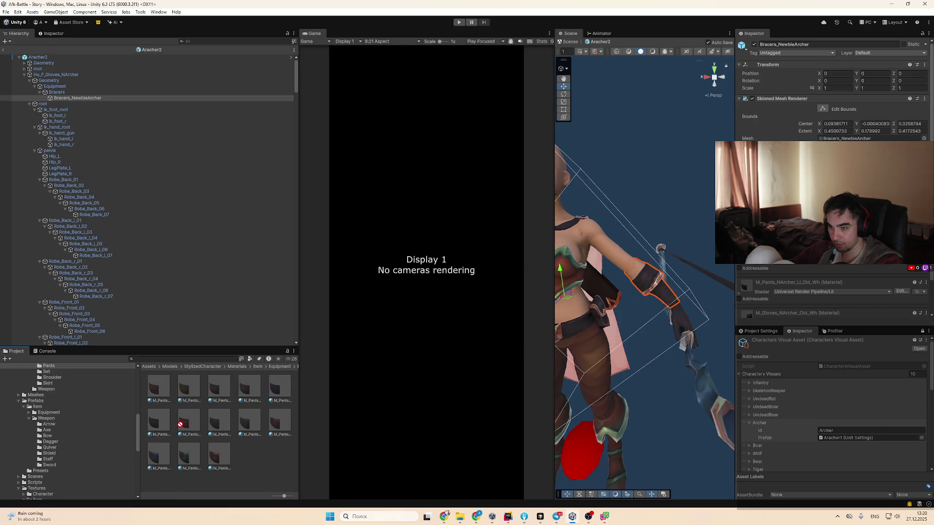
pyautogui.moveTo(649, 299)
pyautogui.mouseDown()
pyautogui.moveTo(646, 278)
pyautogui.moveTo(668, 295)
pyautogui.moveTo(610, 428)
pyautogui.moveTo(613, 370)
pyautogui.moveTo(639, 444)
pyautogui.mouseUp()
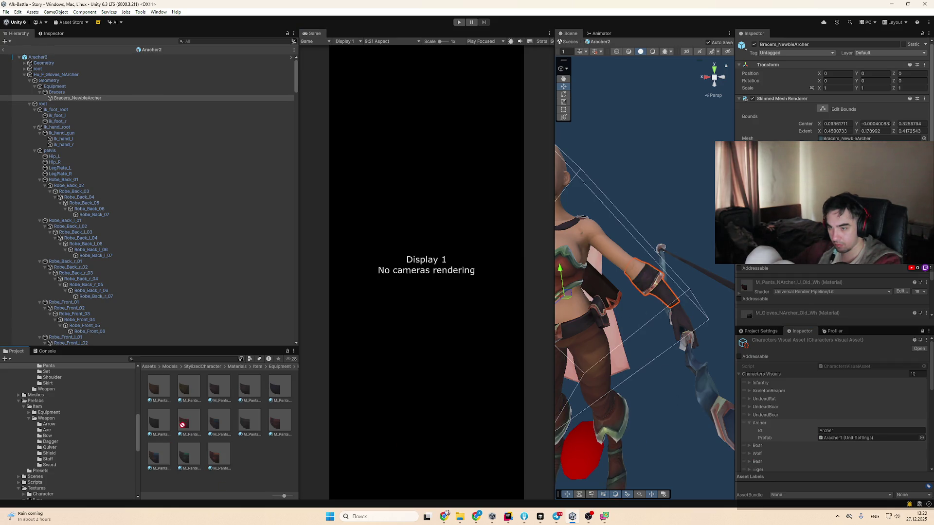
pyautogui.moveTo(629, 307)
pyautogui.mouseDown()
pyautogui.moveTo(625, 336)
pyautogui.moveTo(193, 448)
pyautogui.moveTo(616, 341)
pyautogui.moveTo(647, 287)
pyautogui.moveTo(164, 438)
pyautogui.mouseUp()
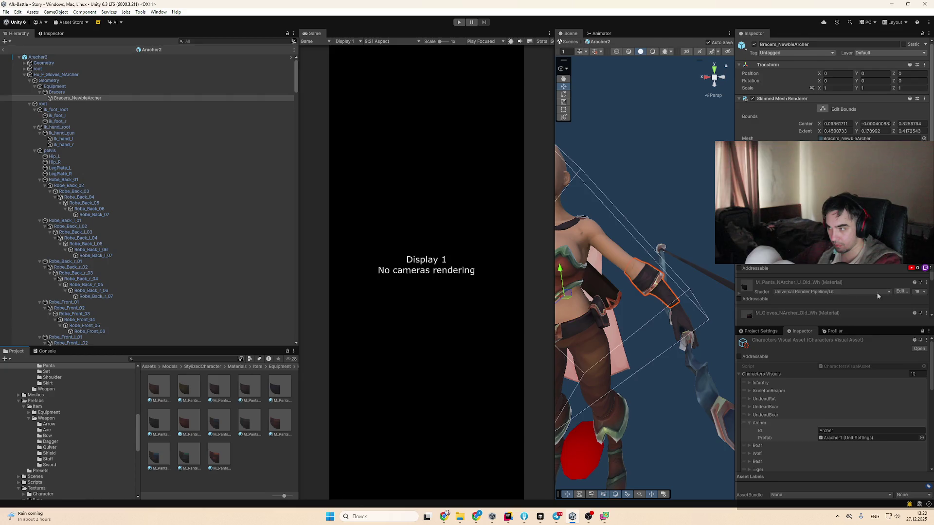
pyautogui.scroll(-2, 878, 297)
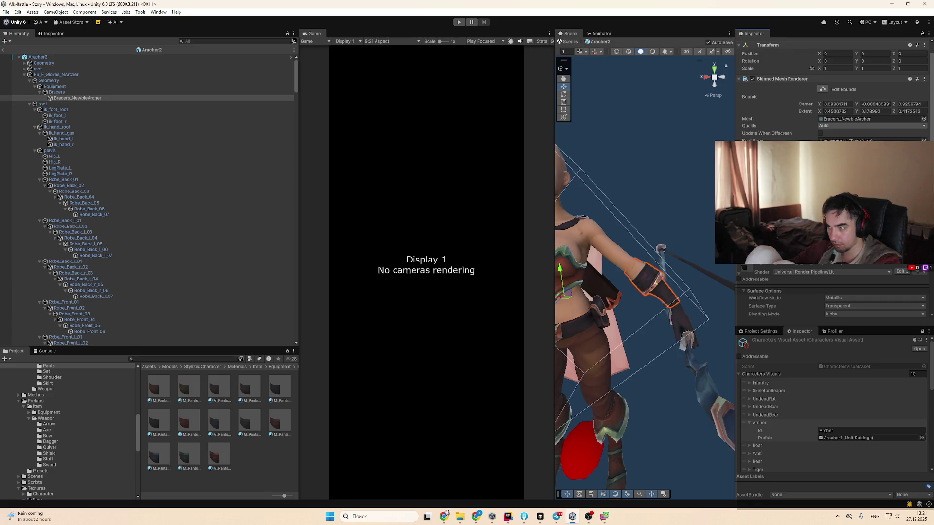
pyautogui.click(779, 266)
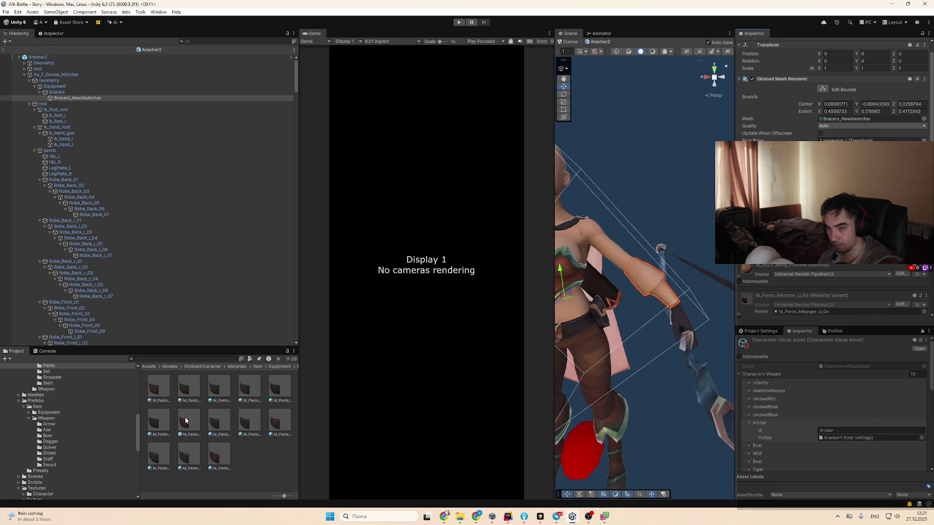
pyautogui.moveTo(186, 425)
pyautogui.mouseDown()
pyautogui.moveTo(598, 248)
pyautogui.moveTo(803, 298)
pyautogui.mouseUp()
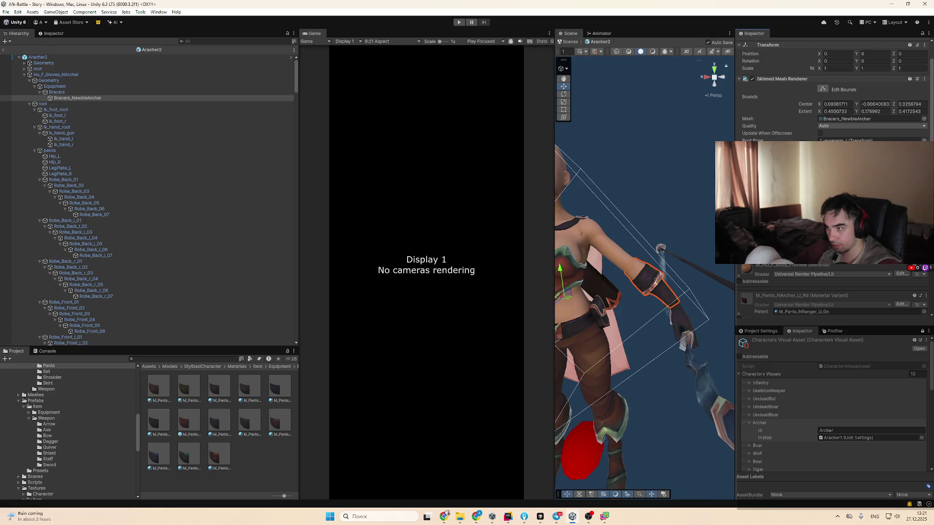
pyautogui.hotkey('ctrl', 'z')
# Assign the blue, then green, then M_Pants_NRanger_U_Rd material to the bracers' Element 2
pyautogui.moveTo(662, 210)
pyautogui.mouseDown()
pyautogui.moveTo(633, 234)
pyautogui.moveTo(646, 271)
pyautogui.moveTo(740, 284)
pyautogui.moveTo(670, 312)
pyautogui.mouseUp()
pyautogui.scroll(-5, 740, 284)
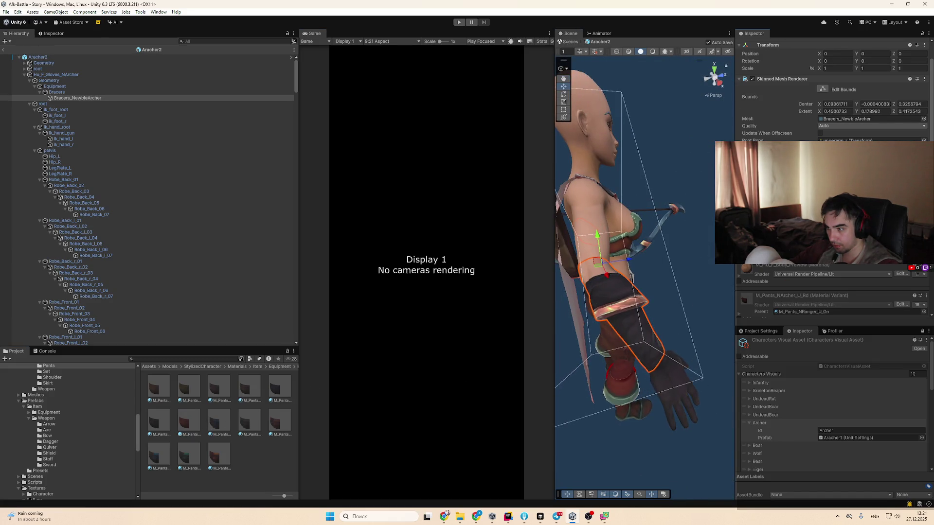
pyautogui.scroll(-1, 832, 97)
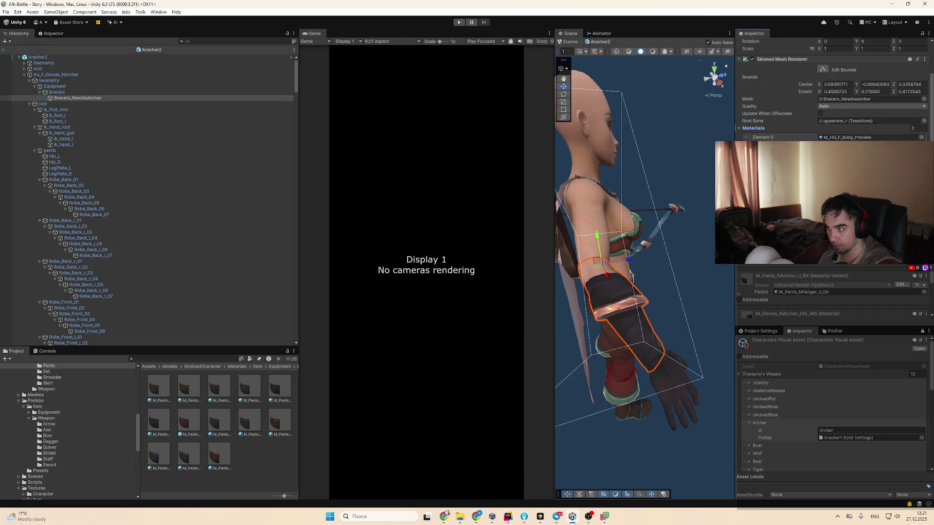
pyautogui.scroll(-2, 859, 272)
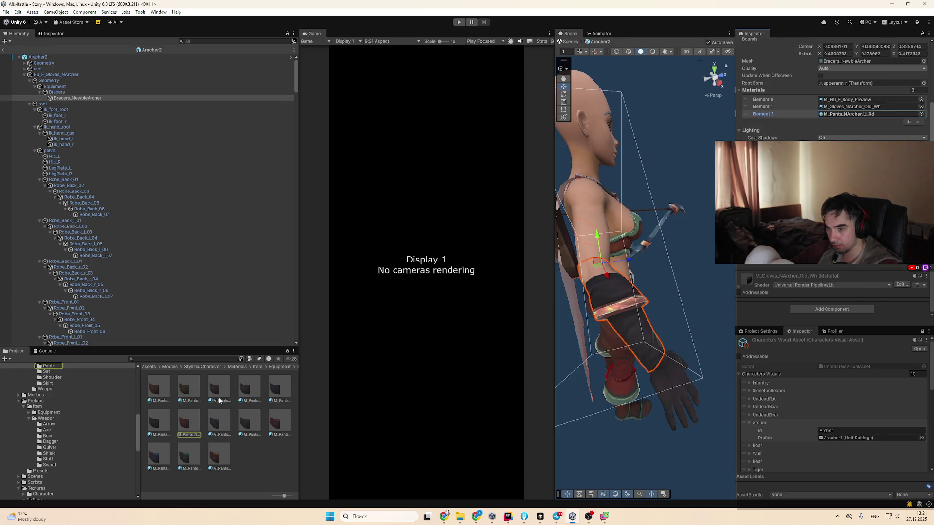
pyautogui.moveTo(219, 400)
pyautogui.mouseDown()
pyautogui.moveTo(505, 350)
pyautogui.moveTo(859, 115)
pyautogui.mouseUp()
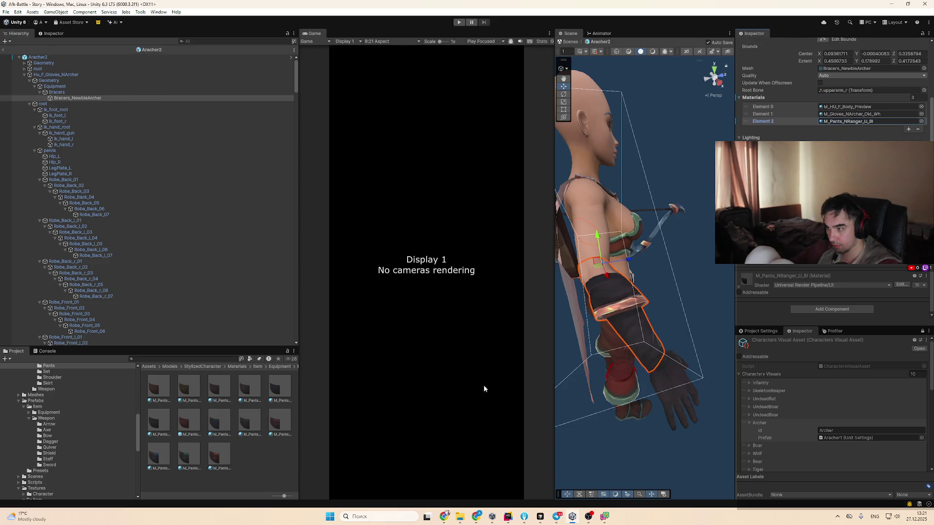
pyautogui.moveTo(249, 419); pyautogui.dragTo(860, 121)
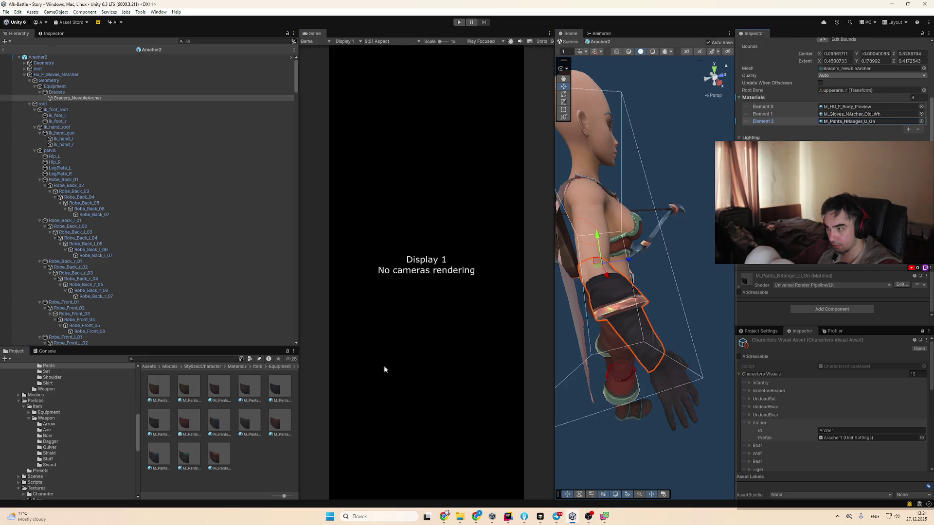
pyautogui.moveTo(277, 426); pyautogui.dragTo(859, 121)
pyautogui.moveTo(271, 428)
pyautogui.mouseDown()
pyautogui.moveTo(859, 111)
pyautogui.moveTo(623, 321)
pyautogui.moveTo(554, 344)
pyautogui.mouseUp()
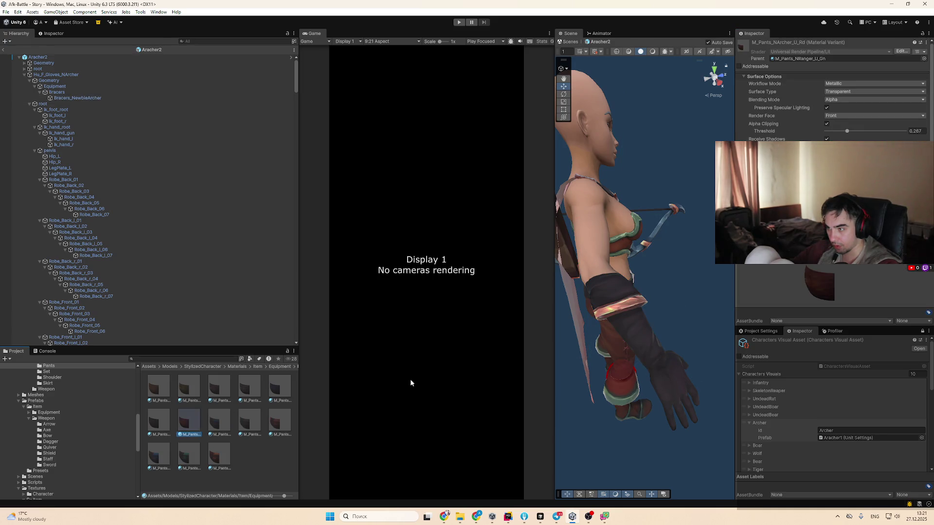
pyautogui.moveTo(659, 333)
pyautogui.mouseDown()
pyautogui.moveTo(609, 339)
pyautogui.moveTo(629, 319)
pyautogui.moveTo(523, 275)
pyautogui.moveTo(539, 304)
pyautogui.moveTo(626, 298)
pyautogui.moveTo(664, 278)
pyautogui.mouseUp()
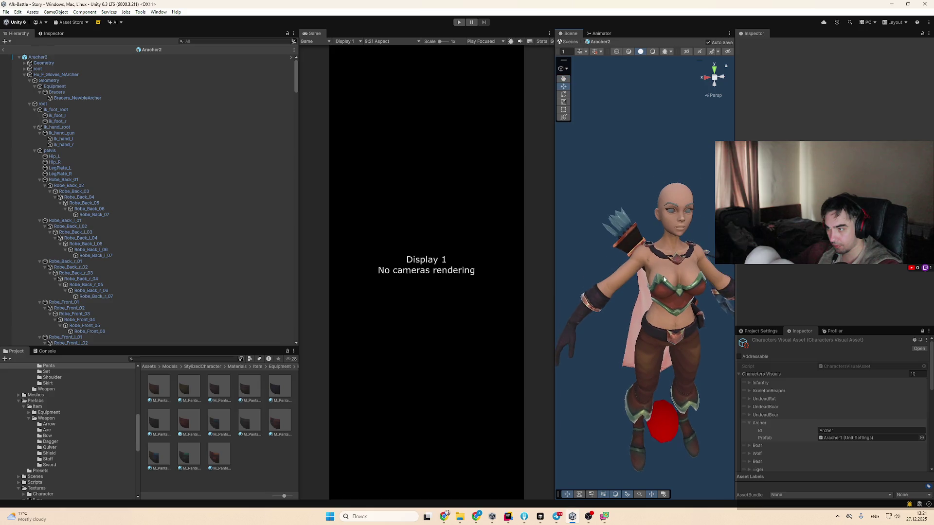
# Replace the quiver's white material with M_Quiver_NArcher_Rd from the Weapon folder
pyautogui.click(627, 237)
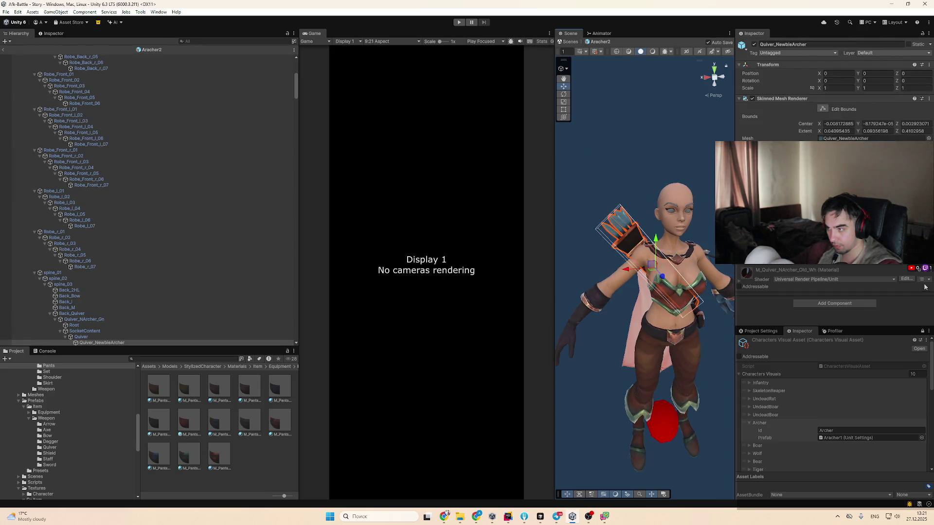
pyautogui.click(929, 279)
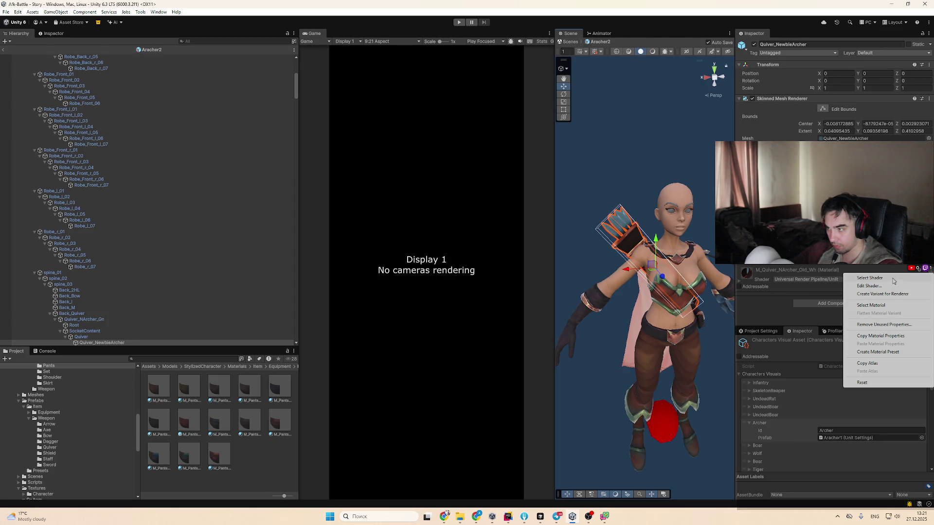
pyautogui.click(884, 306)
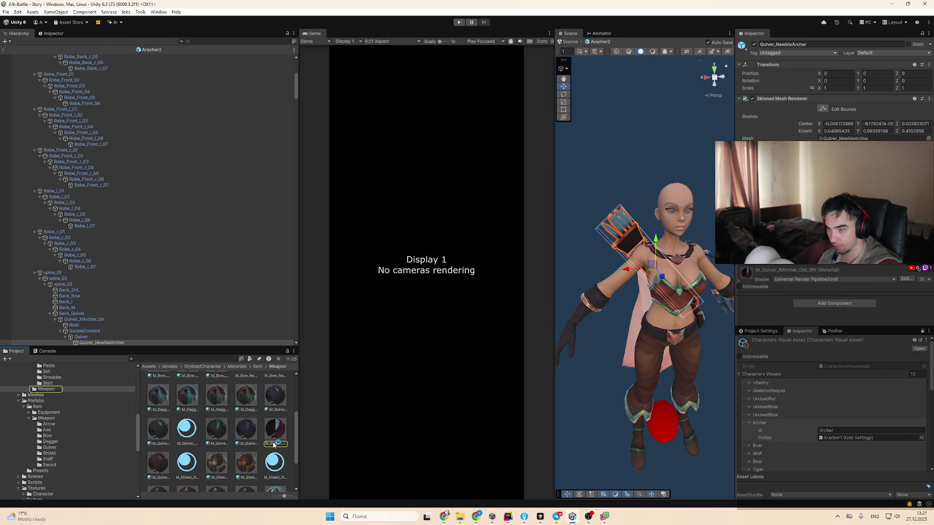
pyautogui.moveTo(736, 286); pyautogui.dragTo(612, 238)
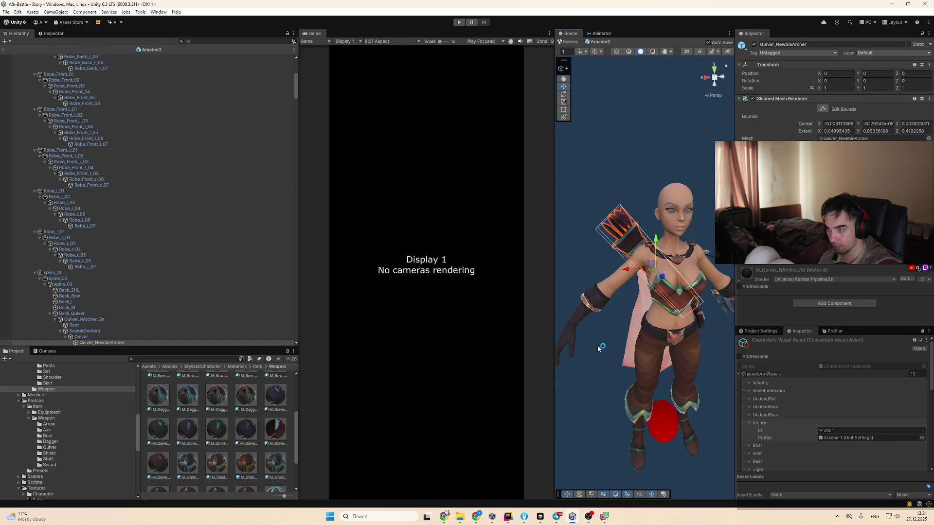
pyautogui.moveTo(598, 349)
pyautogui.mouseDown()
pyautogui.moveTo(635, 364)
pyautogui.moveTo(683, 337)
pyautogui.moveTo(632, 390)
pyautogui.moveTo(676, 327)
pyautogui.moveTo(612, 250)
pyautogui.moveTo(638, 246)
pyautogui.moveTo(598, 268)
pyautogui.moveTo(669, 442)
pyautogui.mouseUp()
pyautogui.click(619, 406)
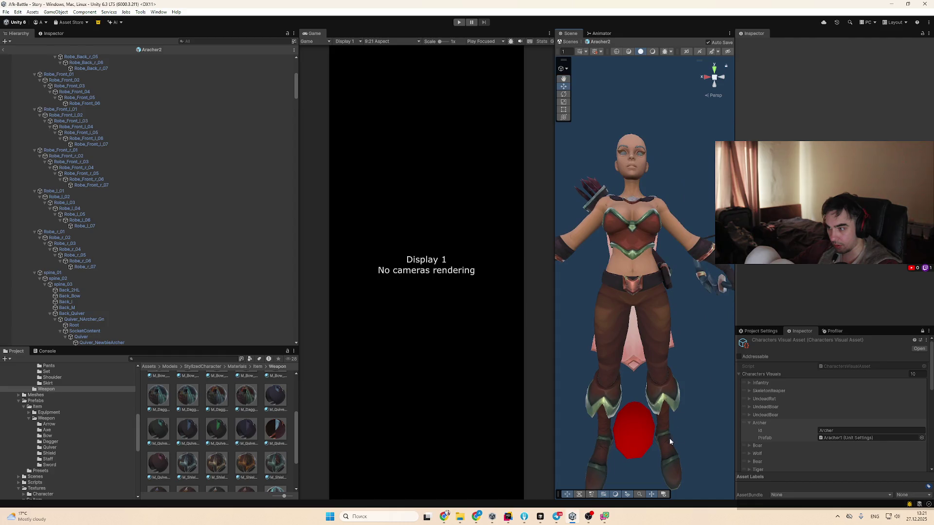
pyautogui.click(636, 456)
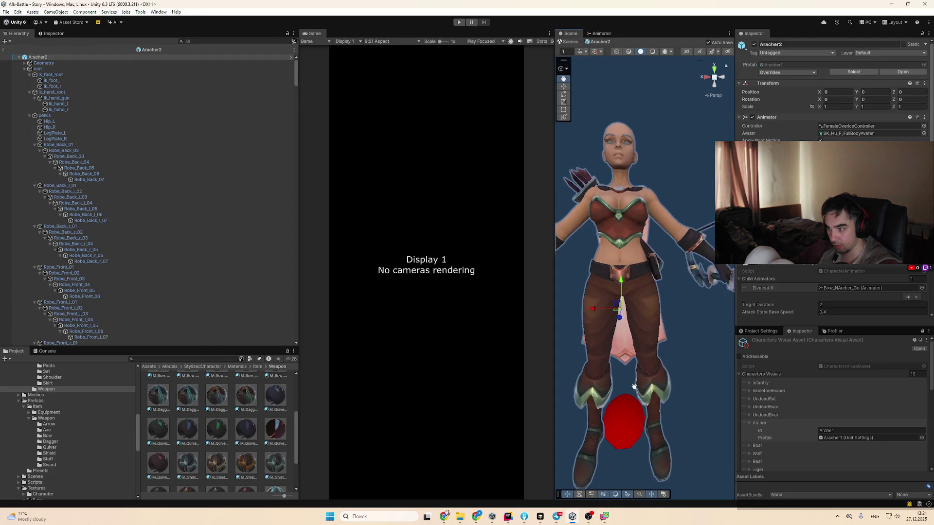
# Enter Prefab Mode for Archer1 from the Inspector and orbit and zoom to frame her
pyautogui.scroll(2, 645, 425)
pyautogui.scroll(-5, 850, 284)
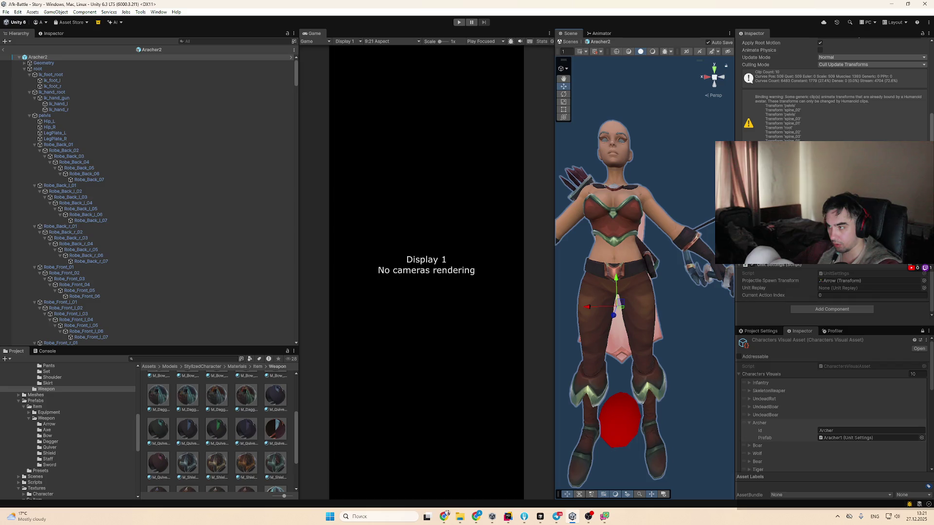
pyautogui.scroll(4, 217, 428)
pyautogui.scroll(10, 869, 70)
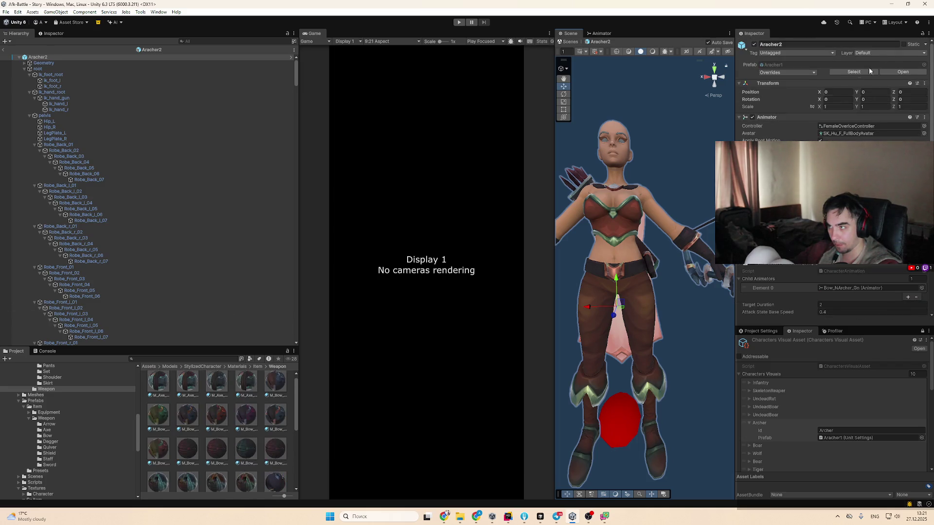
pyautogui.click(903, 71)
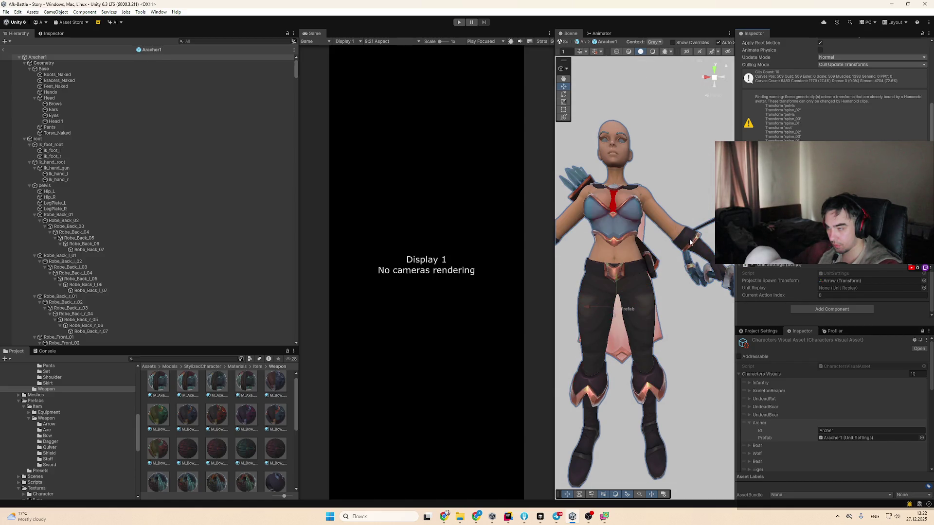
pyautogui.moveTo(686, 257); pyautogui.dragTo(689, 269)
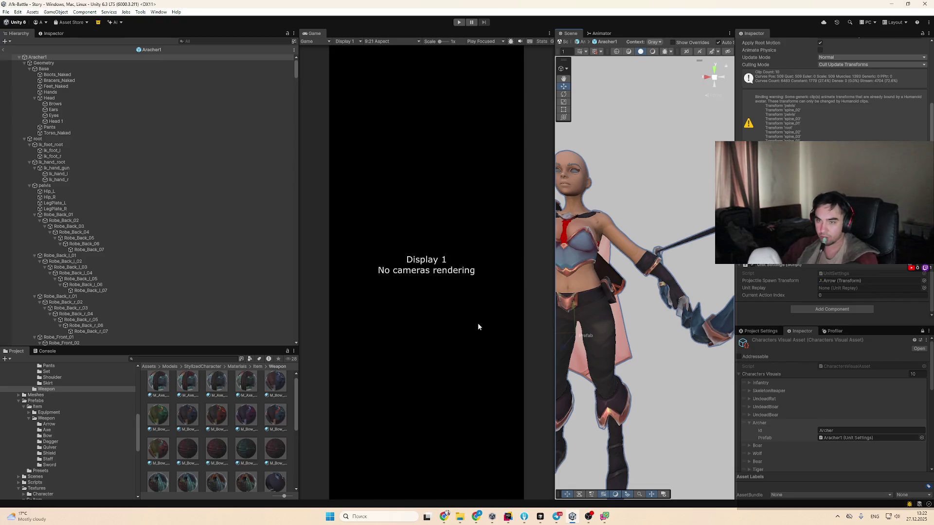
pyautogui.scroll(-5, 654, 372)
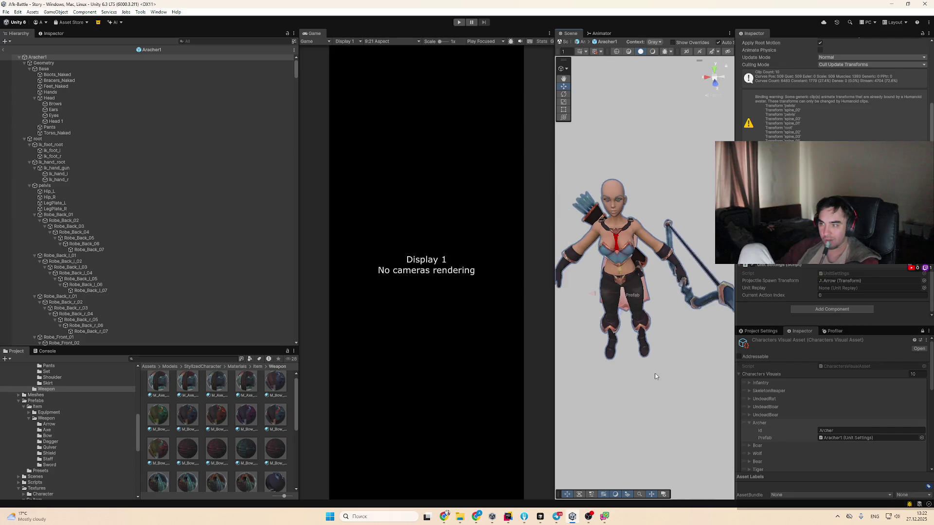
pyautogui.scroll(-2, 667, 387)
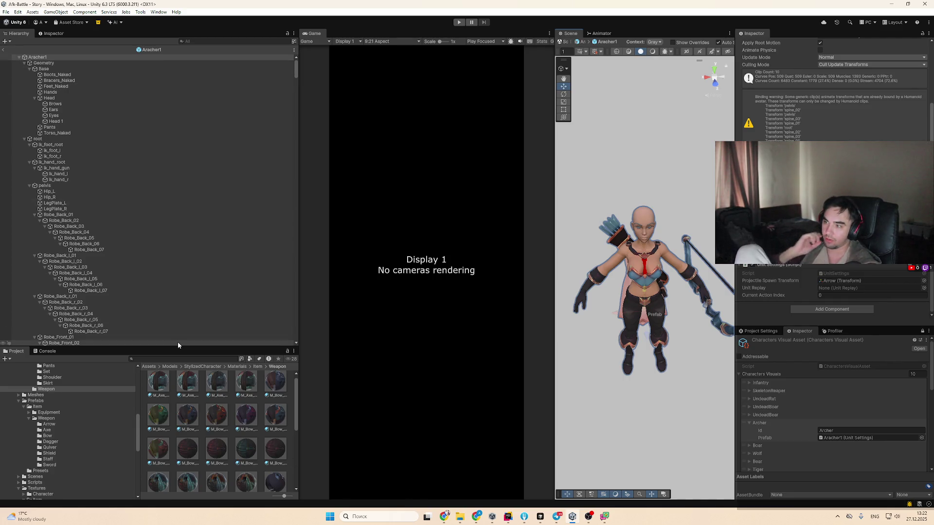
pyautogui.scroll(2, 832, 88)
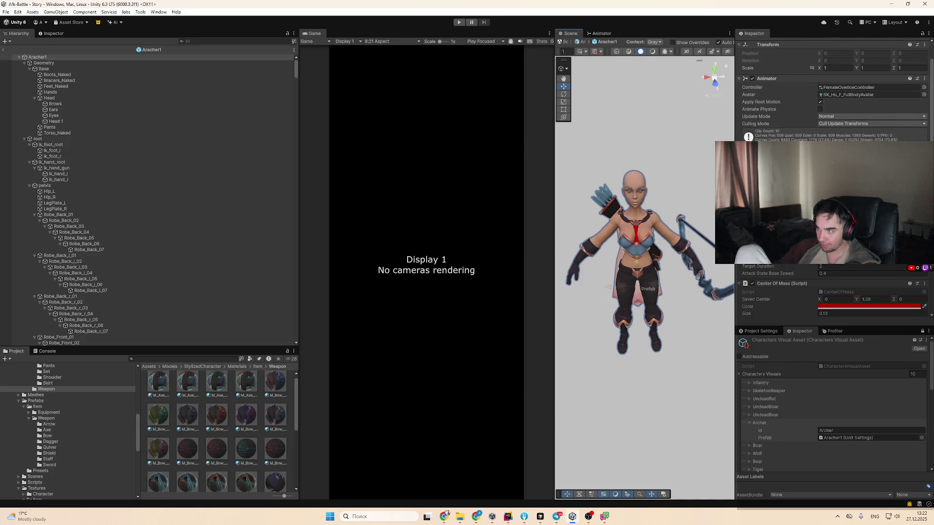
pyautogui.scroll(-2, 832, 88)
# Browse the Tools and Window menus, then show a Weapon-folder material in the Inspector
pyautogui.click(141, 11)
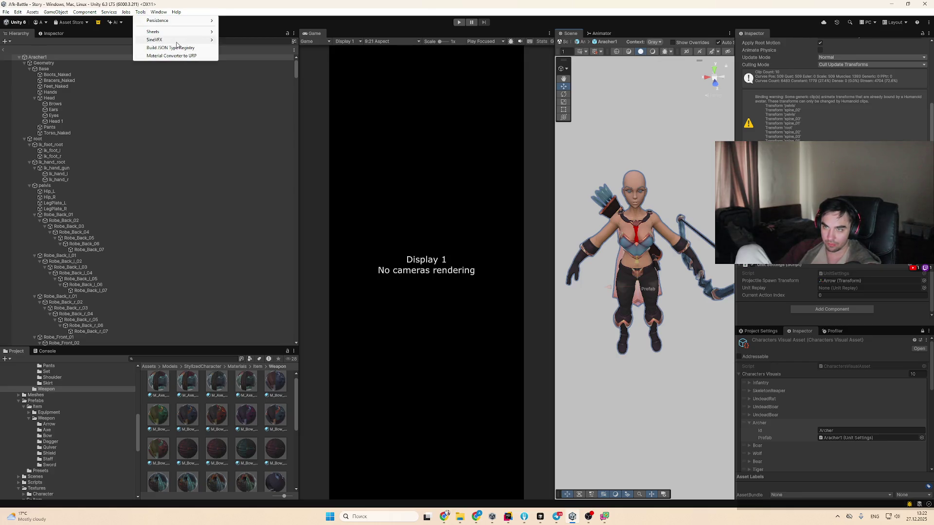
pyautogui.moveTo(177, 41)
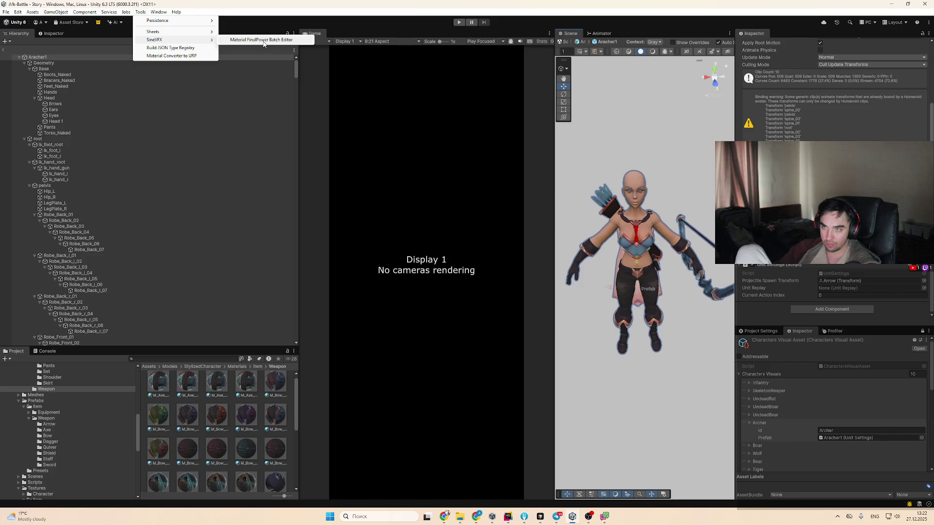
pyautogui.moveTo(168, 23)
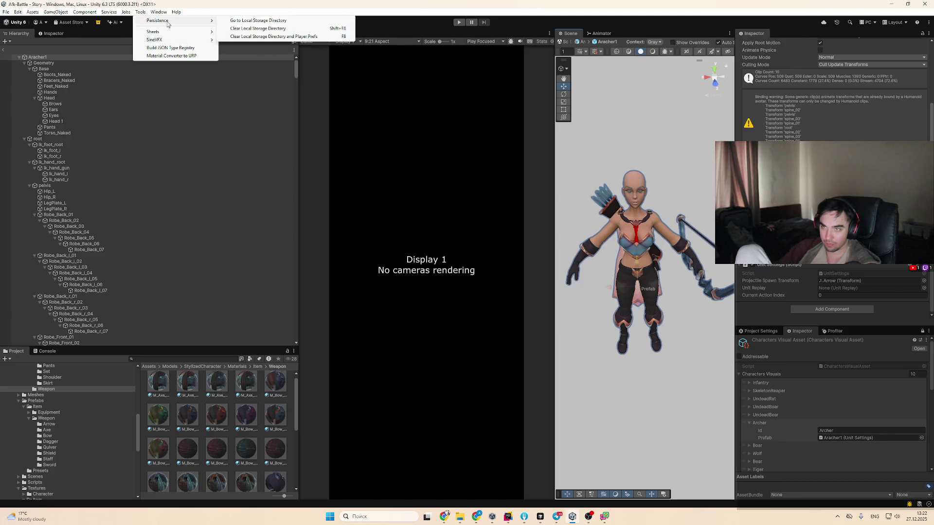
pyautogui.click(158, 11)
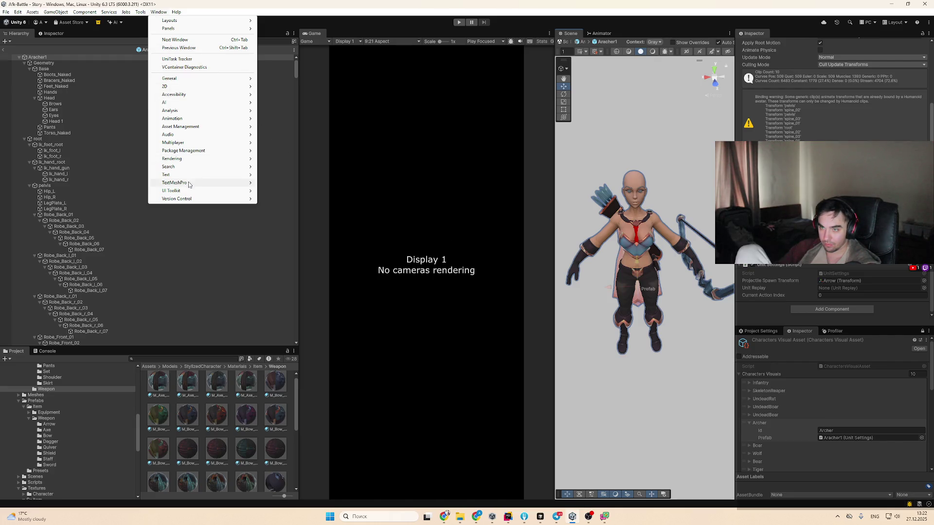
pyautogui.click(218, 414)
pyautogui.click(218, 414)
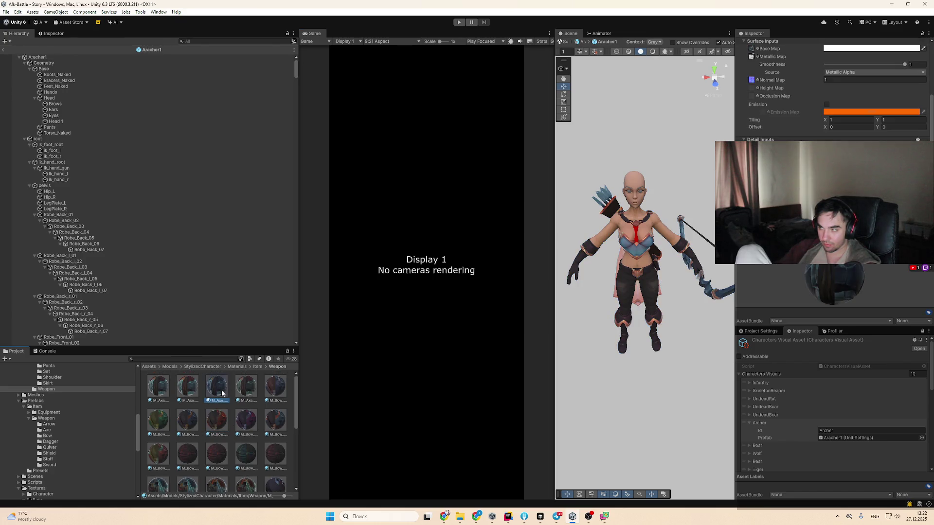
# Frame the bow and give it the dark red M_Bow_NArcher_Rd material
pyautogui.scroll(1, 653, 328)
pyautogui.moveTo(653, 331)
pyautogui.mouseDown()
pyautogui.moveTo(649, 358)
pyautogui.moveTo(608, 219)
pyautogui.moveTo(553, 143)
pyautogui.moveTo(619, 343)
pyautogui.mouseUp()
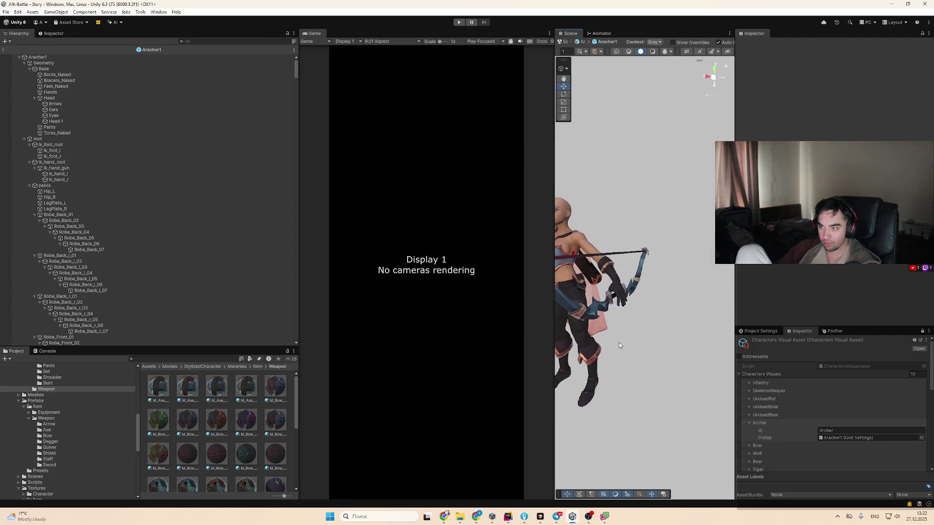
pyautogui.click(580, 318)
pyautogui.press('f')
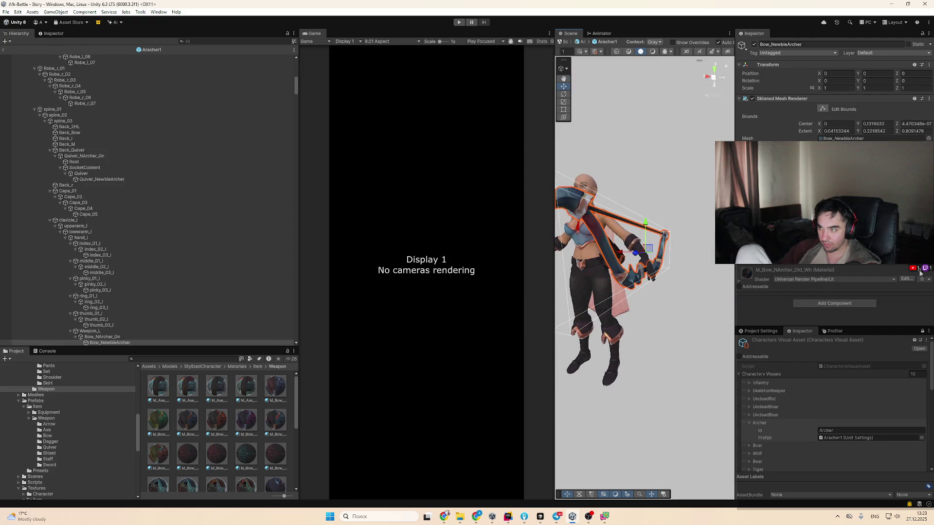
pyautogui.click(931, 271)
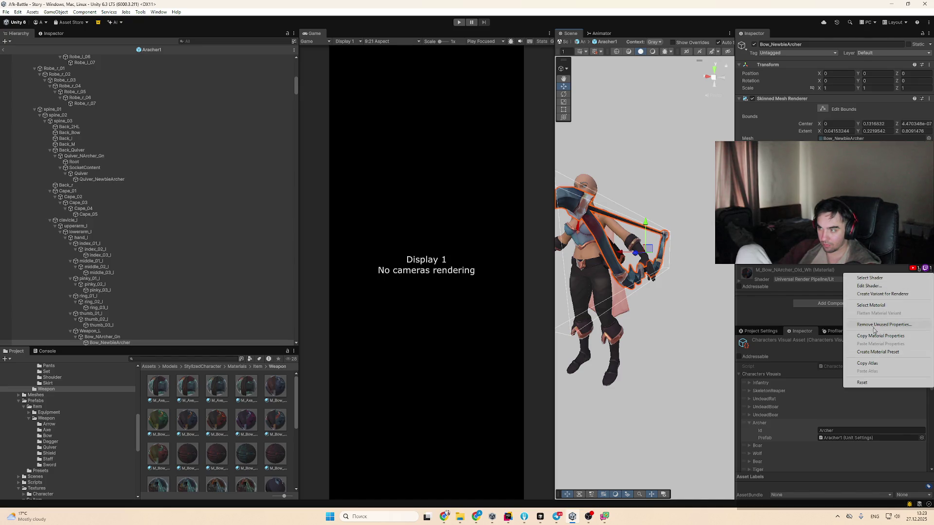
pyautogui.click(874, 306)
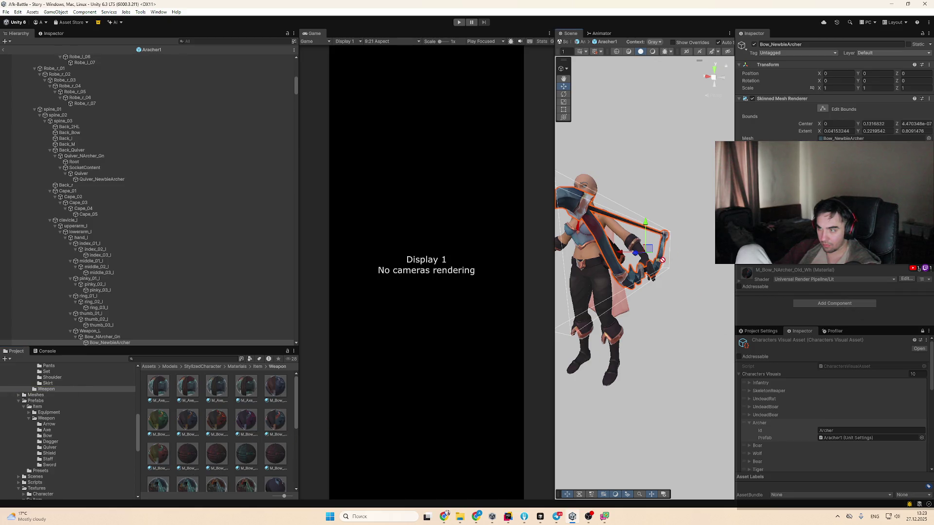
pyautogui.moveTo(662, 260); pyautogui.dragTo(620, 274)
# Orbit to face the archer, deselect, and return to the Aracher2 prefab via the breadcrumb
pyautogui.moveTo(675, 384)
pyautogui.mouseDown()
pyautogui.moveTo(639, 363)
pyautogui.moveTo(652, 377)
pyautogui.moveTo(652, 361)
pyautogui.moveTo(628, 341)
pyautogui.mouseUp()
pyautogui.click(668, 392)
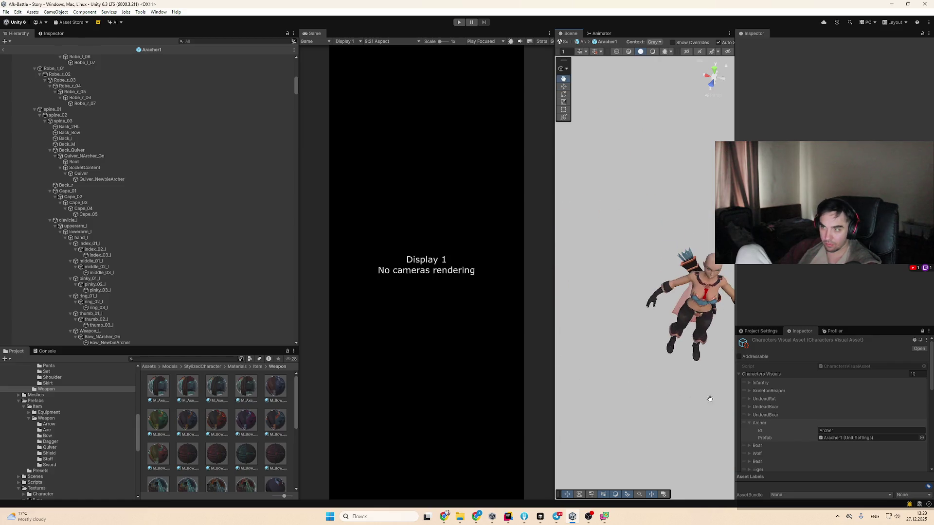
pyautogui.click(2, 48)
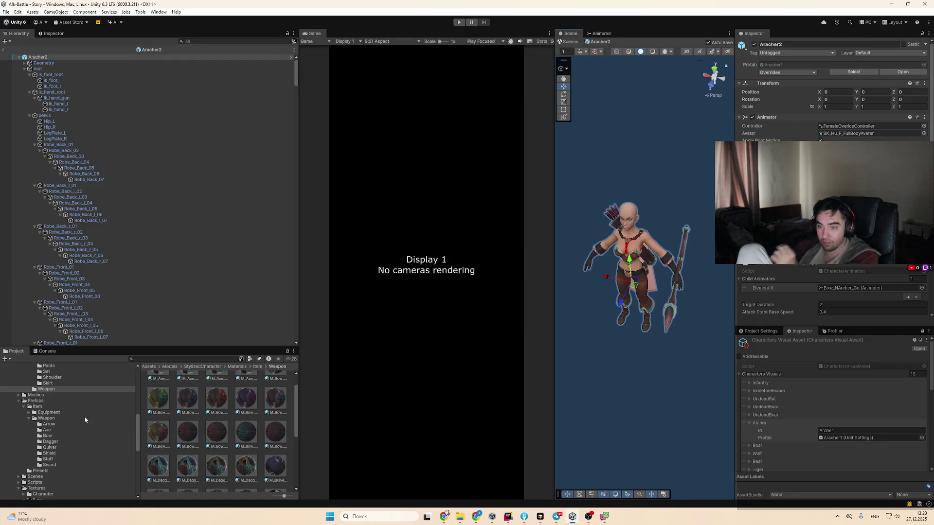
# Browse the Prefabs/Item/Weapon folders, including the dagger prefabs
pyautogui.click(47, 418)
pyautogui.click(57, 408)
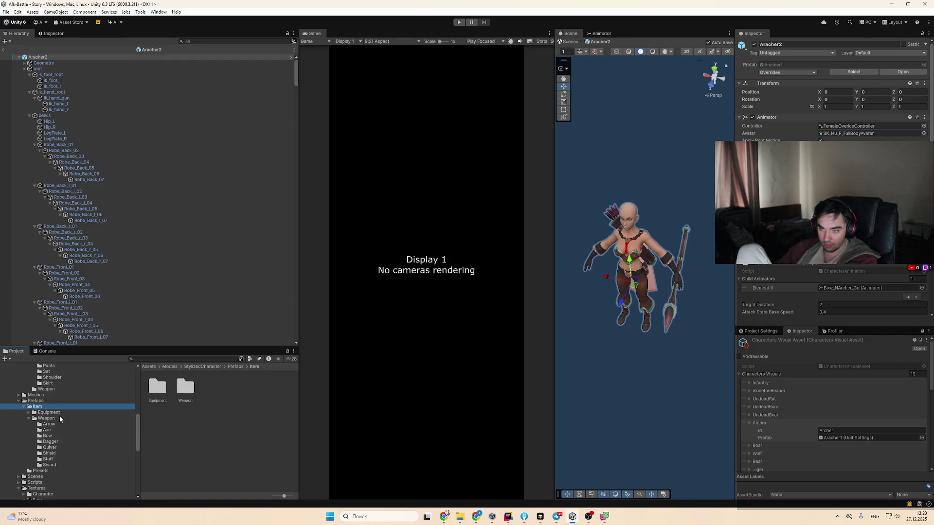
pyautogui.click(72, 441)
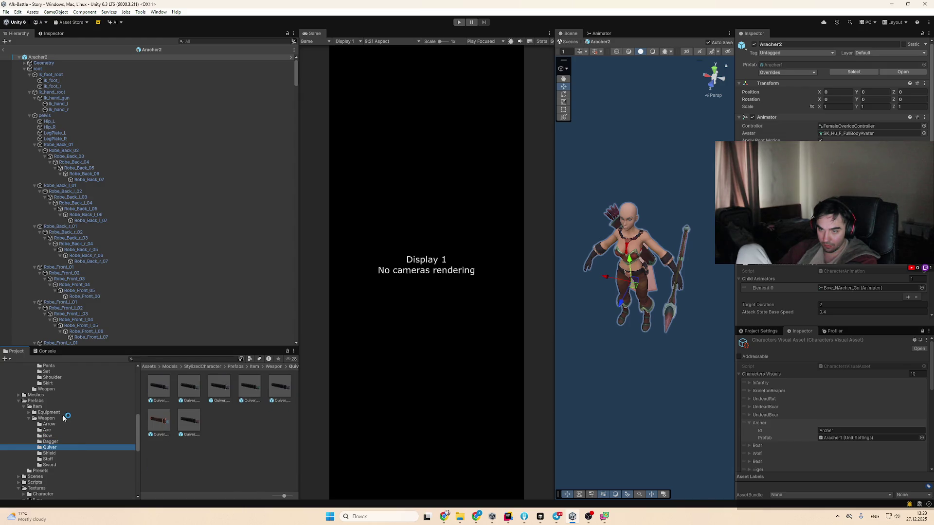
pyautogui.click(65, 420)
pyautogui.click(57, 407)
pyautogui.doubleClick(65, 419)
# Move into Prefabs/Presets and arrow through the grid to Dw_F_NMage_Bl
pyautogui.click(62, 431)
pyautogui.press('Up')
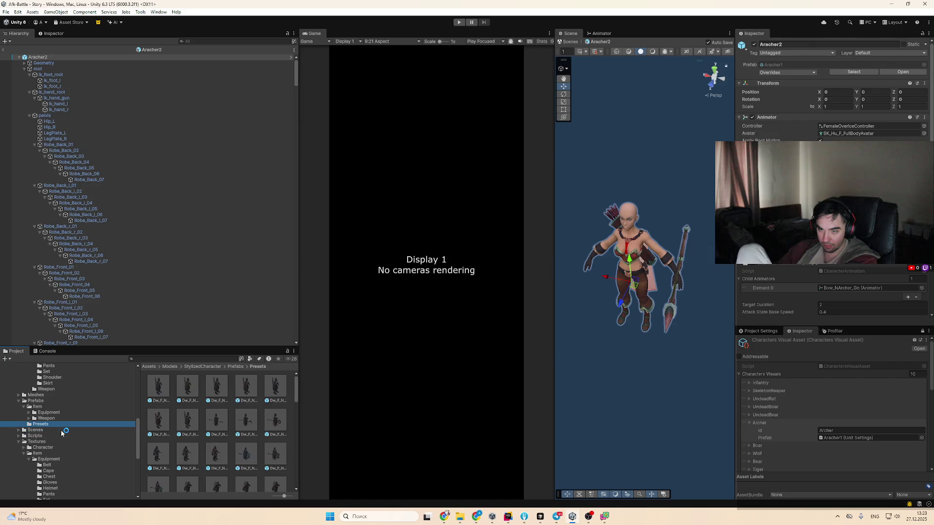
pyautogui.press('Tab')
pyautogui.press('Right')
pyautogui.press('Right')
pyautogui.press('Right')
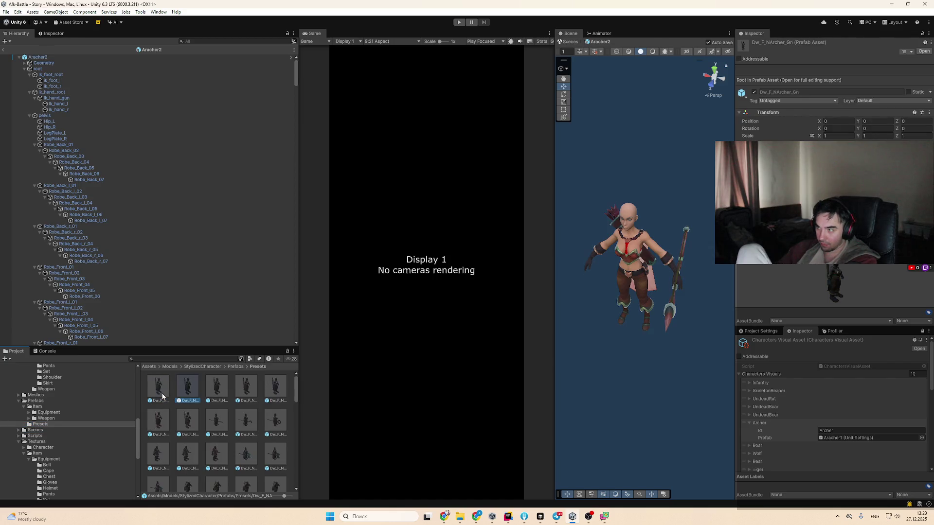
pyautogui.press('Right')
pyautogui.press('Right')
pyautogui.press('Right')
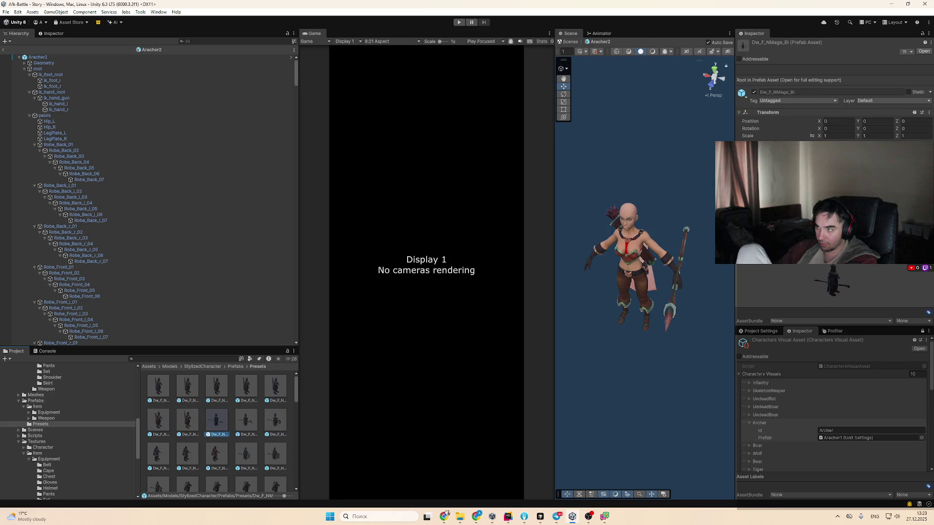
# Open Dw_F_NMage_Bl in Prefab Mode and inspect its Geometry, Base and Boots_Naked objects
pyautogui.doubleClick(216, 419)
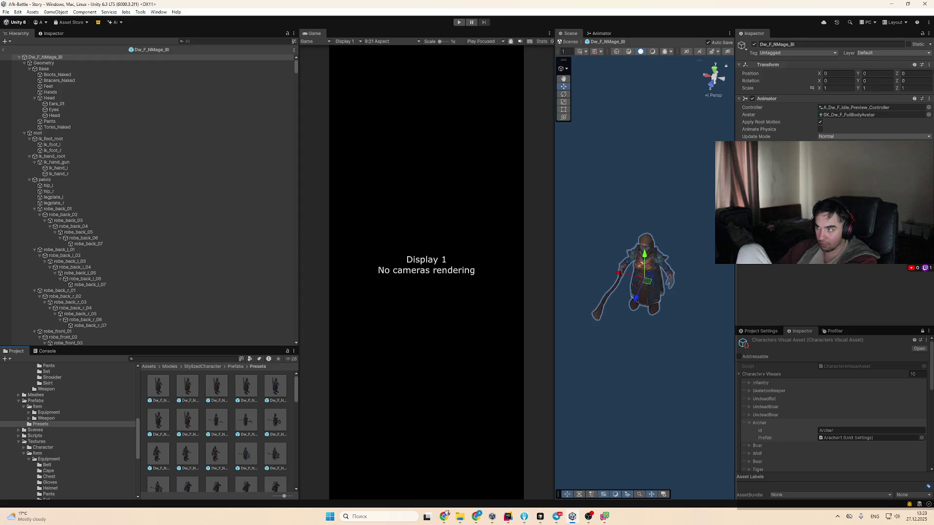
pyautogui.click(85, 68)
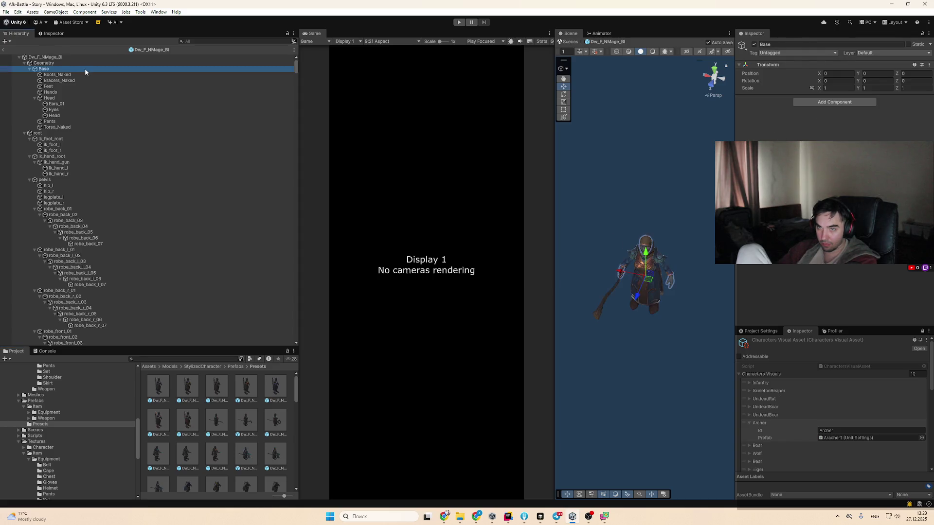
pyautogui.click(90, 73)
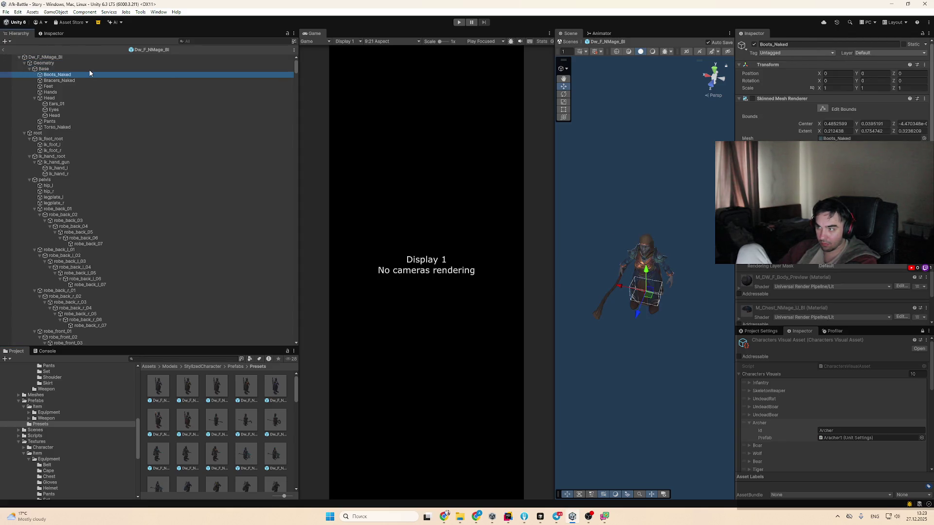
pyautogui.click(44, 62)
# Browse the Item, Prefabs and Scenes folders, then inspect the ConvertMaterials script in Tools
pyautogui.click(38, 406)
pyautogui.press('Up')
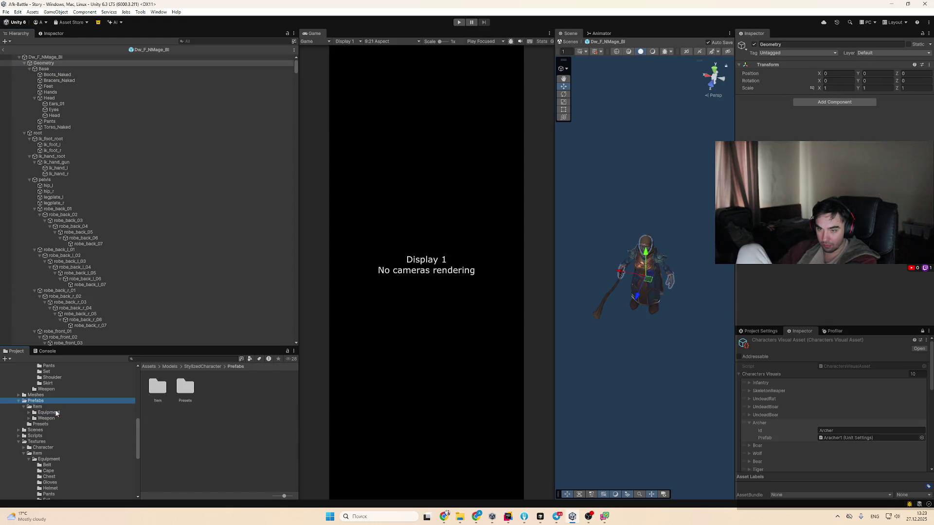
pyautogui.press('Down')
pyautogui.press('Down')
pyautogui.press('Down')
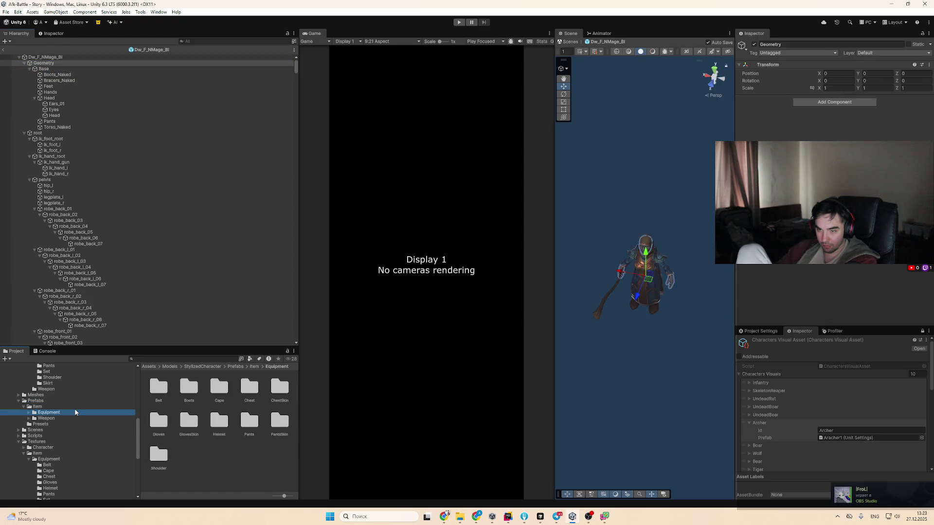
pyautogui.press('Up')
pyautogui.press('Up')
pyautogui.press('Left')
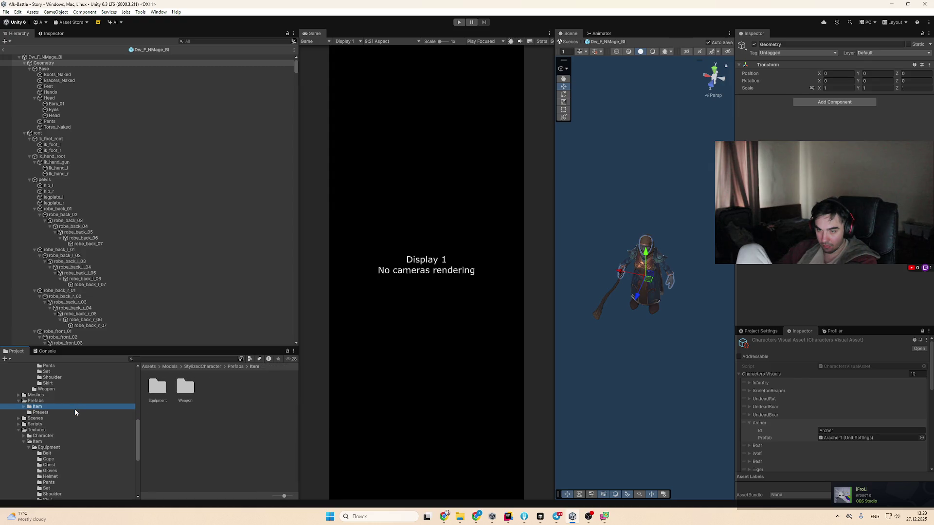
pyautogui.press('Up')
pyautogui.press('Down')
pyautogui.press('Down')
pyautogui.press('Down')
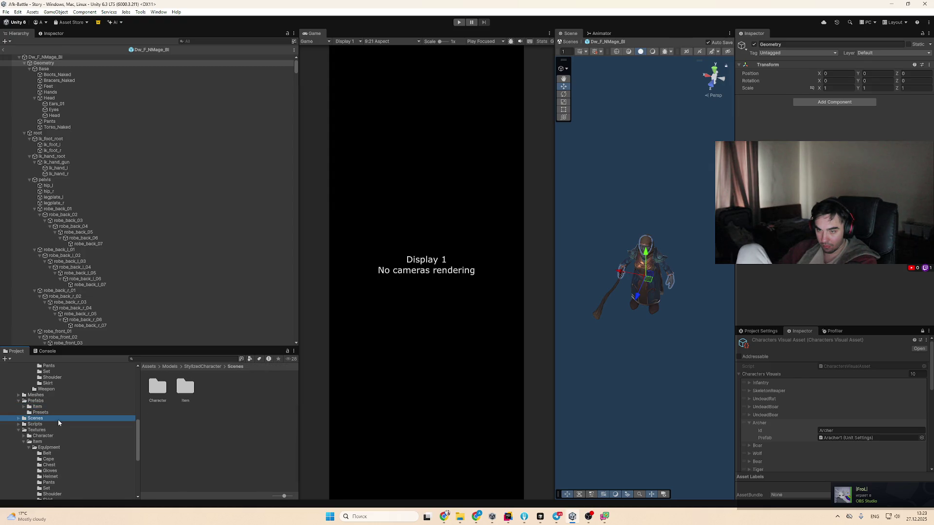
pyautogui.press('Left')
pyautogui.click(64, 436)
pyautogui.click(160, 387)
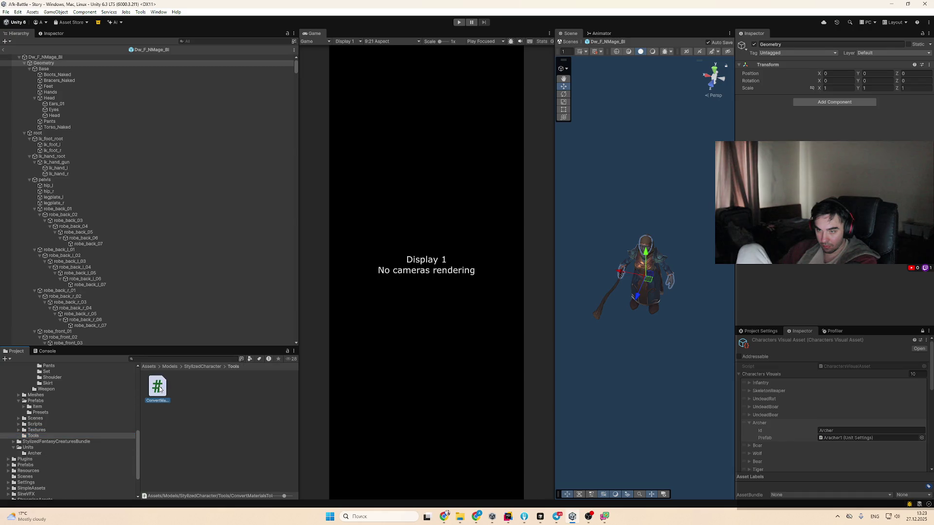
pyautogui.scroll(2, 59, 422)
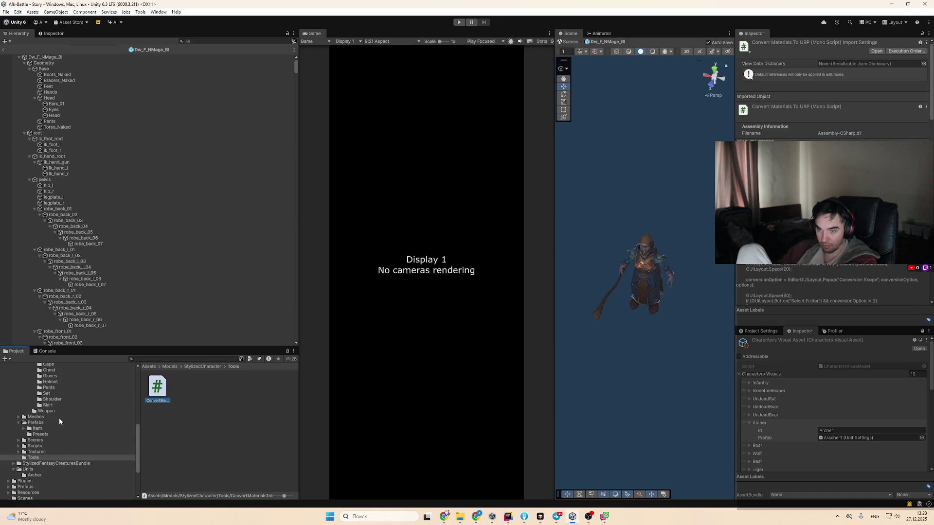
# Peek into the Prefabs, Meshes and Materials folders, collapsing each, up to StylizedCharacter
pyautogui.click(46, 427)
pyautogui.press('Left')
pyautogui.press('Left')
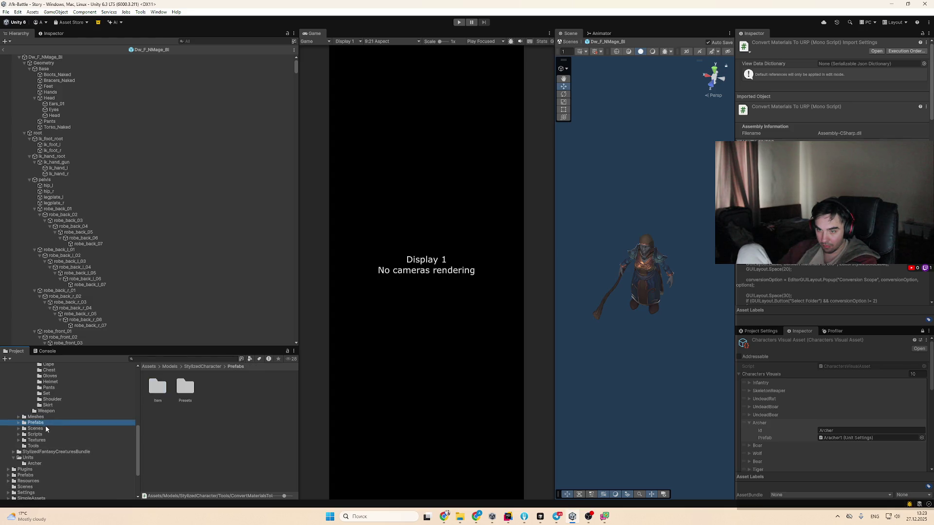
pyautogui.click(45, 418)
pyautogui.scroll(3, 47, 421)
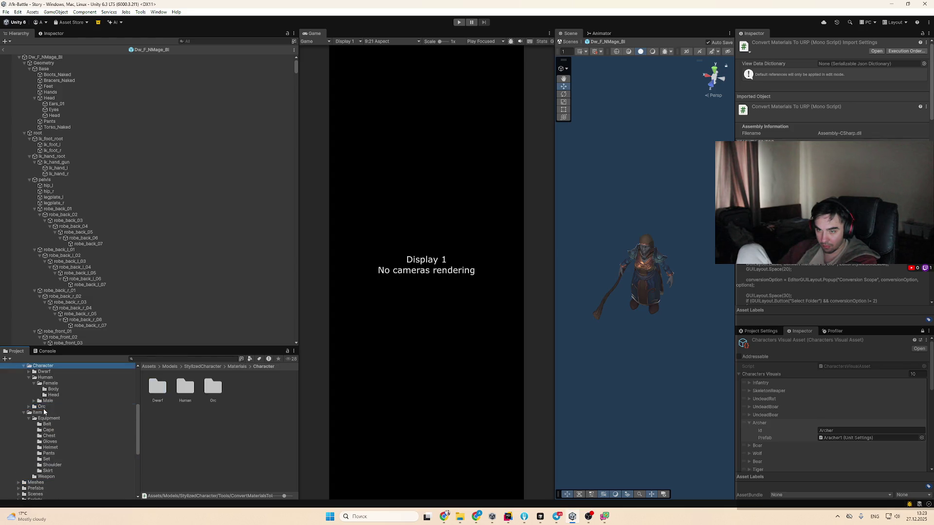
pyautogui.click(44, 414)
pyautogui.press('Left')
pyautogui.scroll(2, 47, 404)
pyautogui.click(54, 389)
pyautogui.press('Left')
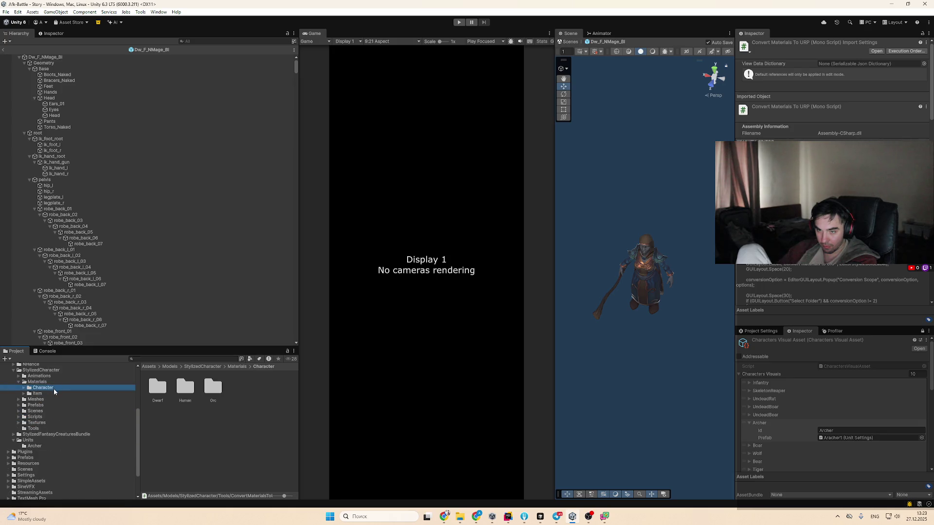
pyautogui.press('Left')
pyautogui.press('Left')
pyautogui.press('Left')
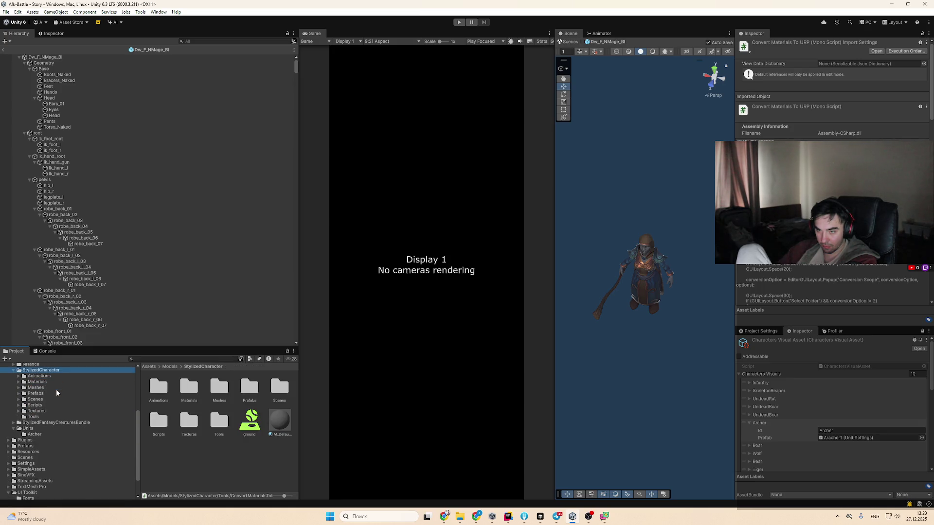
pyautogui.scroll(2, 57, 393)
# Expand NHance, Creatures and the StylizedFantasyEnemyNPCBundle2 subfolders
pyautogui.click(57, 387)
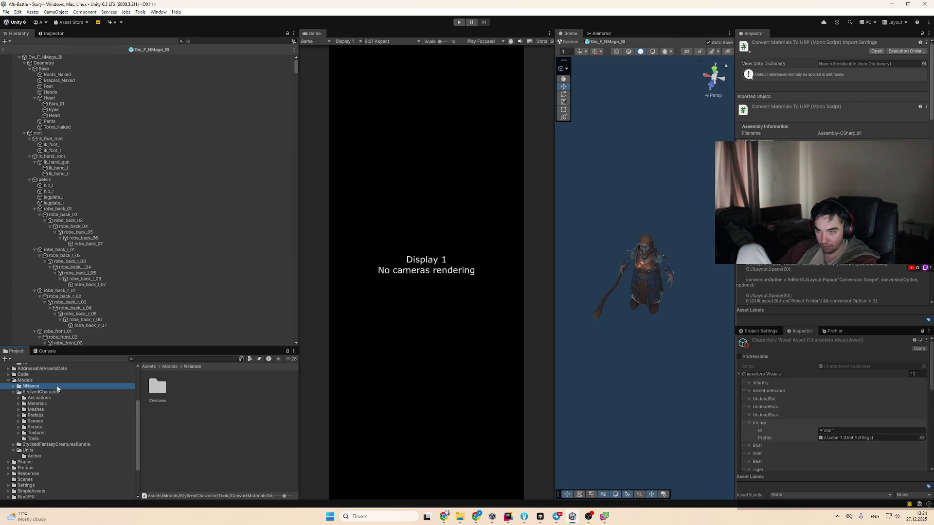
pyautogui.press('Right')
pyautogui.press('Down')
pyautogui.press('Right')
pyautogui.press('Down')
pyautogui.press('Right')
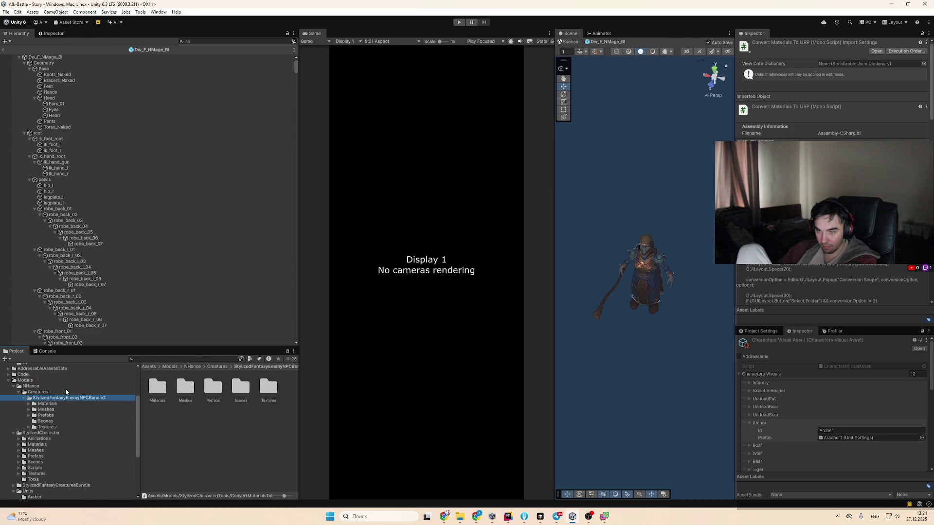
pyautogui.press('Down')
pyautogui.press('Down')
pyautogui.press('Down')
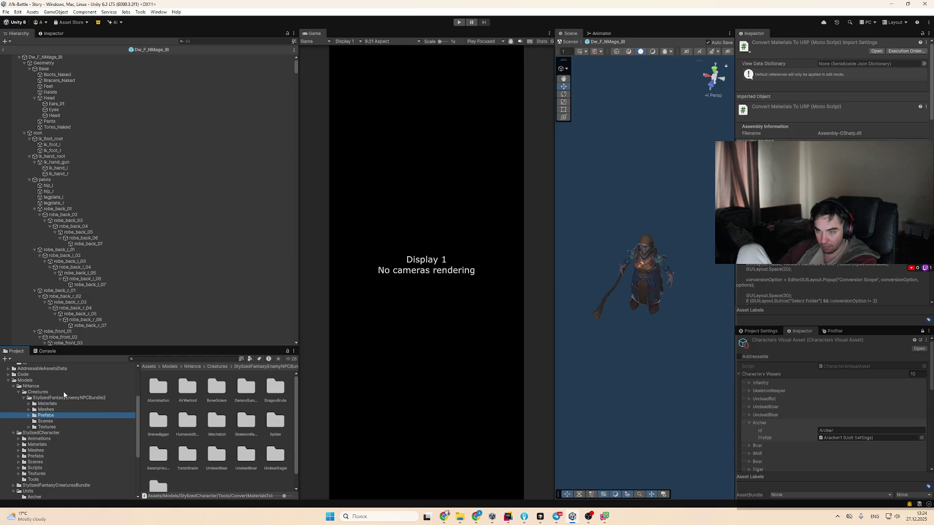
pyautogui.press('Down')
# Drill into StylizedCharacter Scenes' Dwarf and Orc folders and inspect the Or_F_Demo scene
pyautogui.click(54, 461)
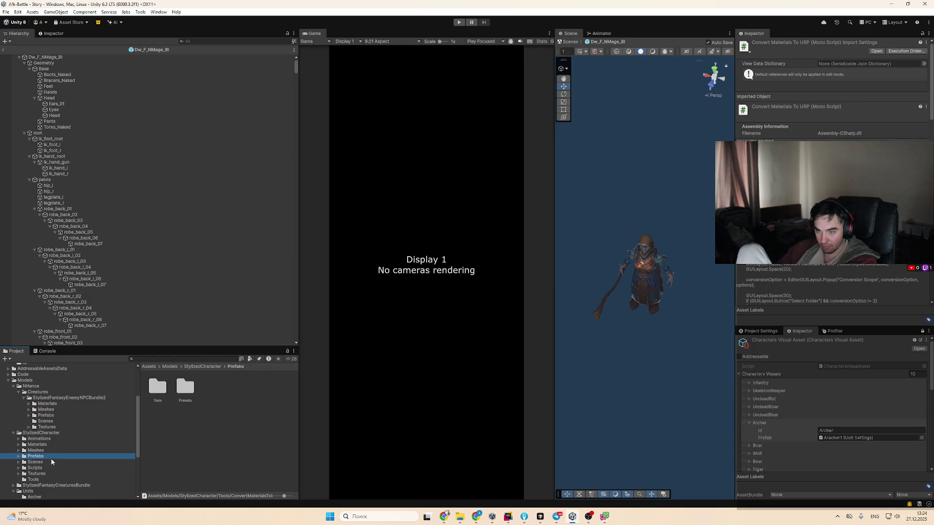
pyautogui.doubleClick(167, 388)
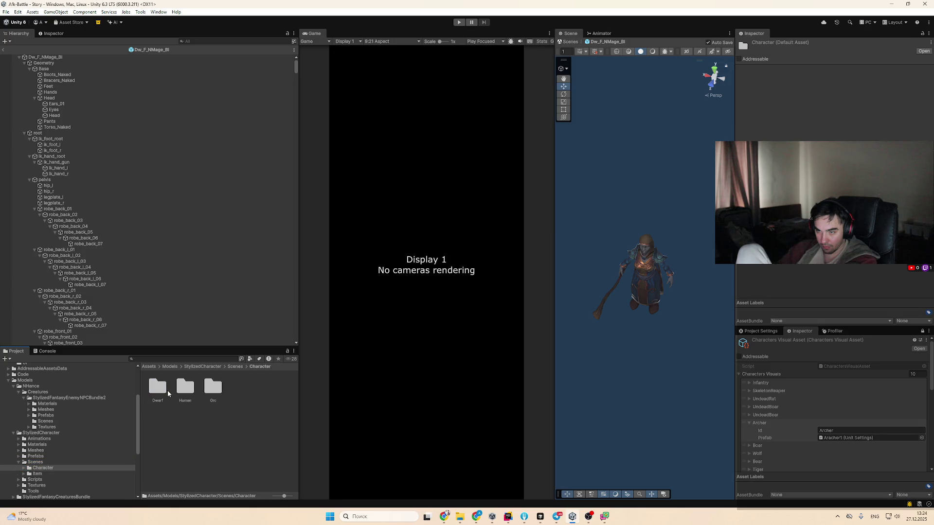
pyautogui.doubleClick(168, 390)
pyautogui.doubleClick(167, 390)
pyautogui.press('Down')
pyautogui.press('Down')
pyautogui.press('Down')
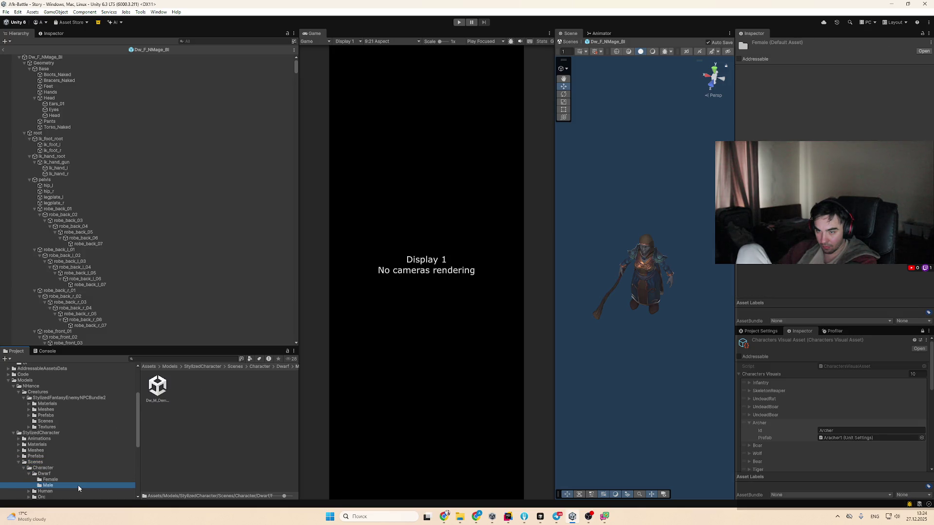
pyautogui.doubleClick(157, 387)
pyautogui.click(156, 397)
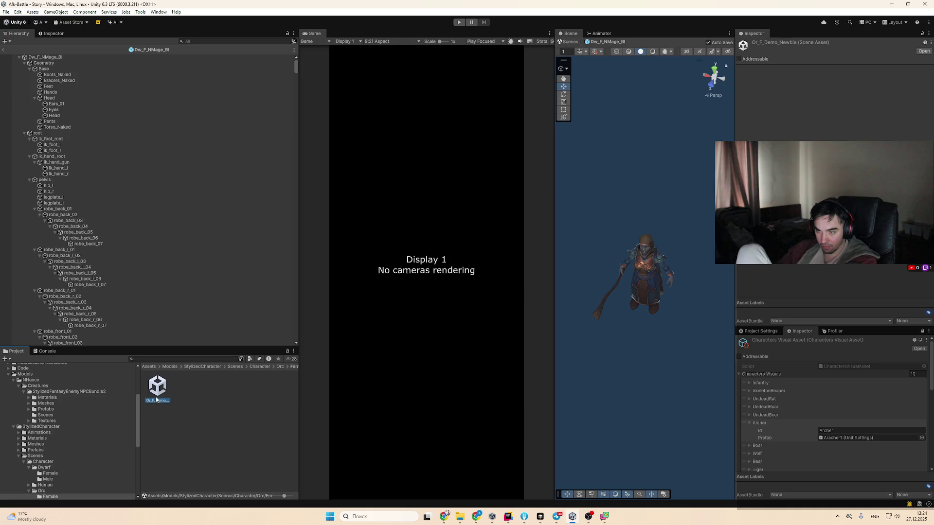
pyautogui.scroll(-3, 77, 460)
# Visit the Orc Male and Item scenes folders, then expand the Scripts folder
pyautogui.click(77, 459)
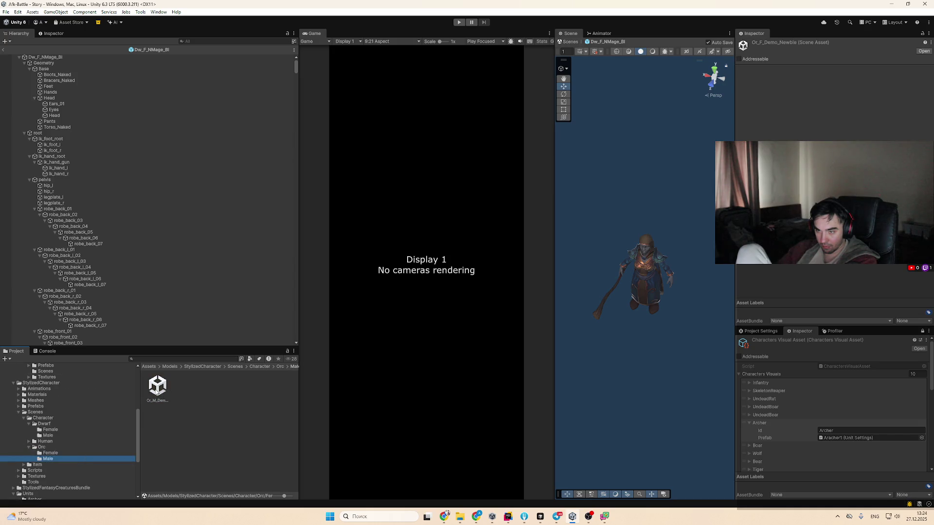
pyautogui.click(73, 466)
pyautogui.press('Right')
pyautogui.press('Down')
pyautogui.press('Down')
pyautogui.press('Right')
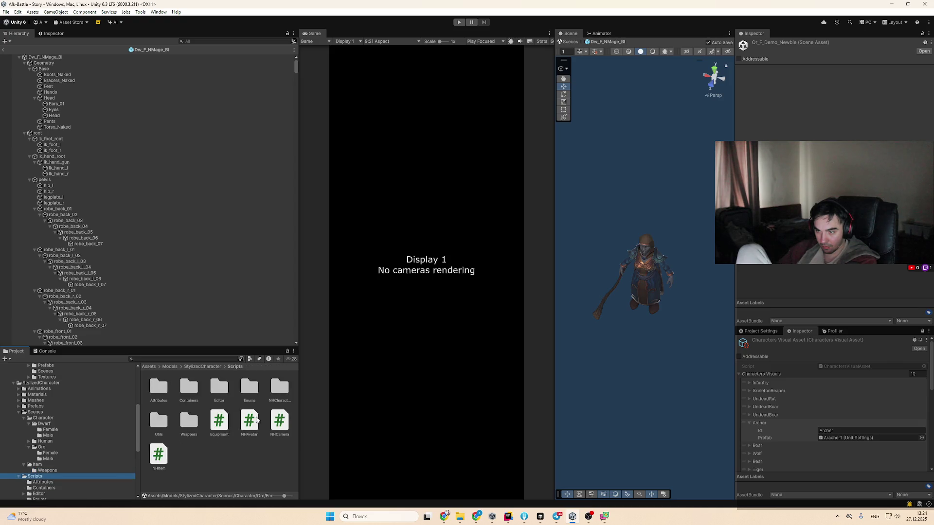
# Add the NH Avatar script component to the Dw_F_NMage_Bl root object
pyautogui.click(257, 421)
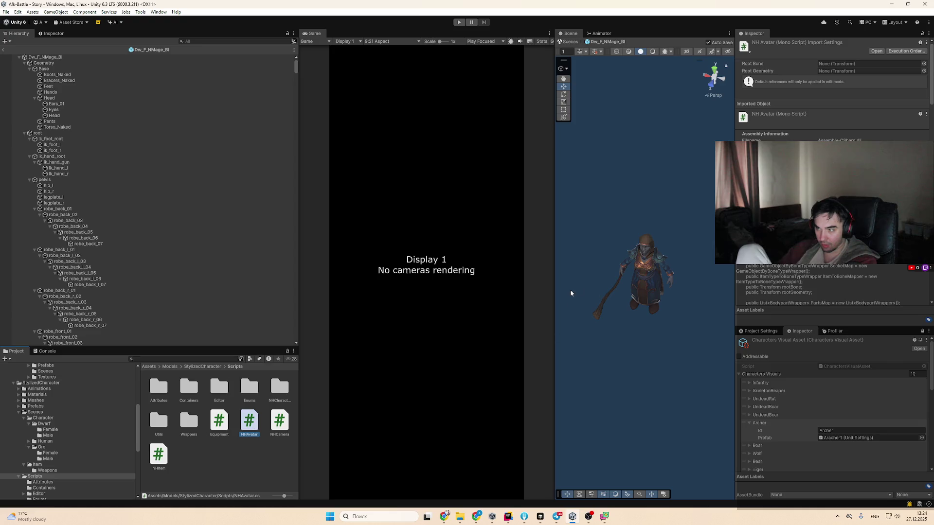
pyautogui.click(651, 275)
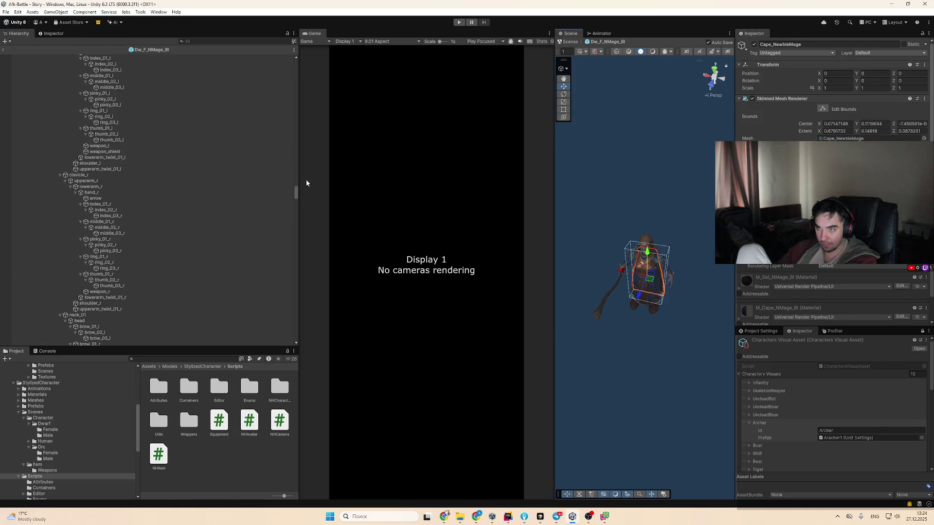
pyautogui.moveTo(296, 194); pyautogui.dragTo(318, 5)
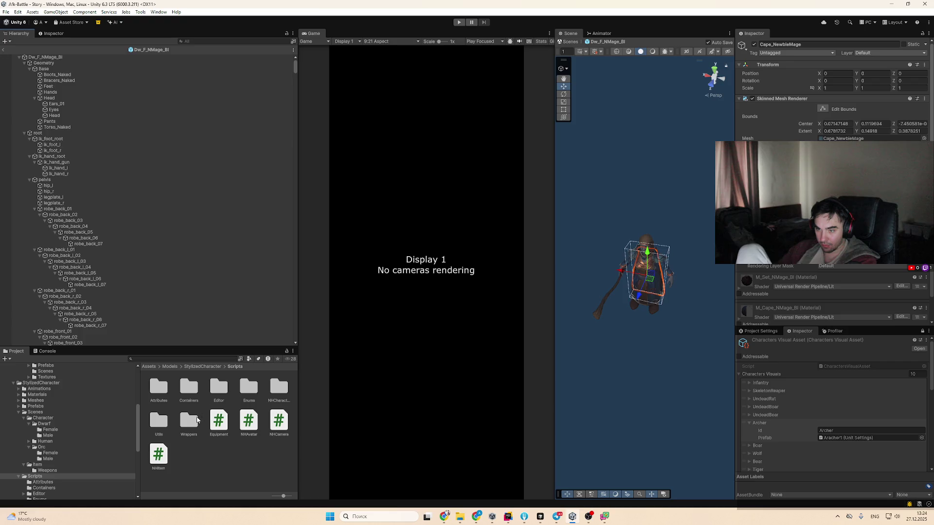
pyautogui.click(43, 59)
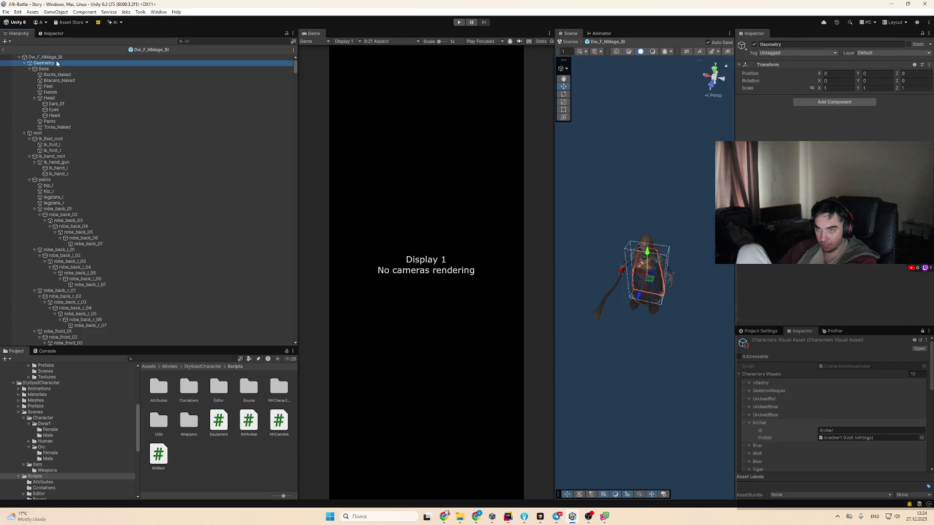
pyautogui.press('Left')
pyautogui.moveTo(249, 419); pyautogui.dragTo(803, 297)
pyautogui.scroll(-3, 850, 268)
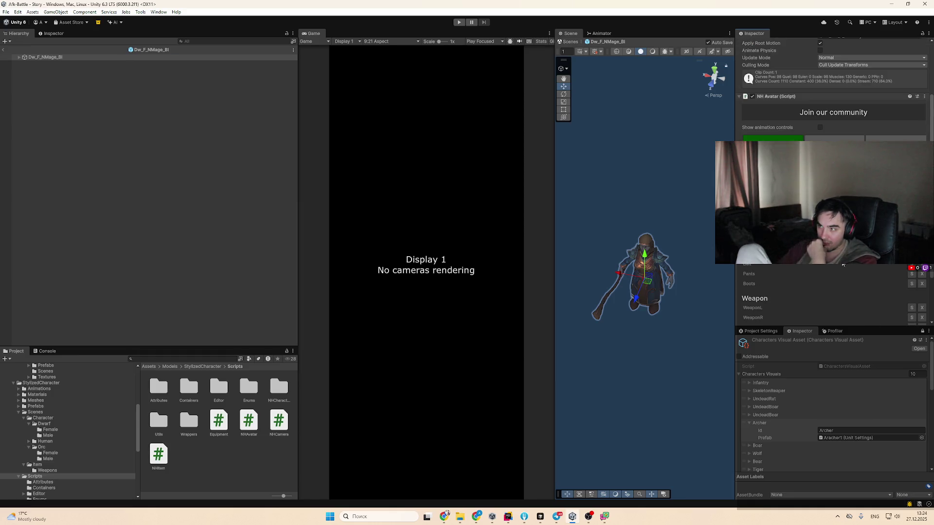
# Browse the object selector window, then close it without choosing anything
pyautogui.click(557, 517)
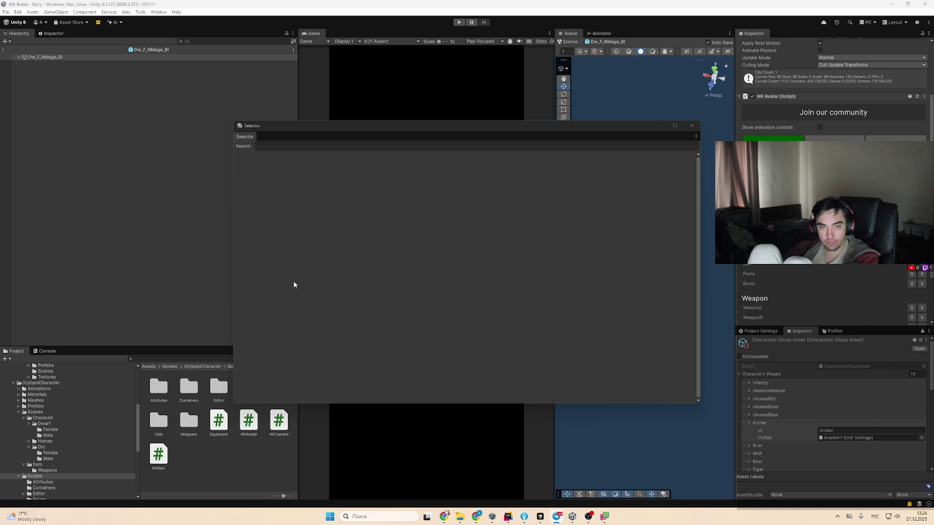
pyautogui.click(458, 249)
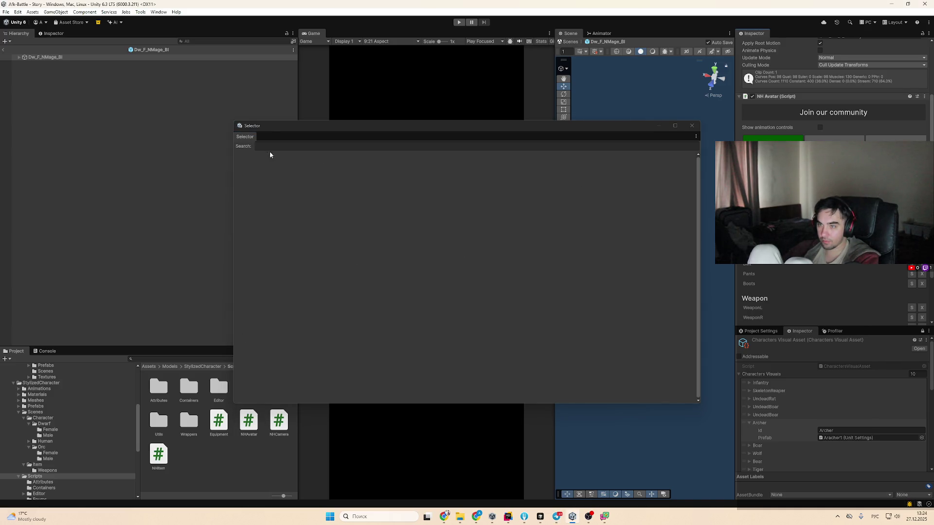
pyautogui.click(287, 147)
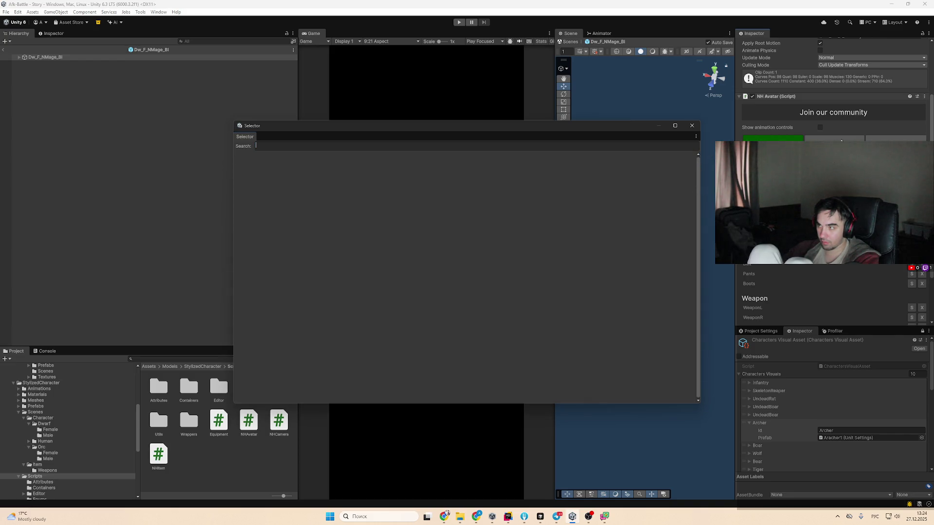
pyautogui.click(691, 126)
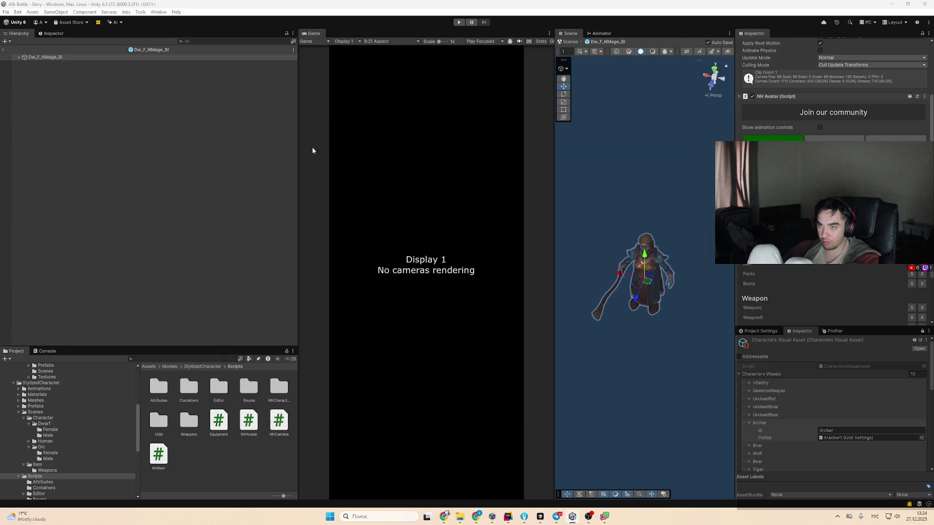
pyautogui.scroll(1, 832, 97)
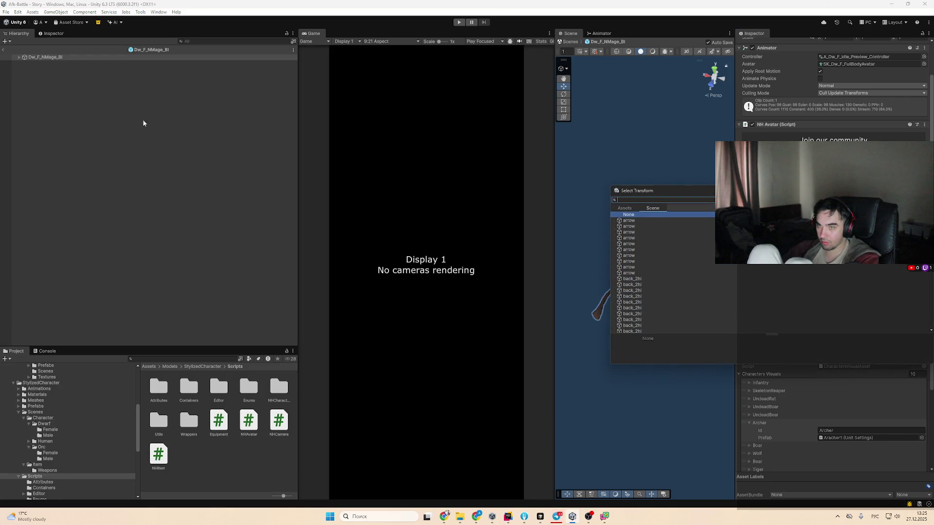
# Expand and collapse the Base and Geometry branches, then reselect the Dw_F_NMage_Bl root
pyautogui.keyDown('alt'); pyautogui.click(18, 57); pyautogui.keyUp('alt')
pyautogui.click(43, 69)
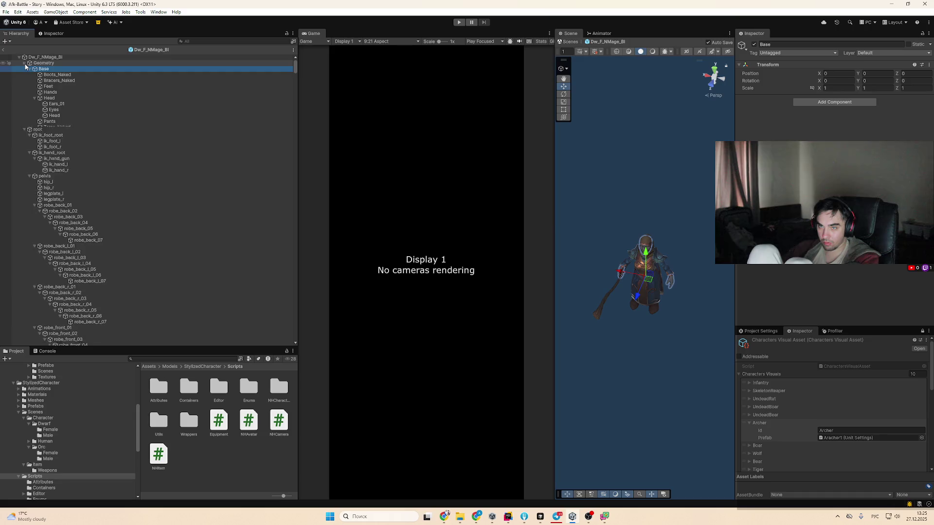
pyautogui.click(23, 63)
pyautogui.click(24, 68)
pyautogui.click(43, 63)
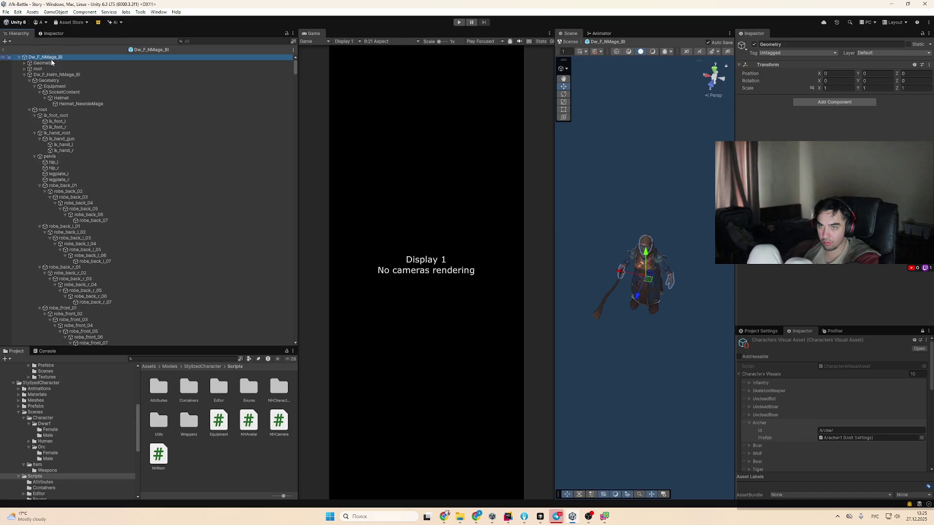
pyautogui.click(49, 57)
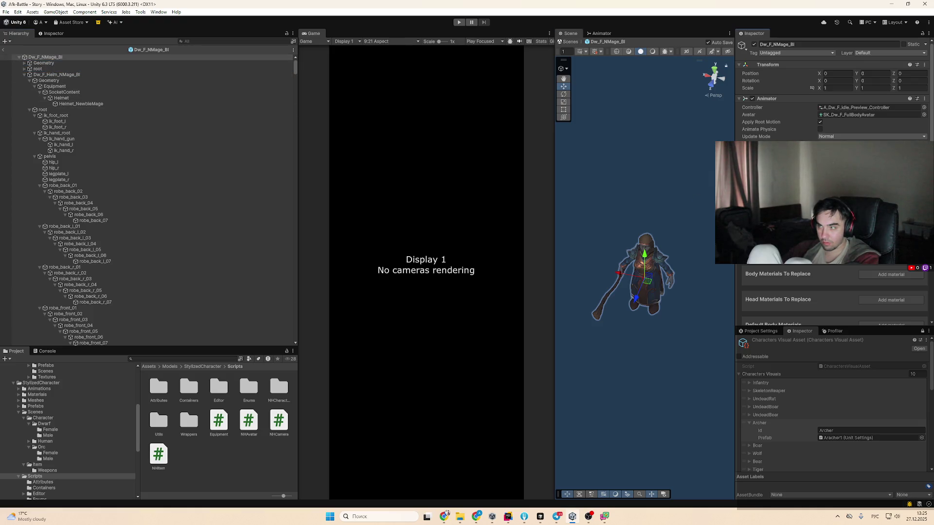
# Add a body material slot and assign Arrow_Example to it
pyautogui.click(882, 275)
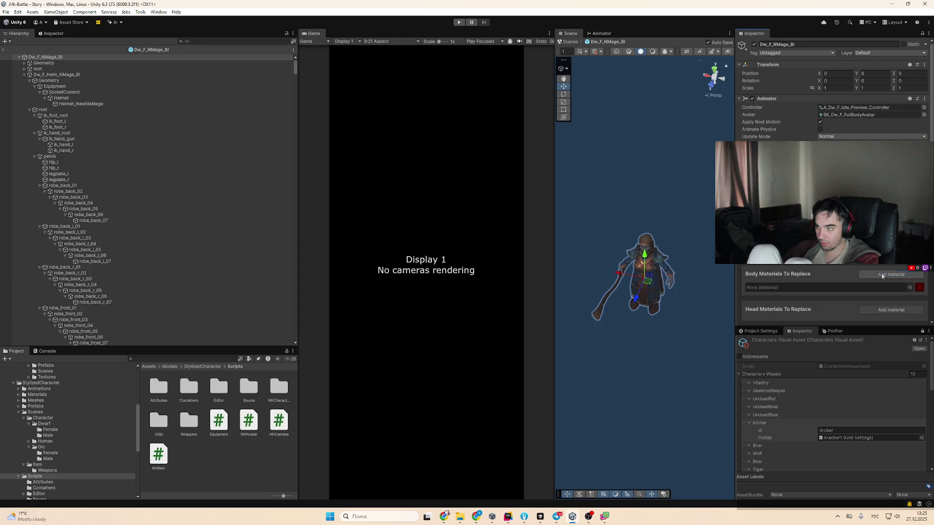
pyautogui.click(909, 287)
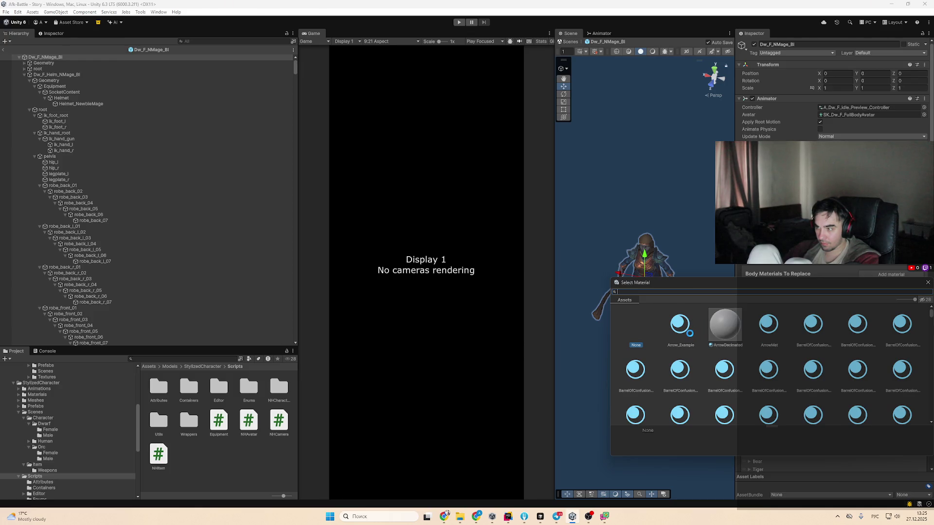
pyautogui.click(691, 336)
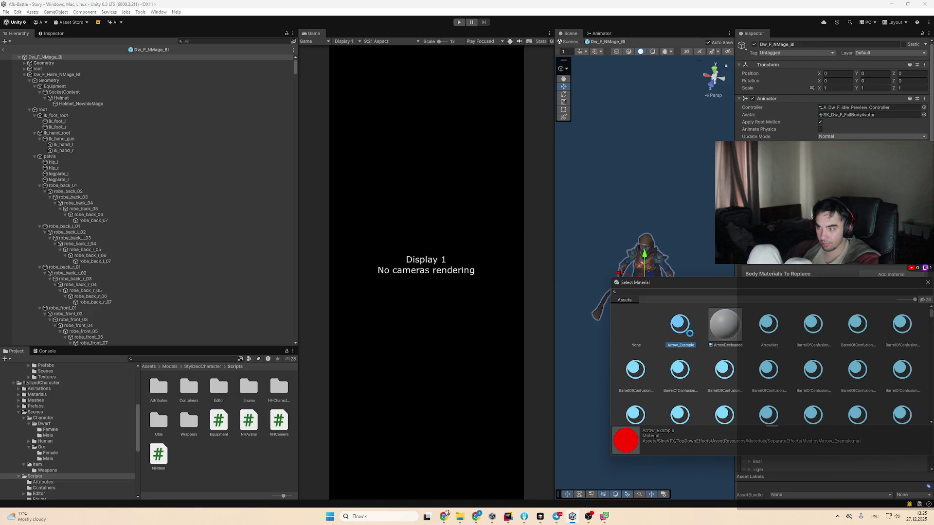
pyautogui.doubleClick(691, 337)
pyautogui.scroll(6, 670, 315)
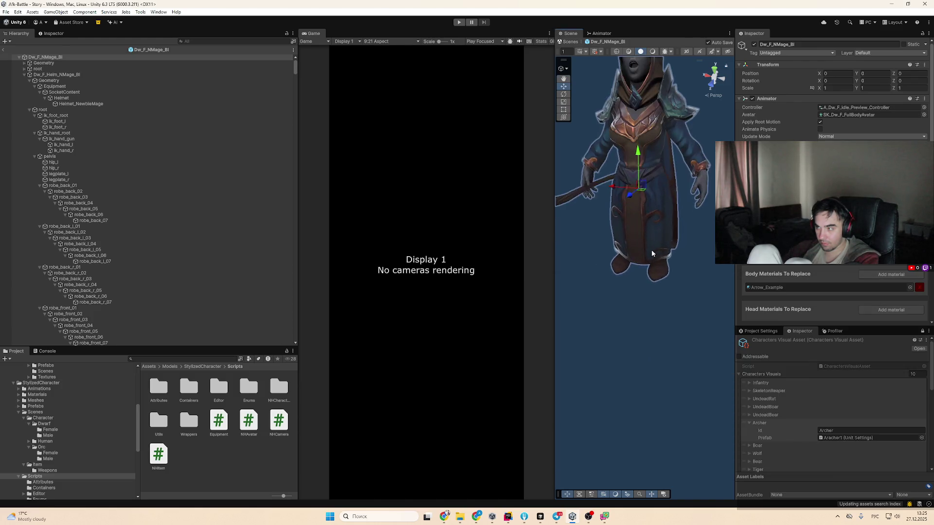
pyautogui.scroll(-5, 671, 315)
# Replace the slot's material with BarrelOfFlames_Flames_01
pyautogui.click(911, 287)
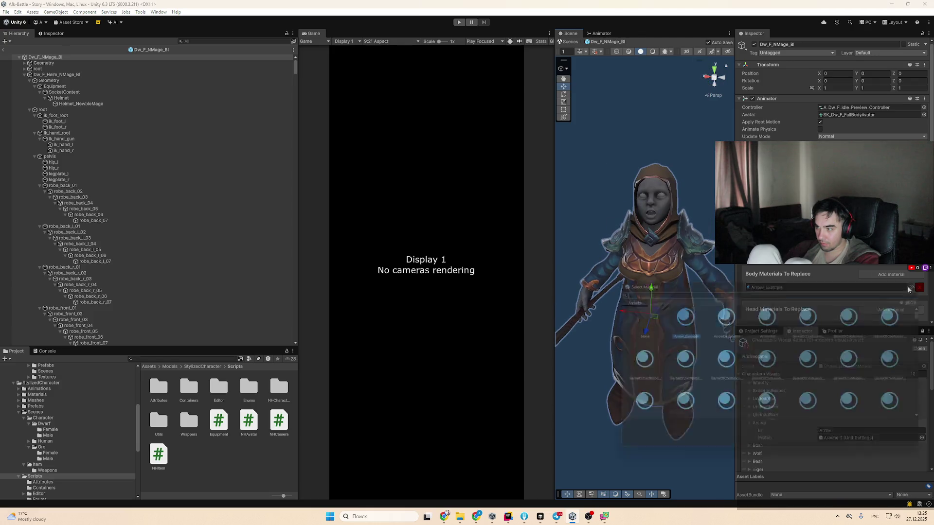
pyautogui.click(738, 333)
pyautogui.scroll(-3, 837, 381)
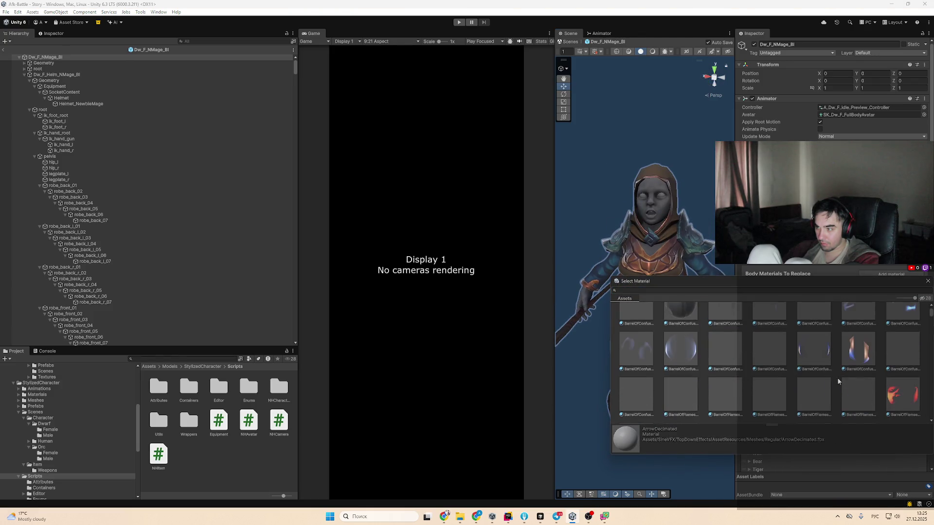
pyautogui.click(901, 397)
pyautogui.doubleClick(901, 402)
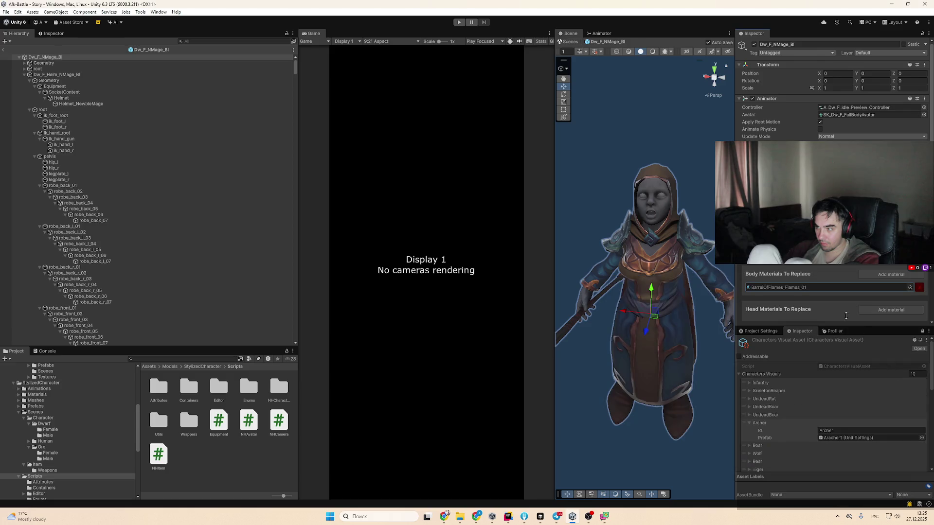
pyautogui.scroll(-5, 832, 300)
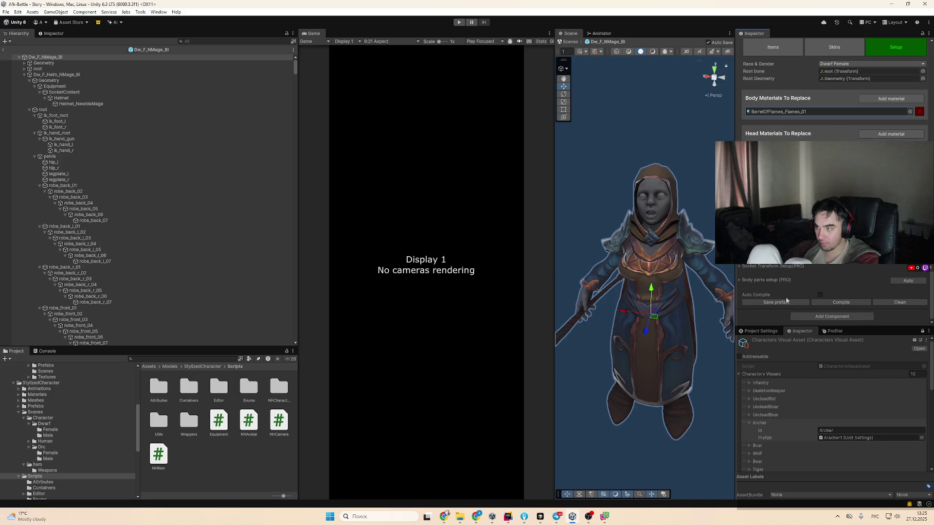
pyautogui.click(776, 302)
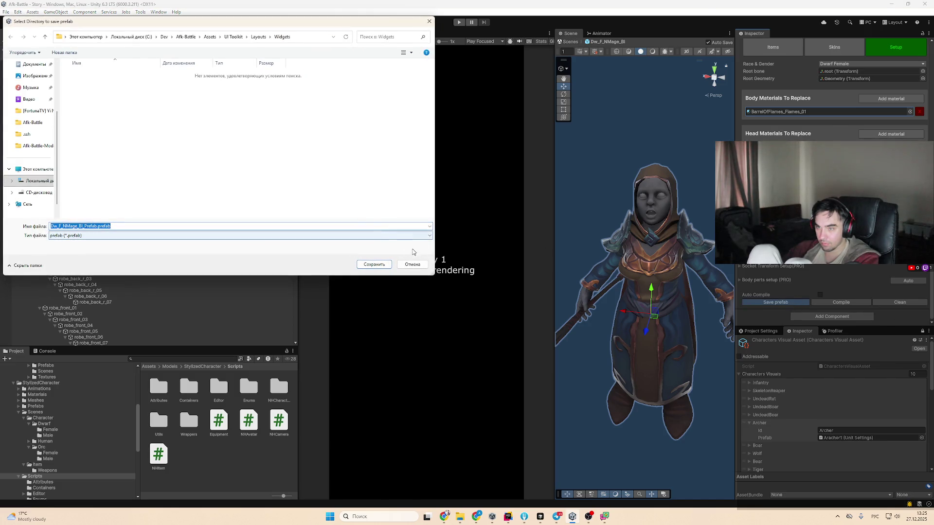
pyautogui.click(412, 264)
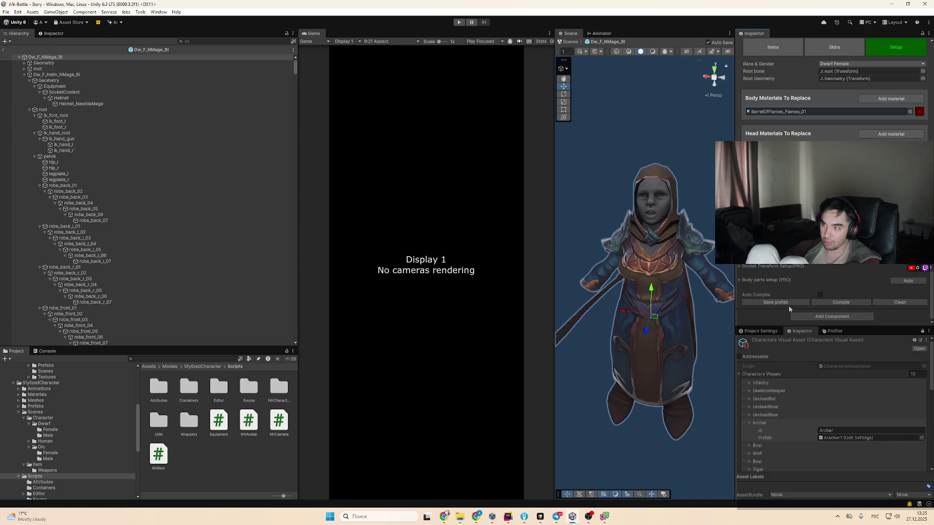
pyautogui.click(789, 305)
pyautogui.click(412, 264)
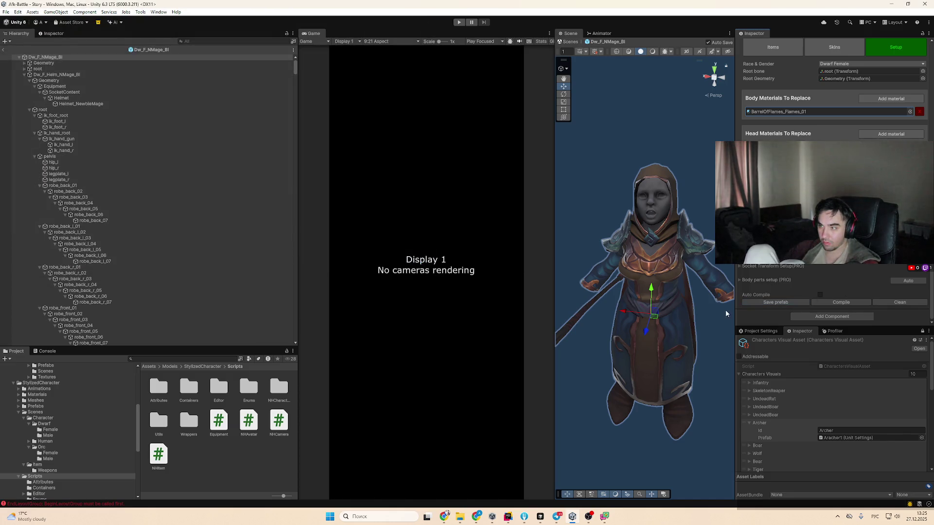
pyautogui.moveTo(726, 309)
pyautogui.mouseDown()
pyautogui.moveTo(716, 319)
pyautogui.moveTo(689, 304)
pyautogui.moveTo(727, 306)
pyautogui.moveTo(698, 257)
pyautogui.moveTo(691, 219)
pyautogui.moveTo(703, 214)
pyautogui.mouseUp()
pyautogui.scroll(5, 832, 97)
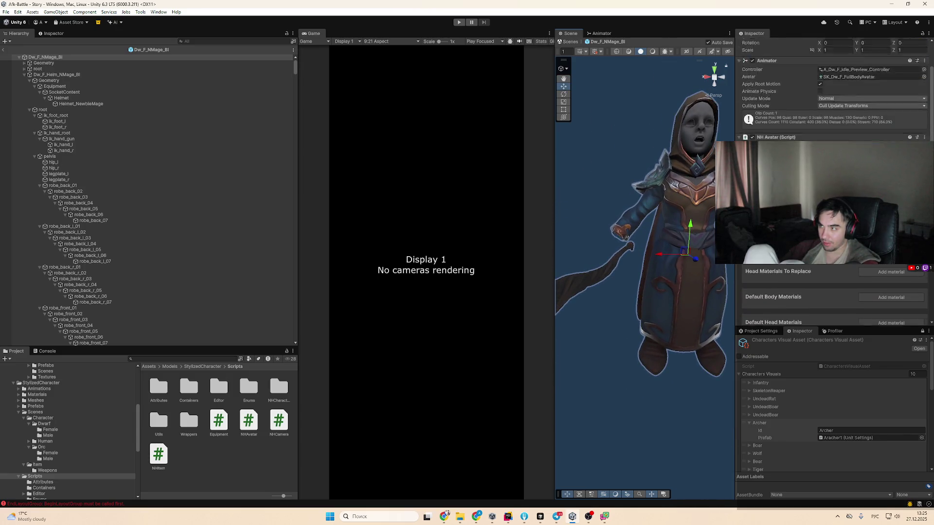
pyautogui.scroll(2, 832, 98)
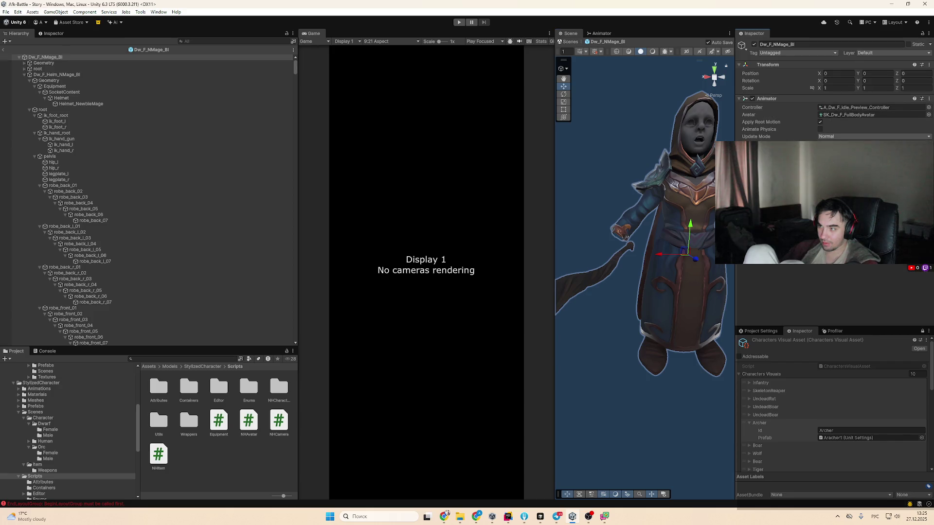
pyautogui.moveTo(662, 265); pyautogui.dragTo(639, 267)
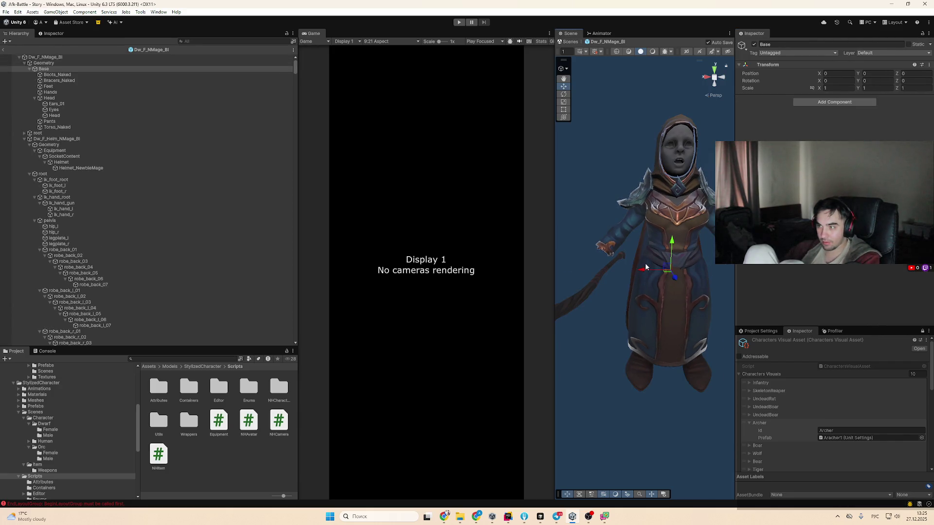
# Preview Hu_F_NArcher_Gn, Dw_M_NArcher_Old_Wh, Dw_F_NWarrior_Bl, Dw_F_NArcher_Old_Bl and Dw_F_NArcher_Gn presets
pyautogui.click(645, 265)
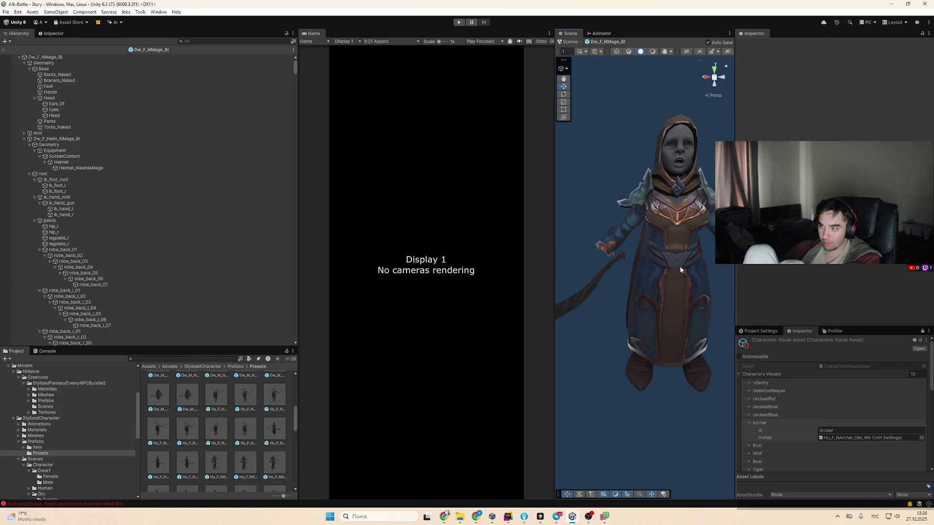
pyautogui.doubleClick(239, 394)
pyautogui.doubleClick(206, 397)
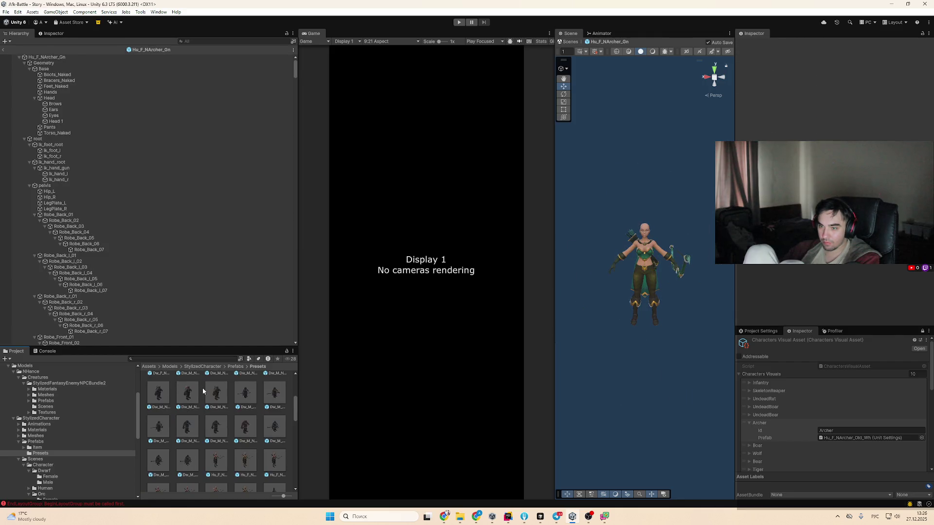
pyautogui.scroll(2, 229, 398)
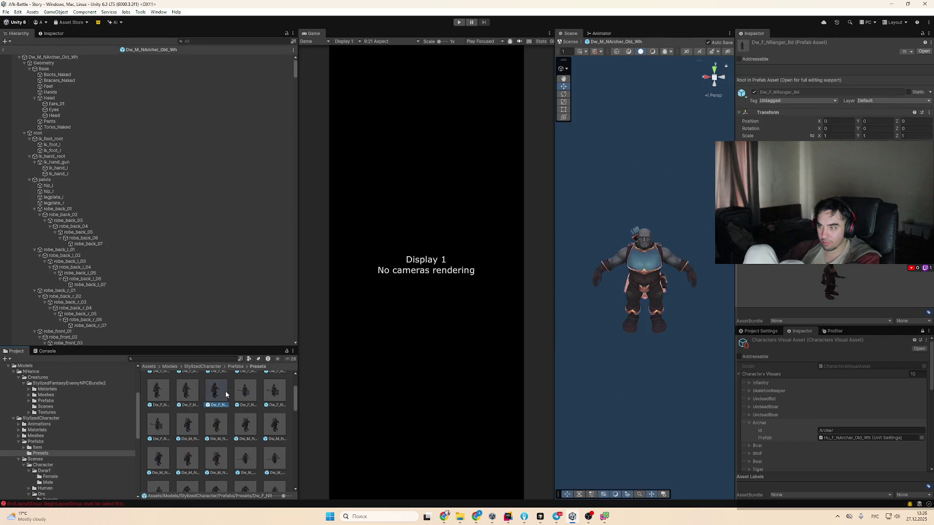
pyautogui.doubleClick(252, 390)
pyautogui.doubleClick(253, 393)
pyautogui.scroll(2, 255, 400)
pyautogui.doubleClick(253, 387)
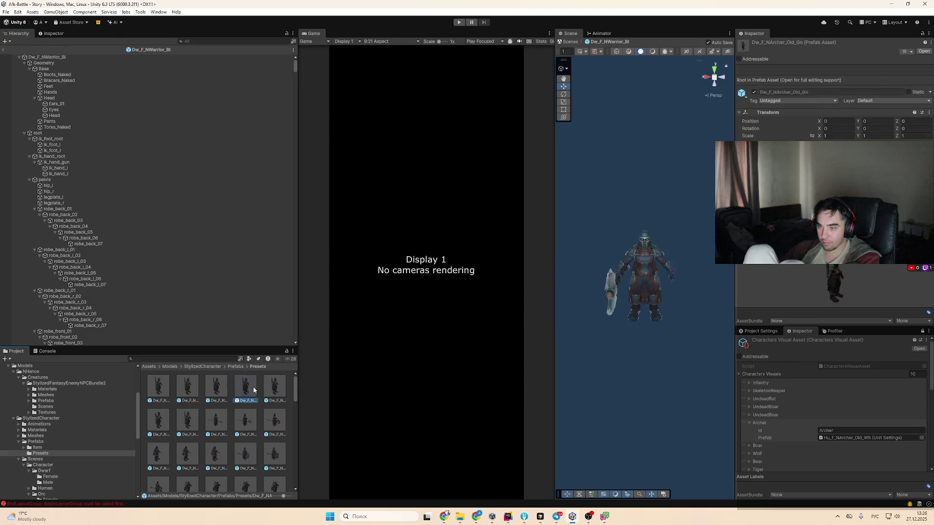
pyautogui.doubleClick(223, 384)
pyautogui.doubleClick(200, 387)
pyautogui.doubleClick(191, 384)
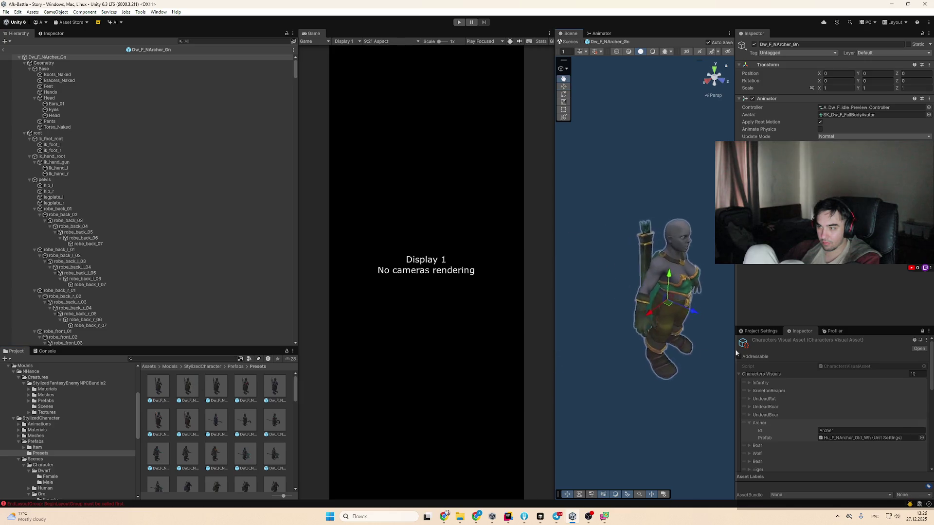
# Preview Dw_F_NWarrior_Gn, Dw_M_NArcher_Old_Gn, Dw_M_NMage_Bl and Dw_M_NWarrior_Gn presets
pyautogui.scroll(-2, 275, 414)
pyautogui.click(276, 411)
pyautogui.doubleClick(279, 413)
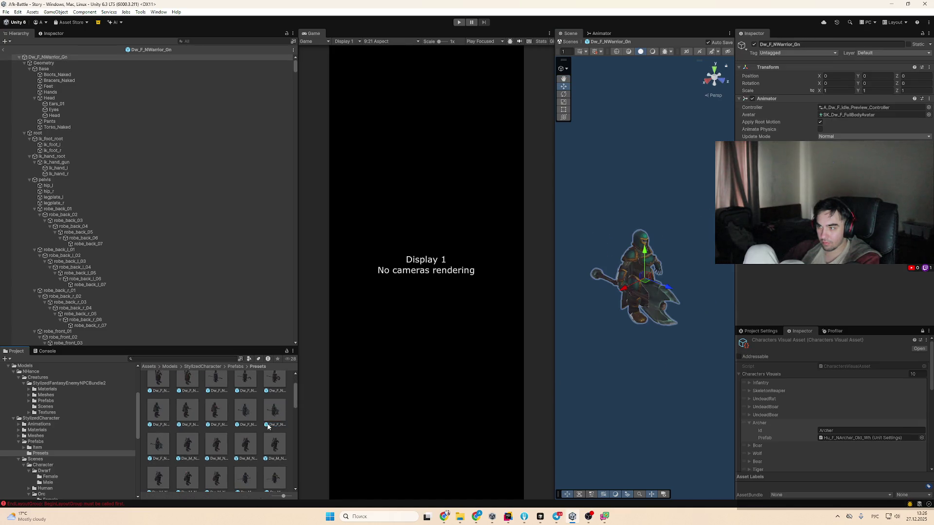
pyautogui.scroll(-1, 272, 423)
pyautogui.doubleClick(271, 431)
pyautogui.doubleClick(248, 448)
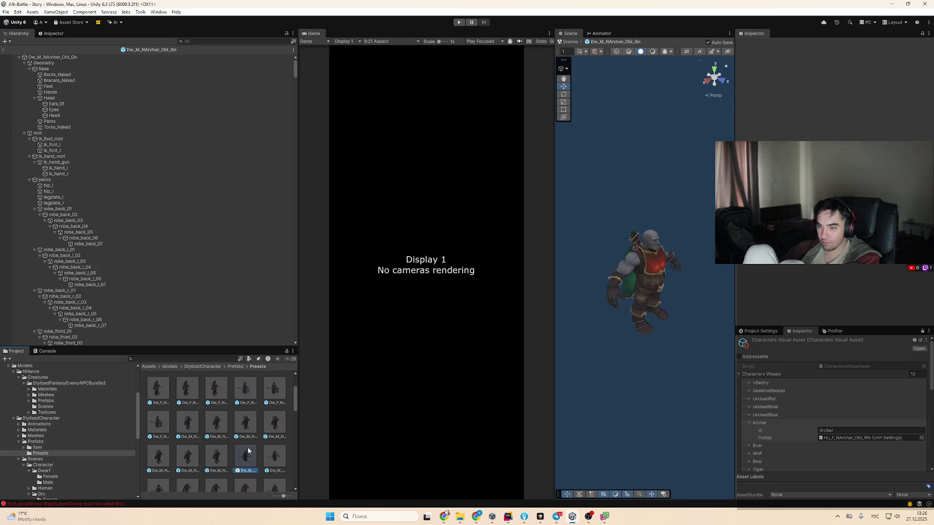
pyautogui.scroll(-1, 247, 448)
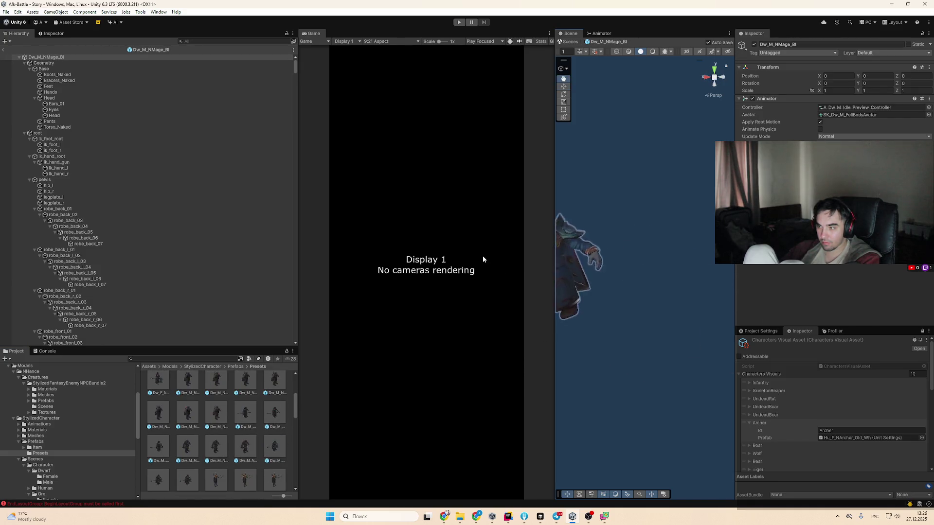
pyautogui.scroll(-1, 234, 461)
pyautogui.click(234, 461)
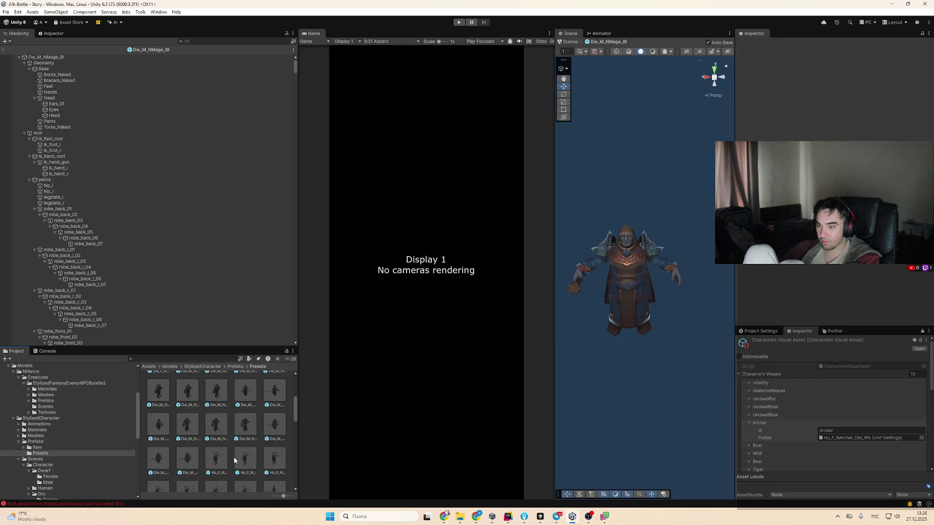
pyautogui.doubleClick(159, 458)
pyautogui.scroll(-1, 180, 463)
# Open Hu_F_NArcher_Old_Wh, then Hu_F_NRanger_Rd, and select the ranger's cape mesh
pyautogui.doubleClick(208, 474)
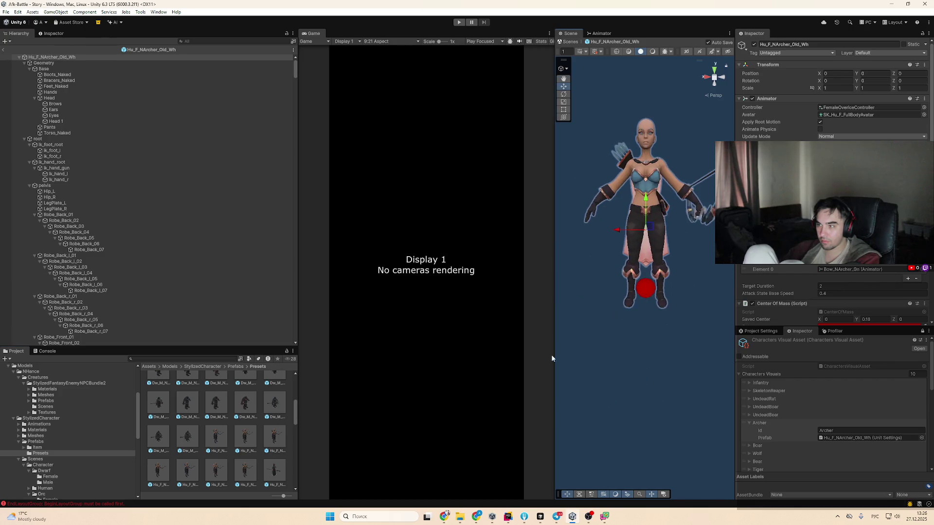
pyautogui.scroll(-1, 239, 483)
pyautogui.doubleClick(239, 479)
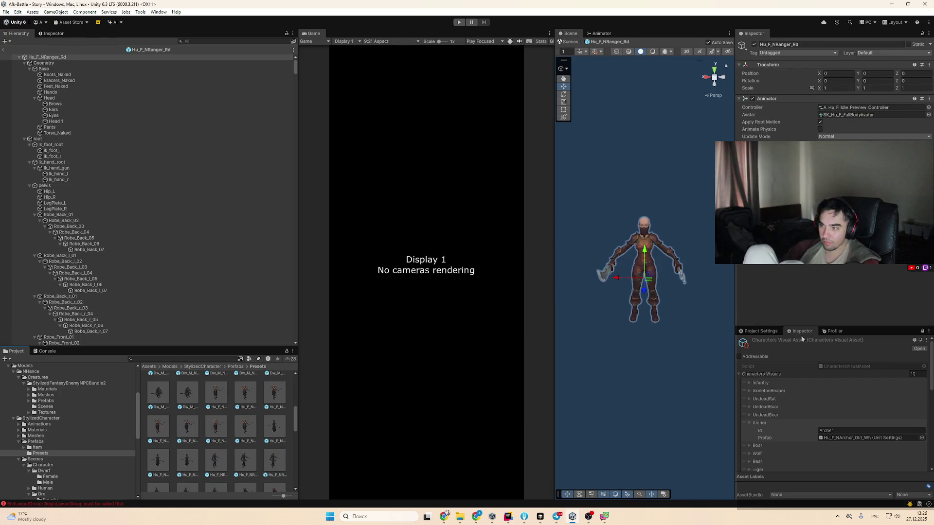
pyautogui.scroll(5, 681, 326)
pyautogui.moveTo(633, 340)
pyautogui.mouseDown()
pyautogui.moveTo(603, 428)
pyautogui.moveTo(640, 397)
pyautogui.mouseUp()
pyautogui.click(662, 318)
pyautogui.click(662, 318)
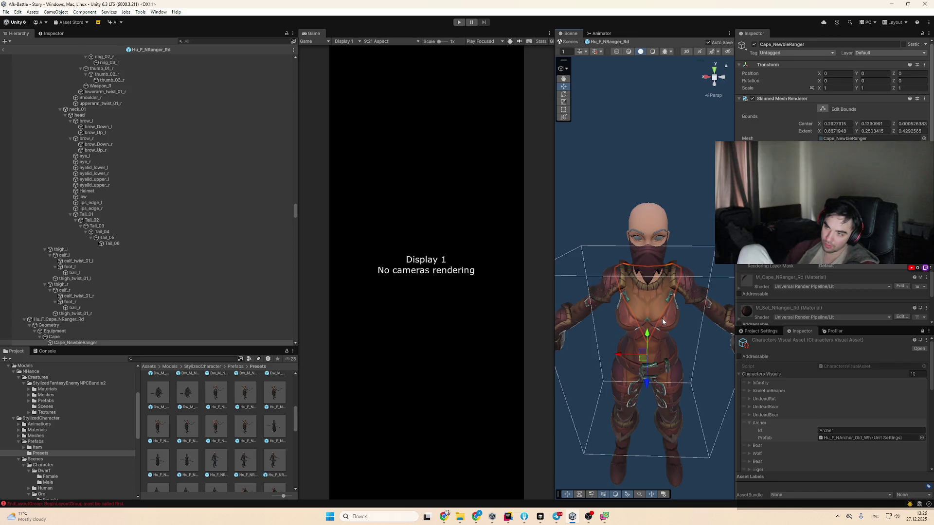
# Go to the Hexa publisher tab in Chrome and open My Assets, listing 51 owned assets
pyautogui.click(443, 517)
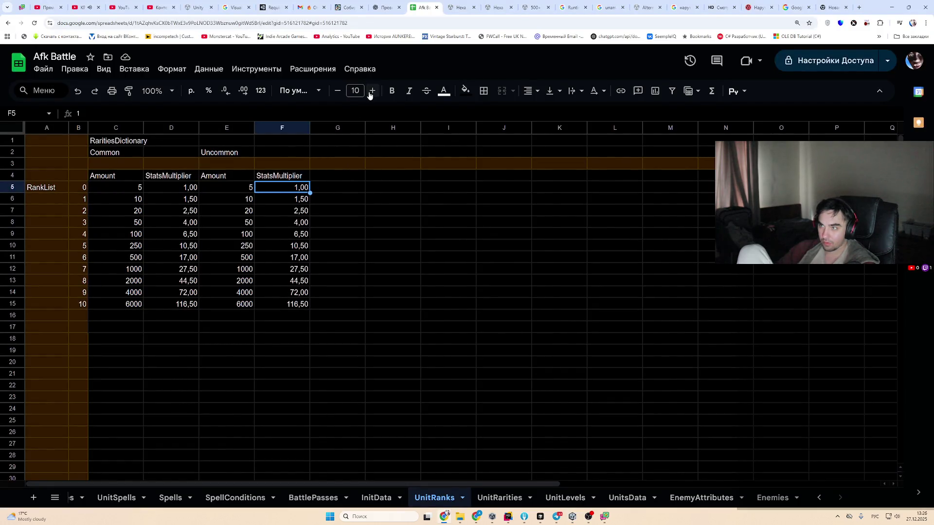
pyautogui.click(197, 7)
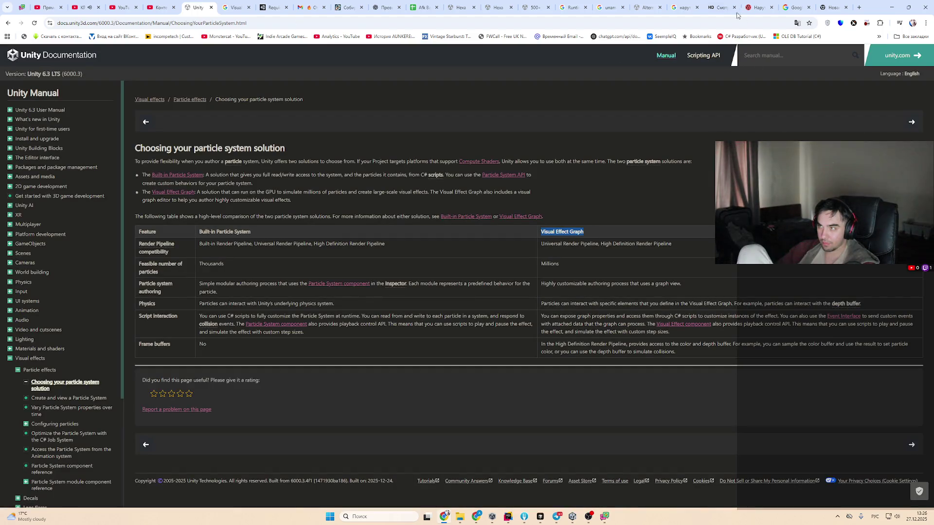
pyautogui.click(647, 7)
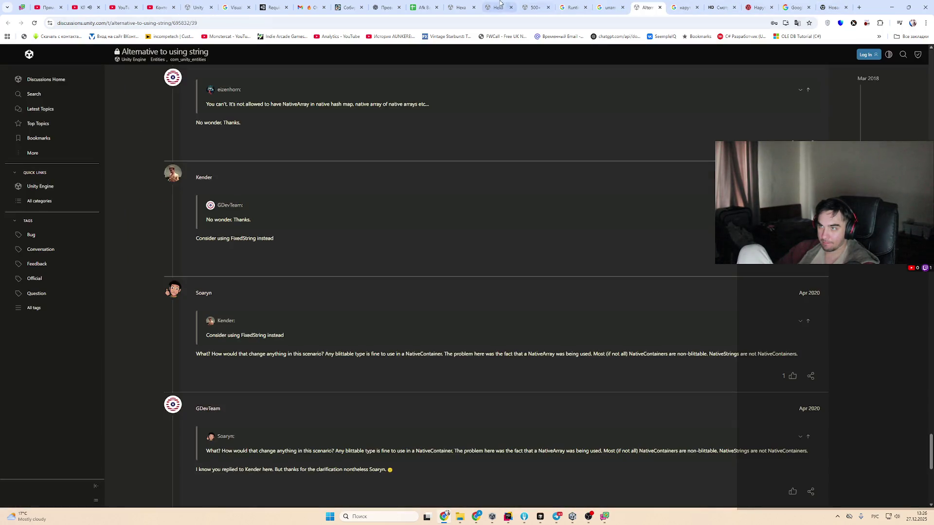
pyautogui.click(467, 4)
pyautogui.click(498, 6)
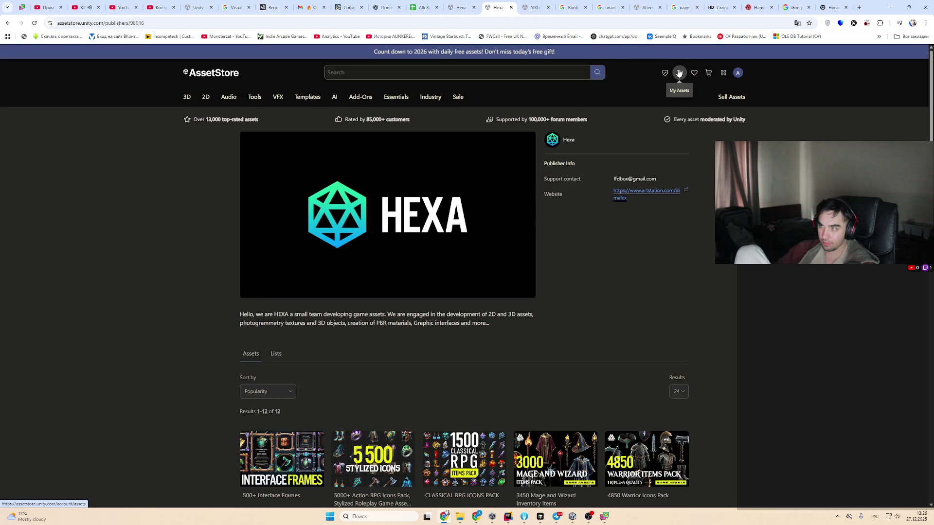
pyautogui.click(692, 74)
pyautogui.moveTo(729, 97)
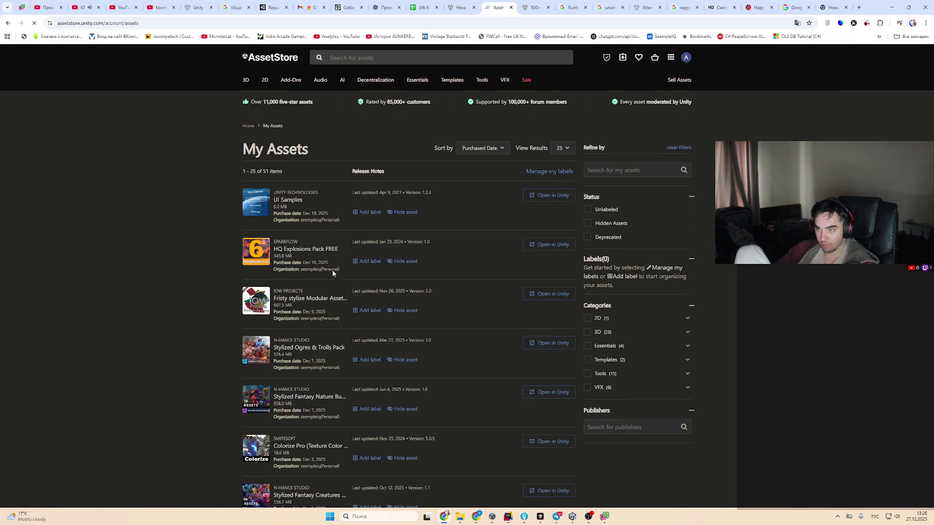
pyautogui.scroll(-2, 459, 354)
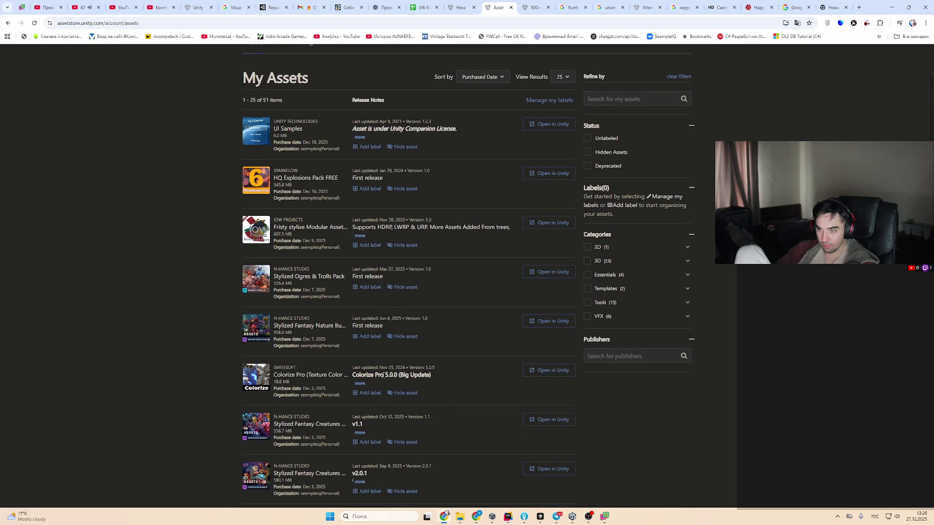
# Open Colorize Pro in Package Manager, download it, and start the 4.3.0 import
pyautogui.click(551, 370)
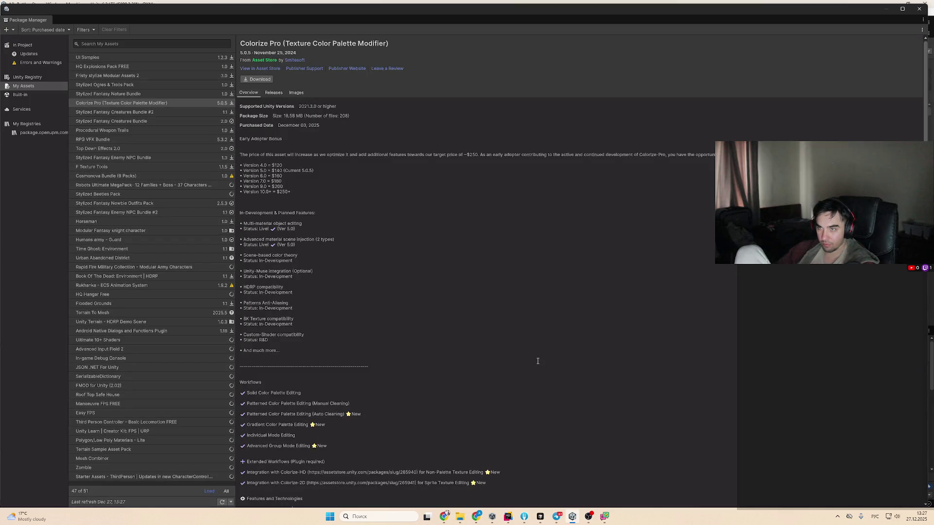
pyautogui.click(265, 80)
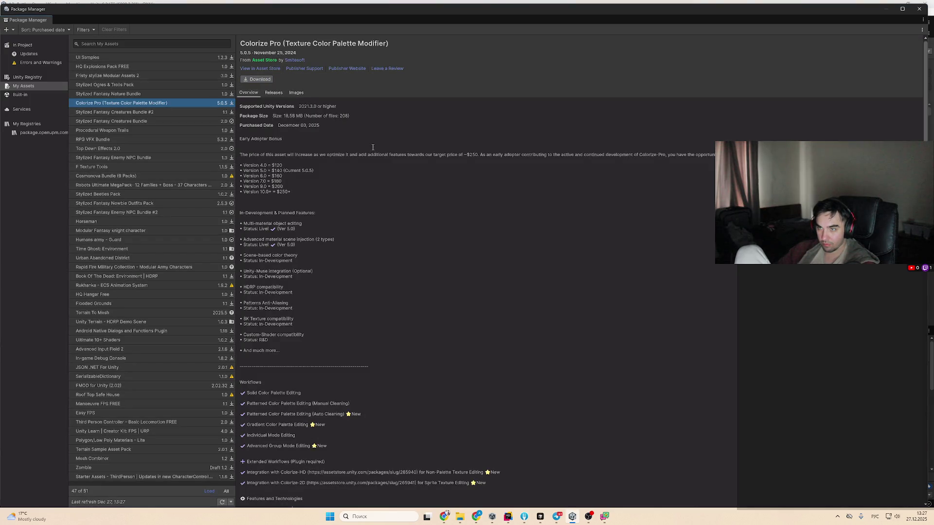
pyautogui.click(261, 78)
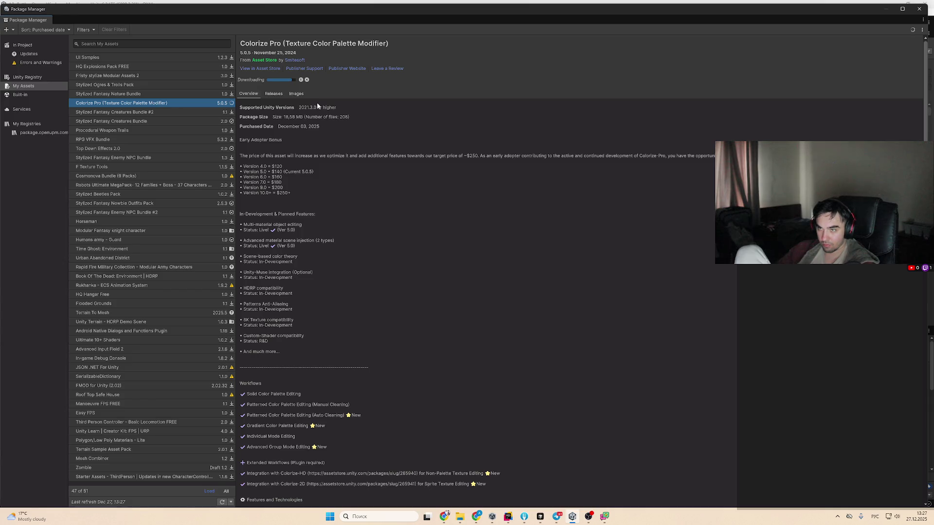
pyautogui.click(279, 81)
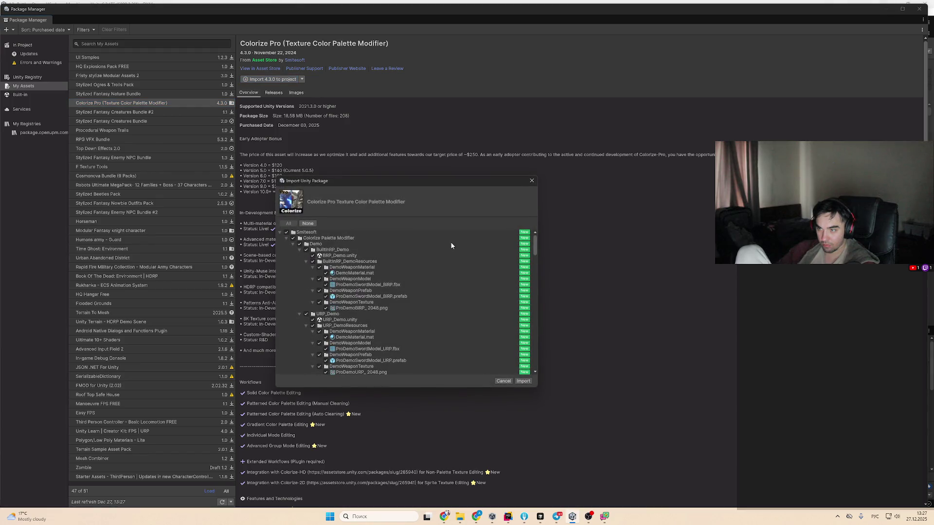
# Collapse the Smitesoft file tree and import all Colorize Pro files
pyautogui.click(280, 233)
pyautogui.click(523, 382)
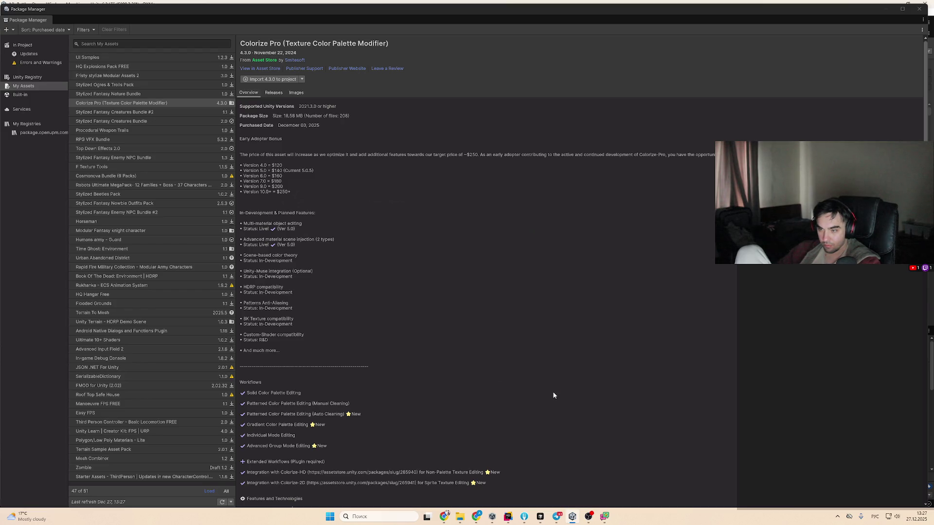
# Copy the Guide 1 Referencing video link from the Colorize Pro Video Guides section
pyautogui.scroll(-10, 576, 394)
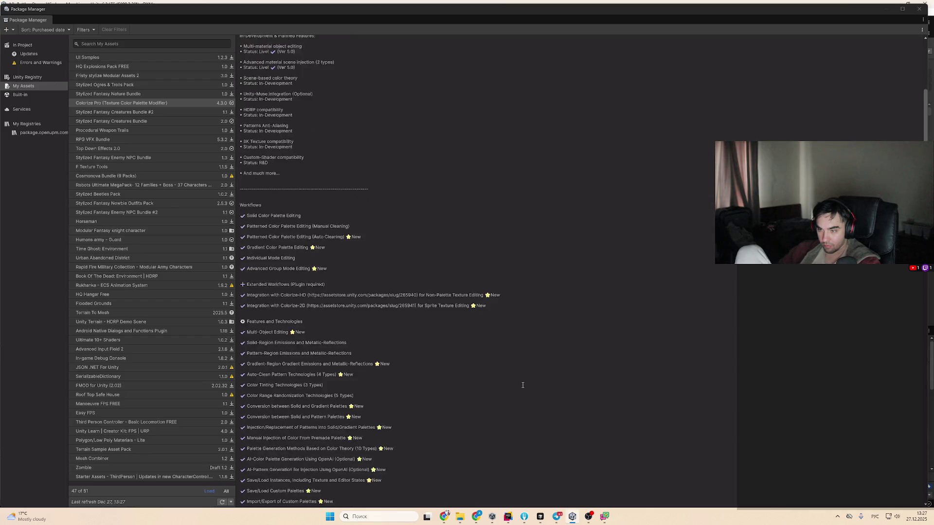
pyautogui.scroll(-20, 522, 386)
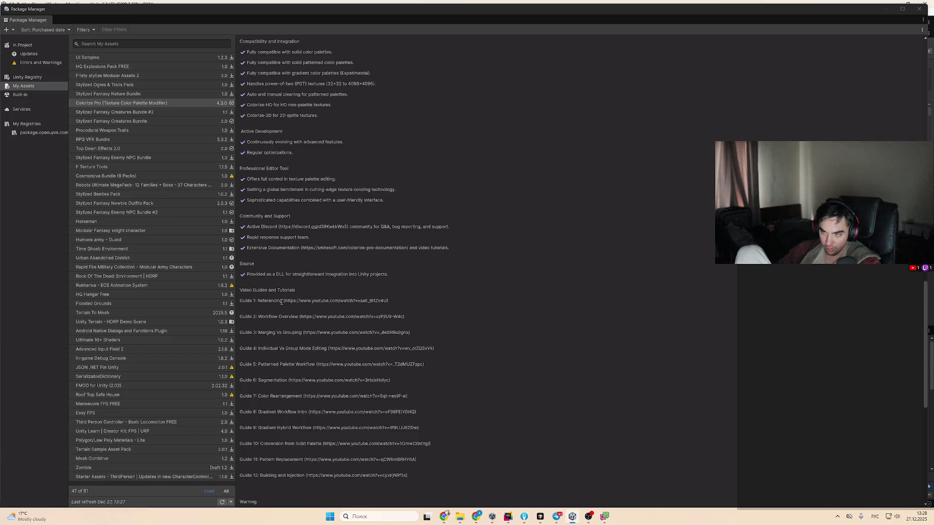
pyautogui.moveTo(389, 301); pyautogui.dragTo(288, 302)
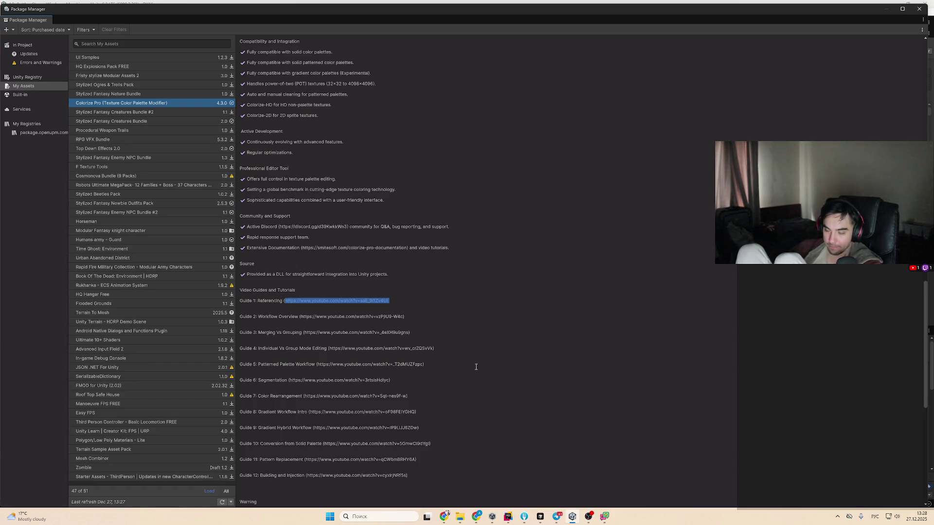
pyautogui.hotkey('ctrl', 'c')
# Paste the link into a new Chrome tab, trim the trailing ')', and load it
pyautogui.moveTo(444, 516)
pyautogui.click(444, 475)
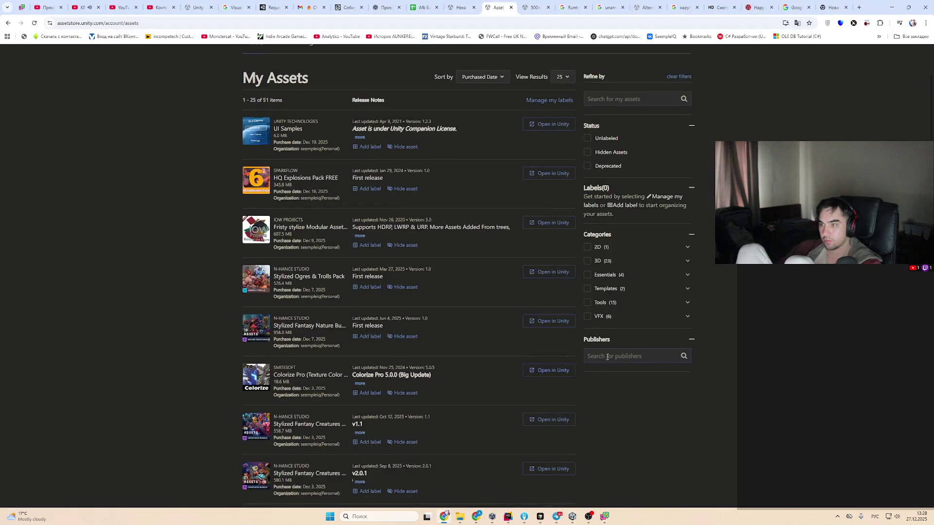
pyautogui.hotkey('ctrl', 't')
pyautogui.hotkey('ctrl', 'v')
pyautogui.press('BackSpace')
pyautogui.press('Return')
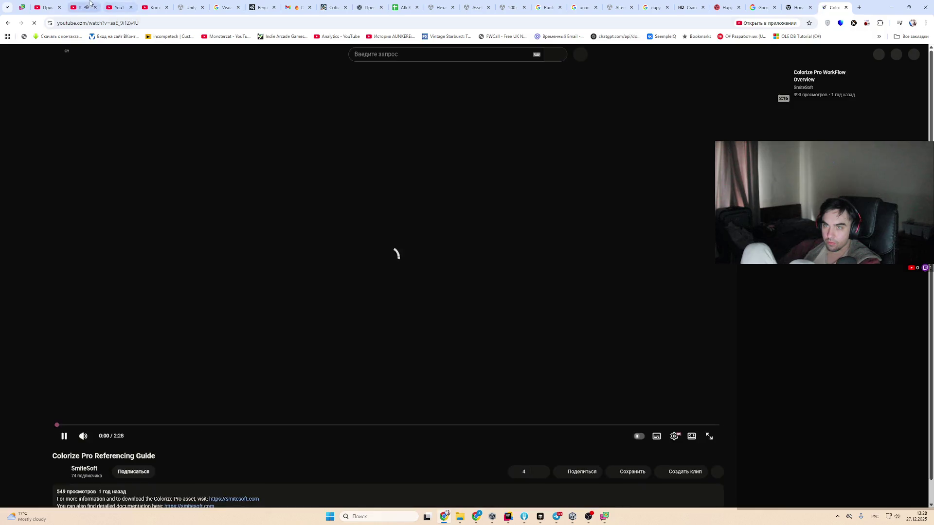
# Switch to the Colorize Pro guide tab and play the video fullscreen
pyautogui.hotkey('ctrl', '2')
pyautogui.hotkey('ctrl', '9')
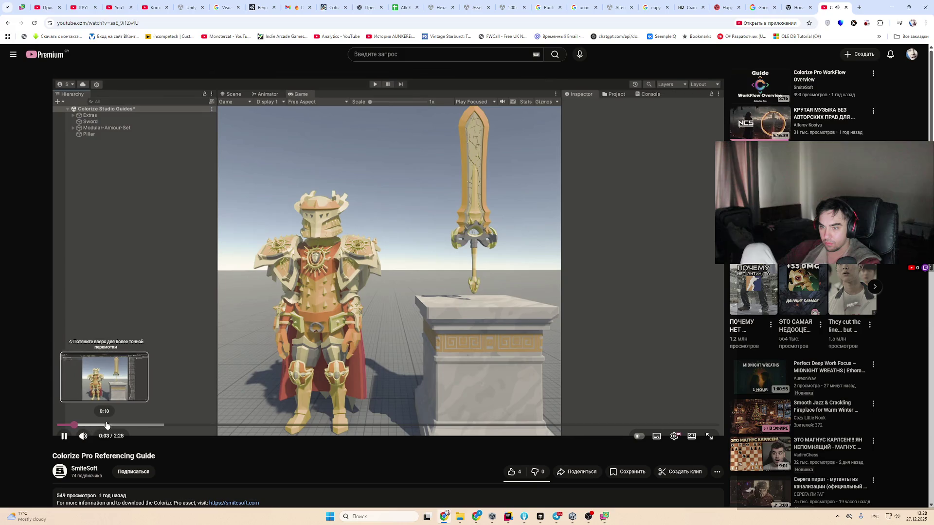
pyautogui.click(709, 437)
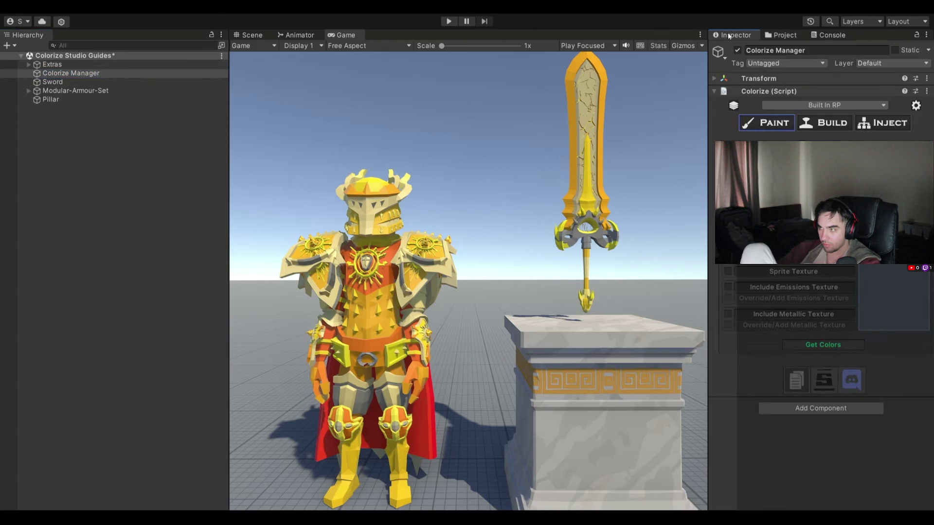
pyautogui.moveTo(568, 440)
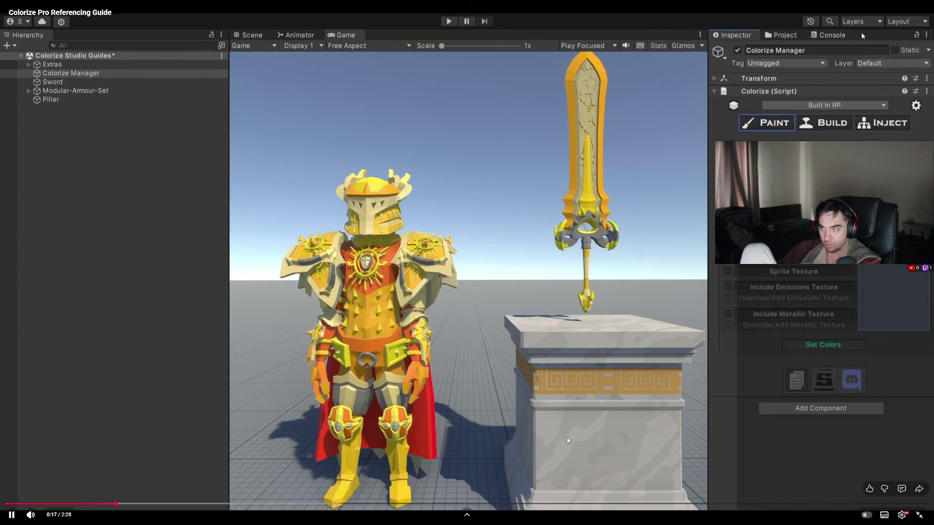
pyautogui.click(925, 35)
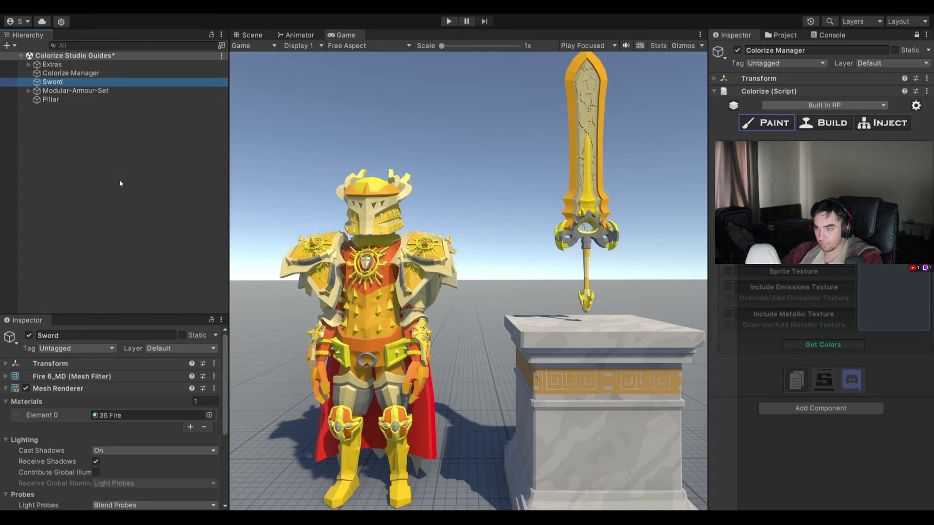
pyautogui.moveTo(415, 477)
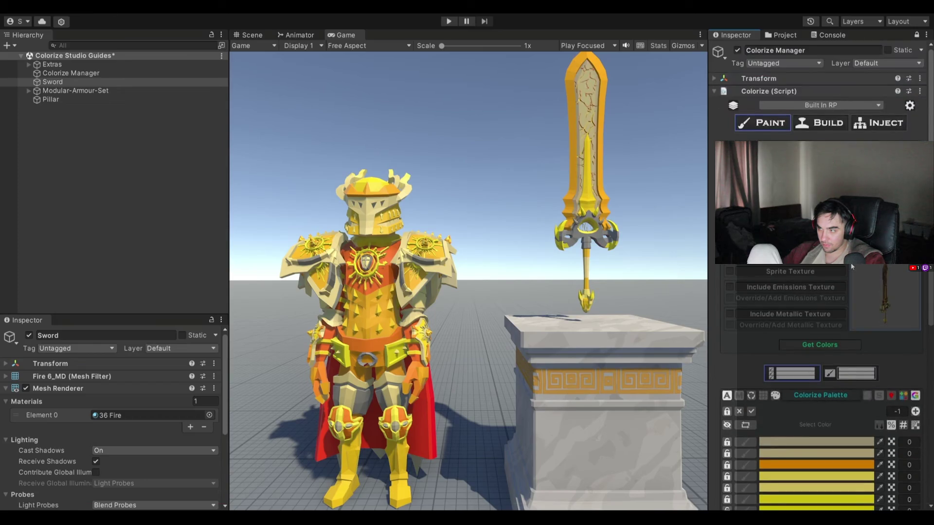
pyautogui.moveTo(320, 446)
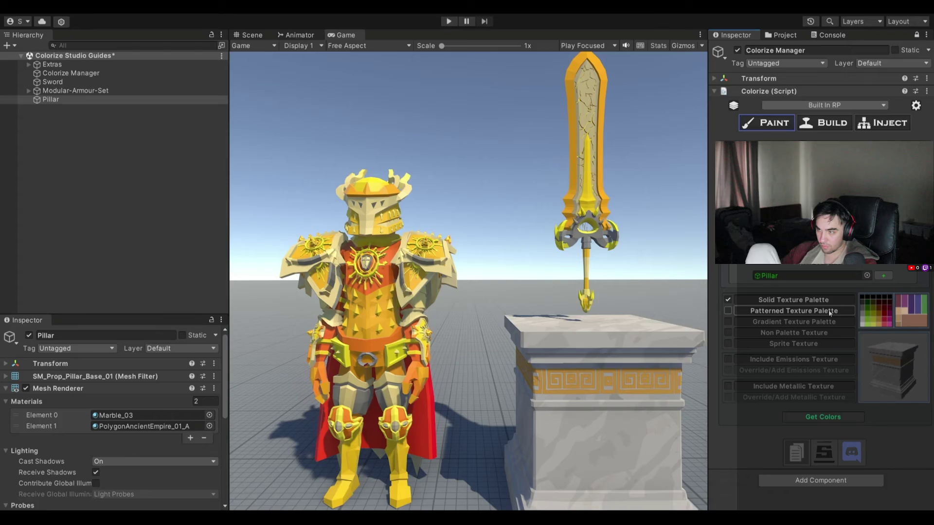
pyautogui.moveTo(349, 487)
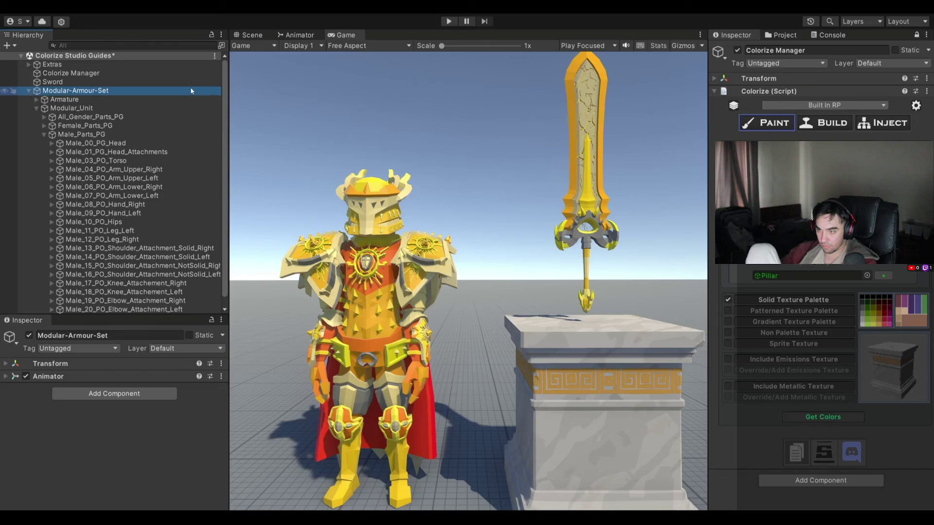
# Click through several items on the right side of the guide video page
pyautogui.click(781, 134)
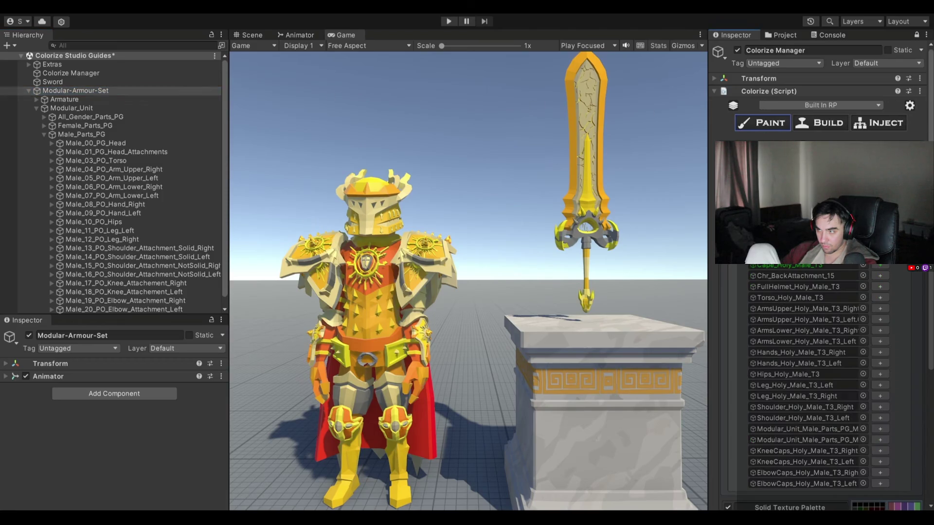
pyautogui.scroll(-5, 886, 301)
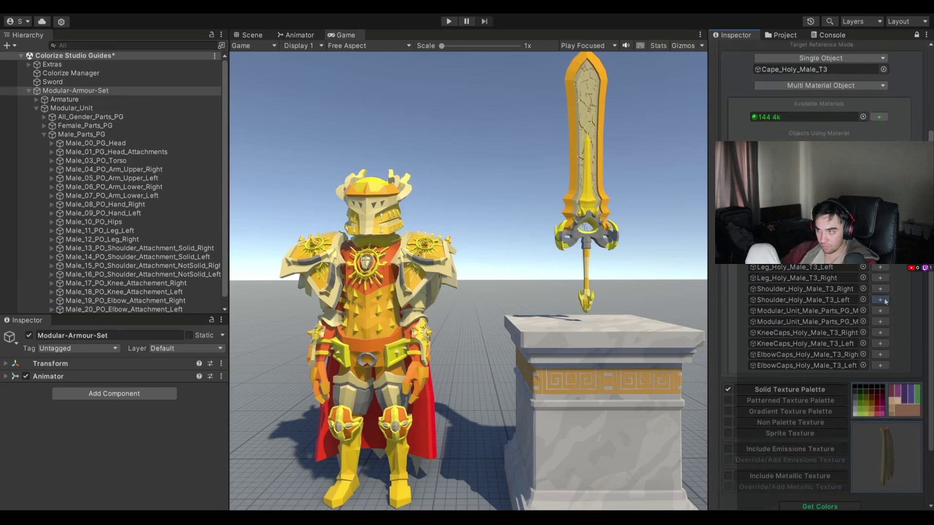
pyautogui.click(880, 299)
pyautogui.click(880, 333)
pyautogui.click(880, 355)
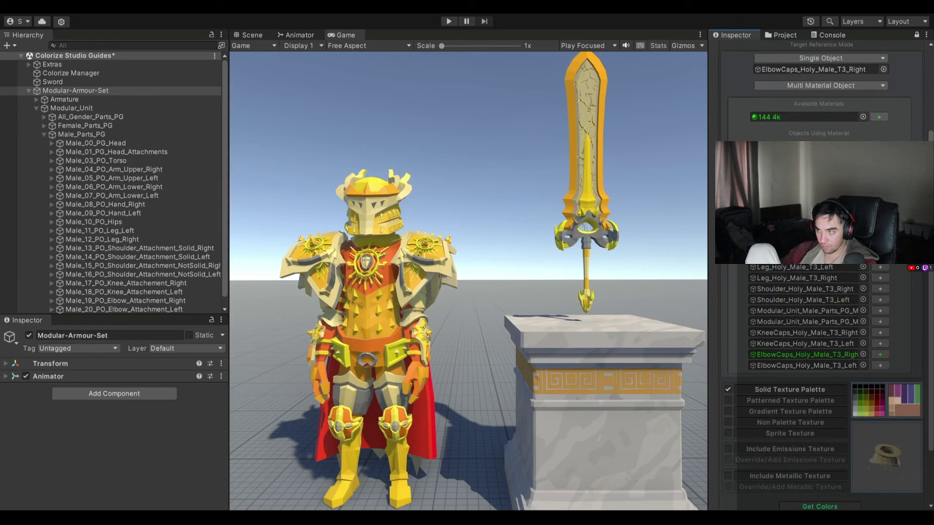
pyautogui.click(880, 256)
pyautogui.click(880, 169)
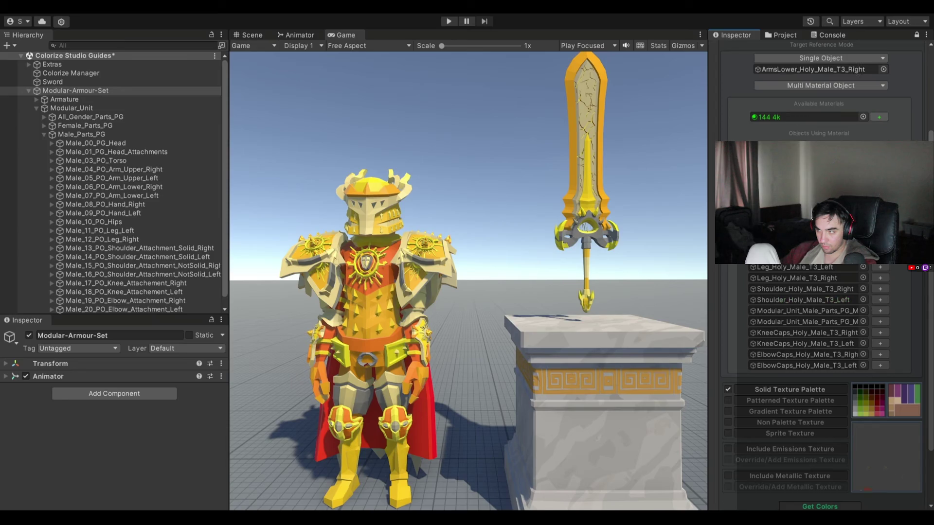
pyautogui.click(880, 190)
pyautogui.scroll(5, 880, 190)
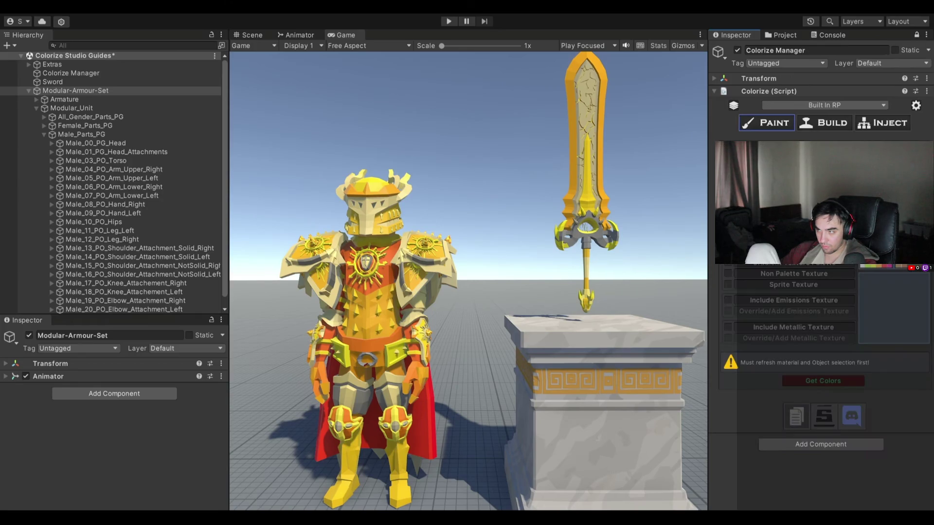
pyautogui.click(29, 91)
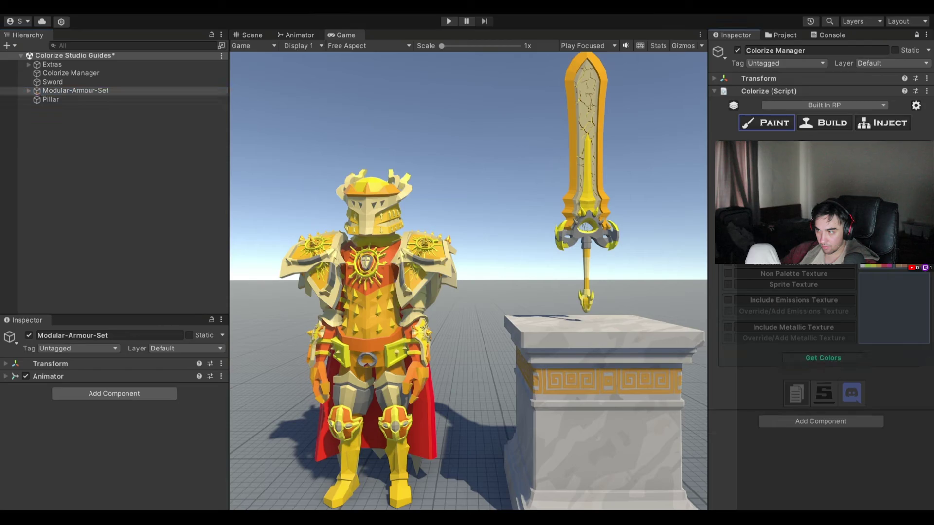
# Let the guide reach its 2:28 end, exit fullscreen, and pause on the watch page
pyautogui.click(834, 358)
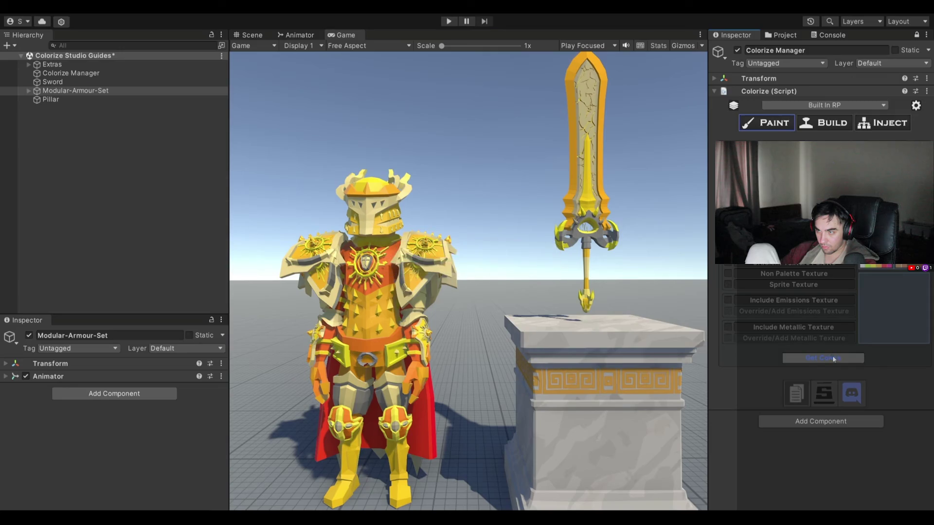
pyautogui.scroll(-10, 779, 279)
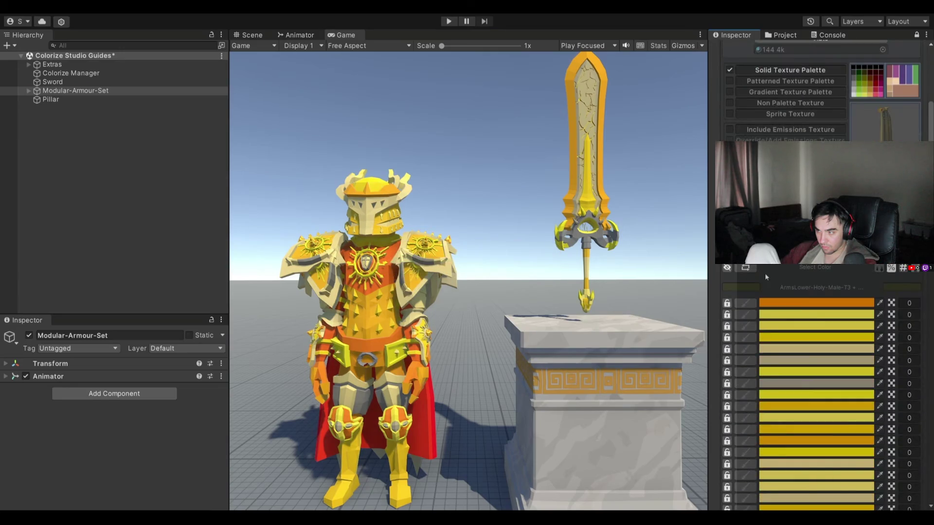
pyautogui.scroll(-5, 792, 370)
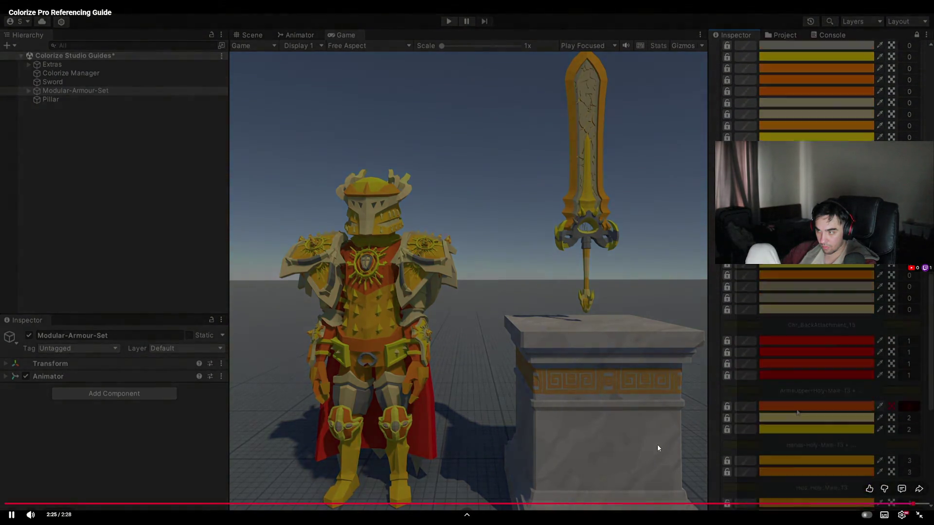
pyautogui.press('Escape')
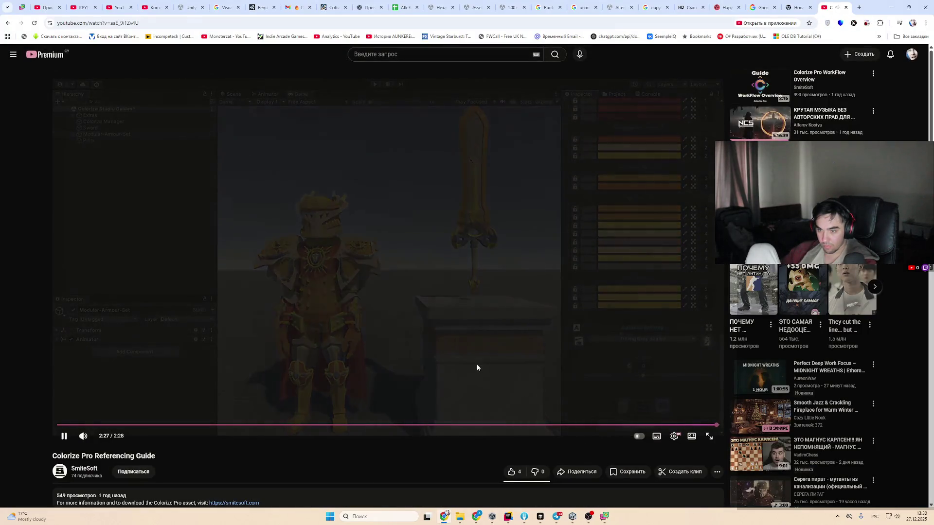
pyautogui.click(475, 390)
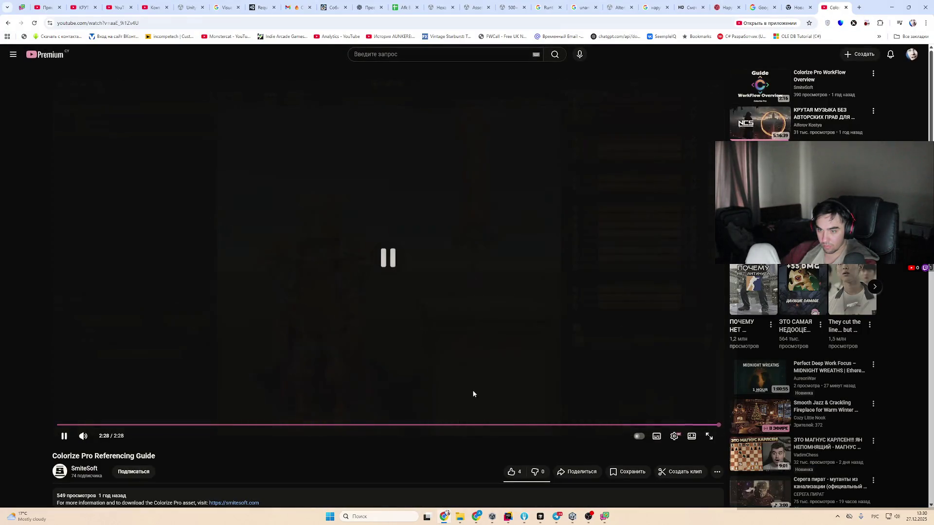
# Back in Unity, close Package Manager and leave prefab mode for the Story scene
pyautogui.click(574, 518)
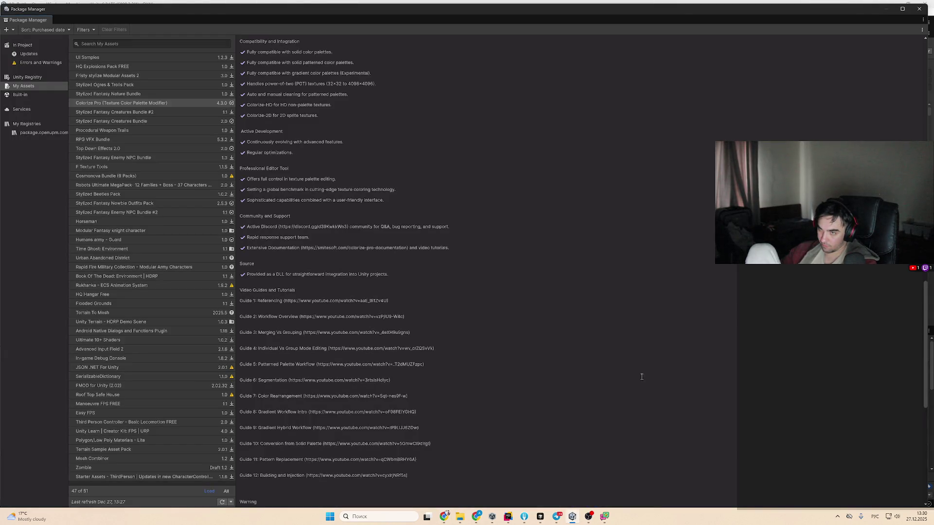
pyautogui.click(919, 9)
pyautogui.scroll(5, 113, 405)
pyautogui.click(20, 394)
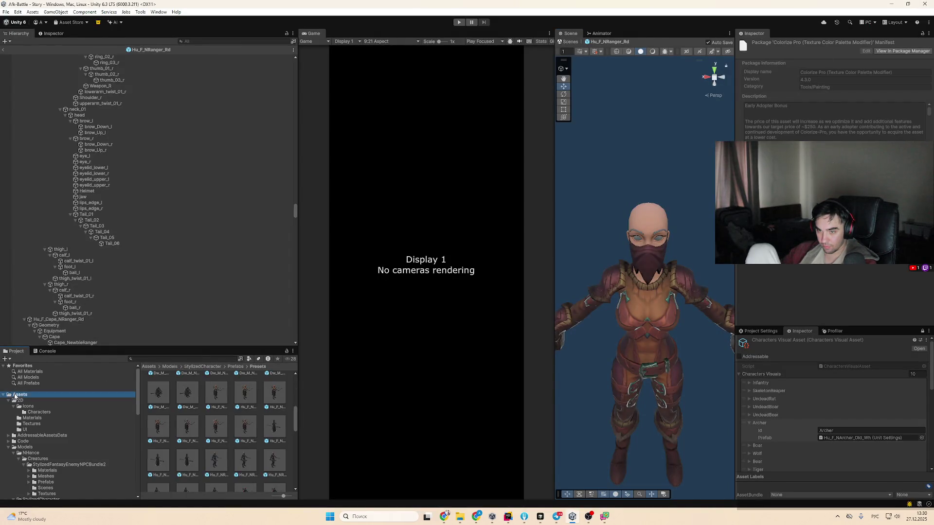
pyautogui.click(2, 49)
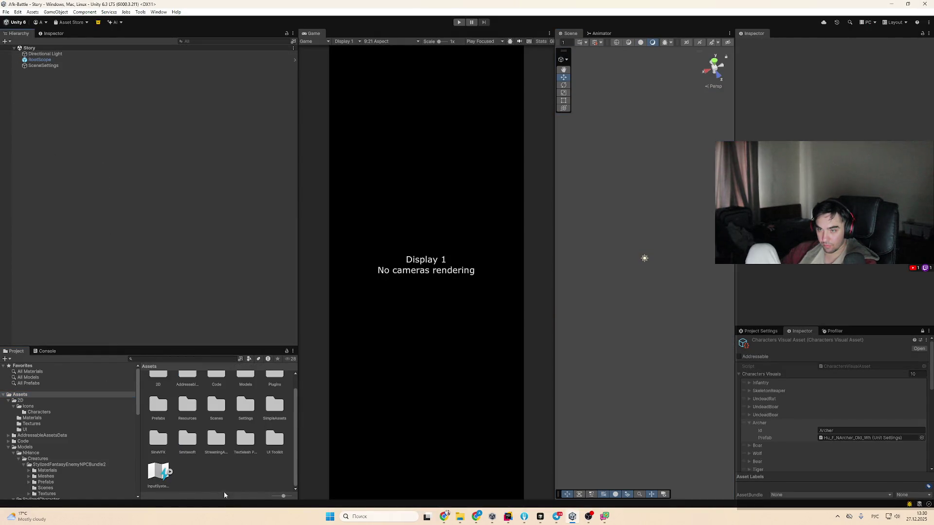
# Collapse the 2D, Icons, Models and UI Toolkit folders and expand Smitesoft
pyautogui.click(14, 407)
pyautogui.click(8, 400)
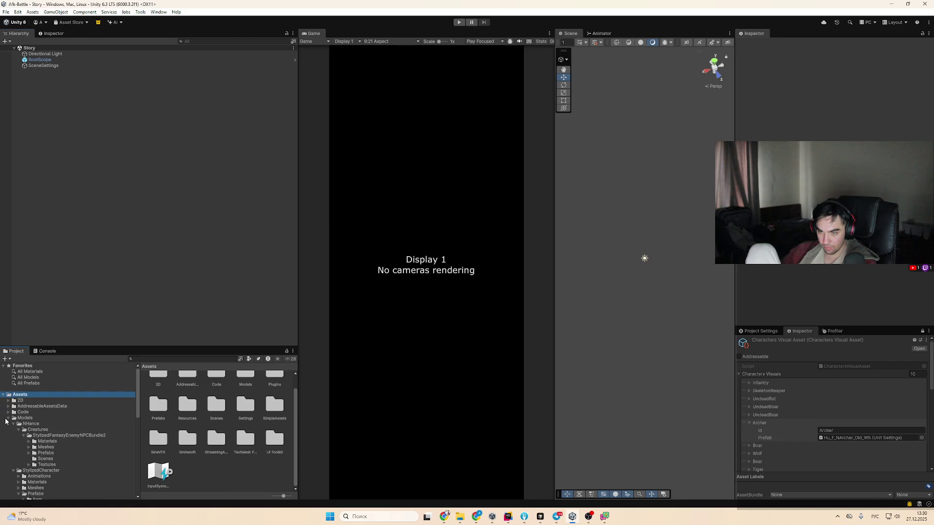
pyautogui.click(20, 418)
pyautogui.click(8, 418)
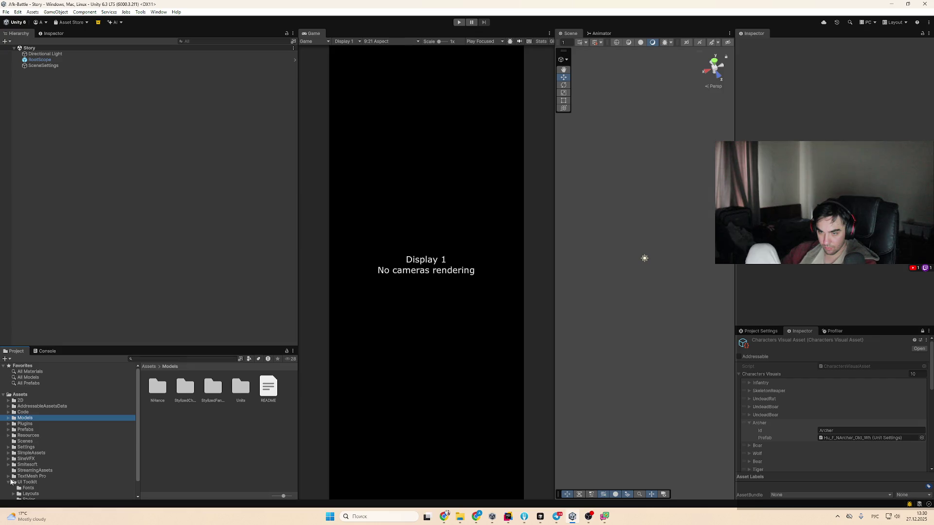
pyautogui.click(10, 482)
pyautogui.click(29, 465)
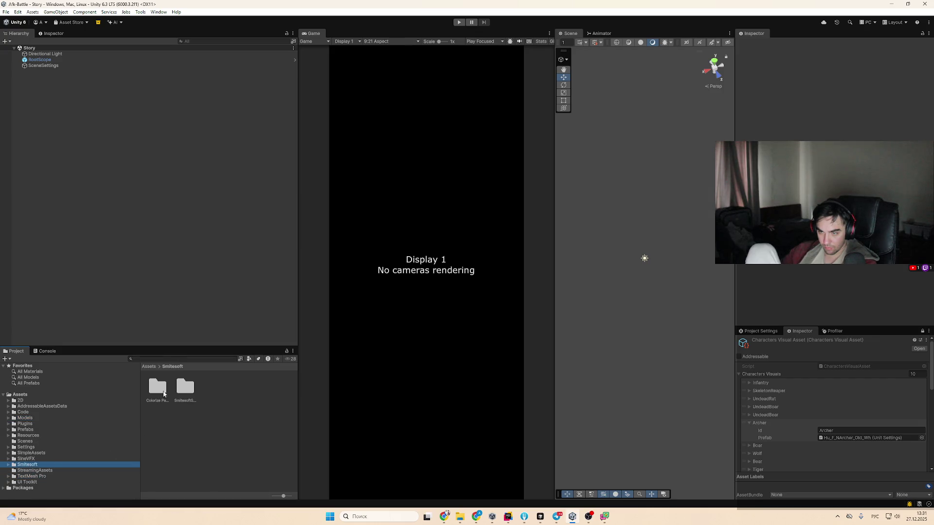
pyautogui.doubleClick(184, 388)
# Find Colorize Palette Modifier > Prefabs and place Colorize Manager in the Story scene
pyautogui.click(76, 471)
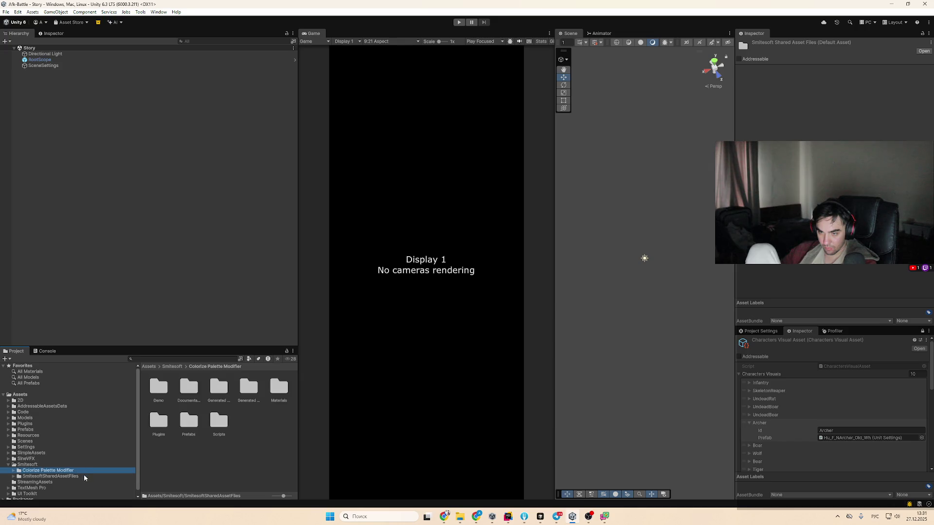
pyautogui.click(83, 476)
pyautogui.doubleClick(159, 387)
pyautogui.doubleClick(160, 388)
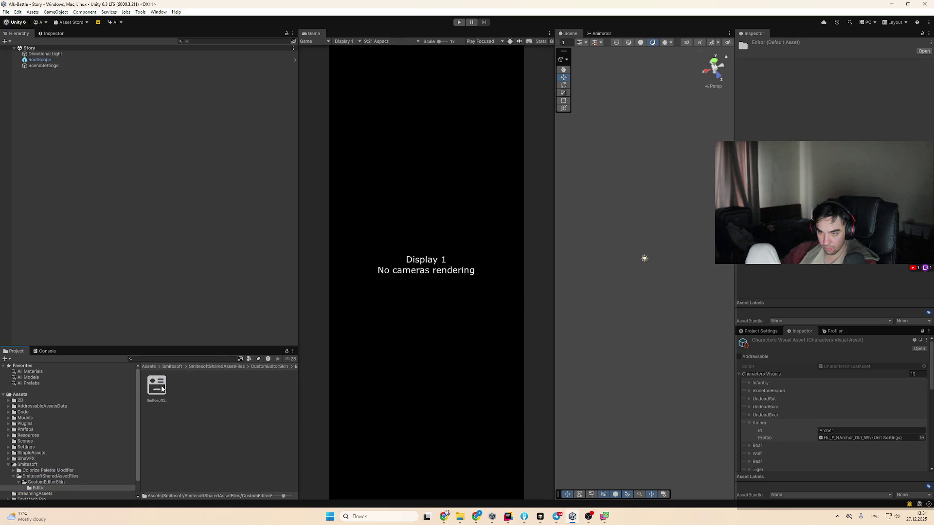
pyautogui.click(77, 477)
pyautogui.click(83, 471)
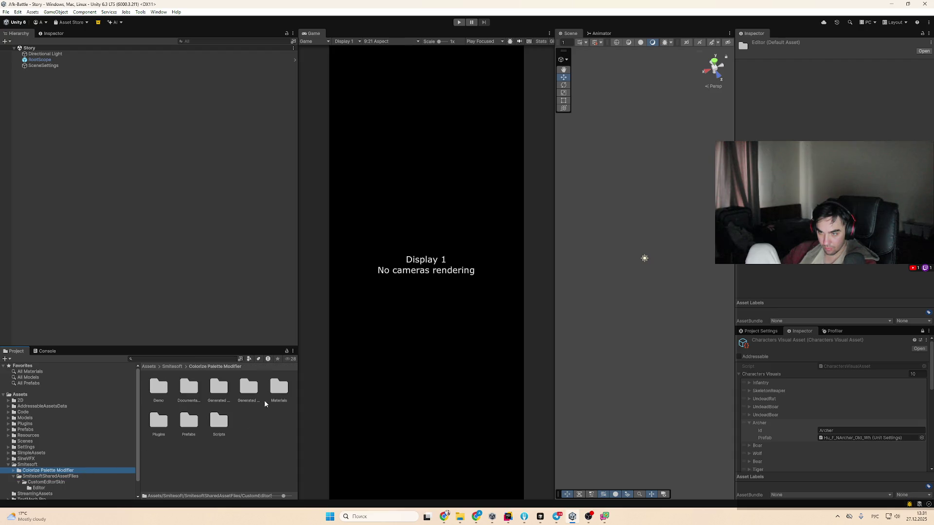
pyautogui.doubleClick(165, 414)
pyautogui.scroll(-1, 53, 475)
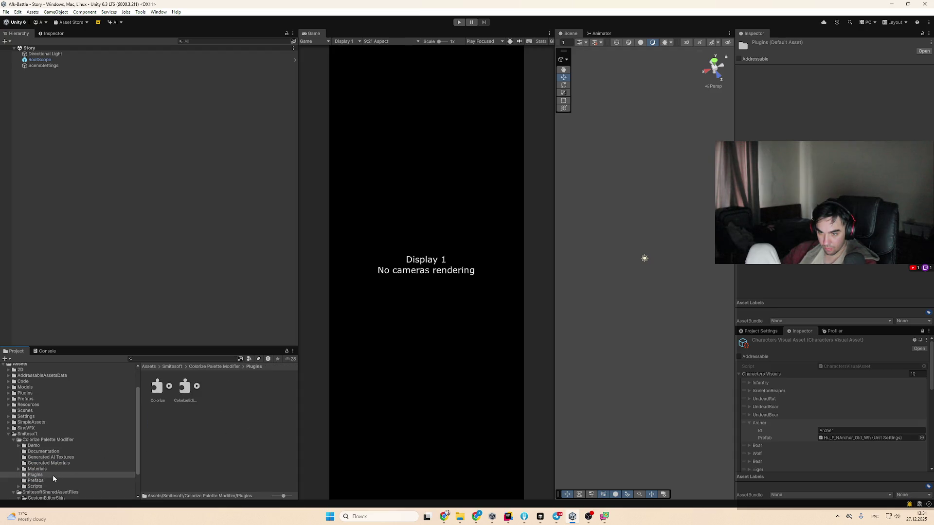
pyautogui.click(51, 481)
pyautogui.moveTo(157, 389)
pyautogui.mouseDown()
pyautogui.moveTo(146, 244)
pyautogui.moveTo(155, 233)
pyautogui.mouseUp()
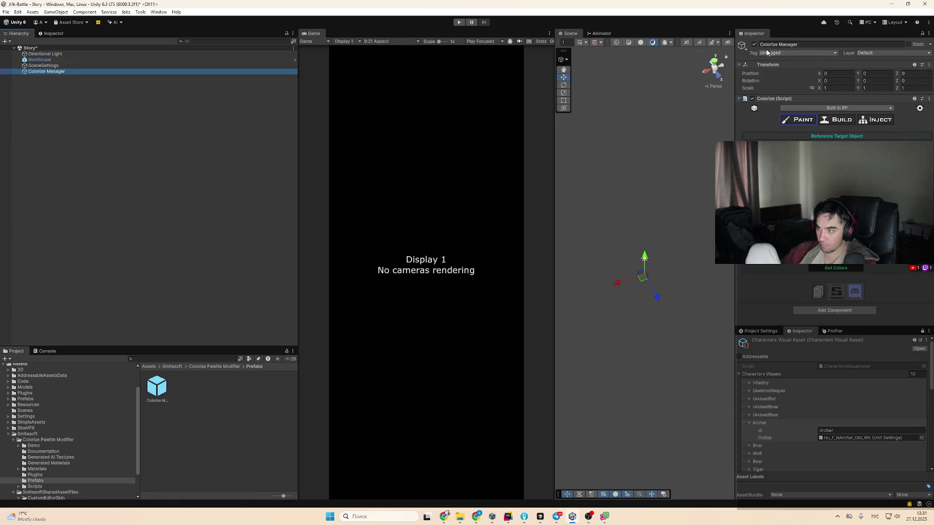
# Add a second Inspector tab to the lower panel and drag its splitter up to enlarge it
pyautogui.rightClick(893, 331)
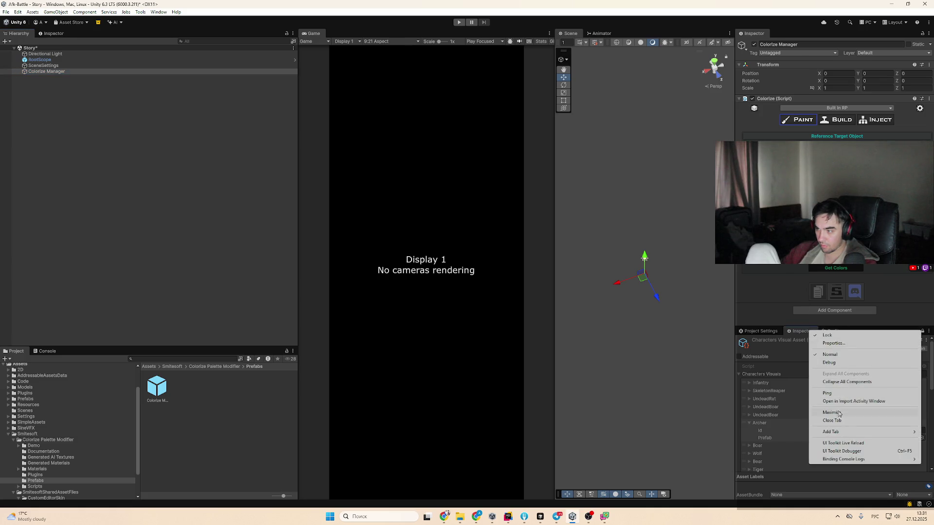
pyautogui.moveTo(845, 430)
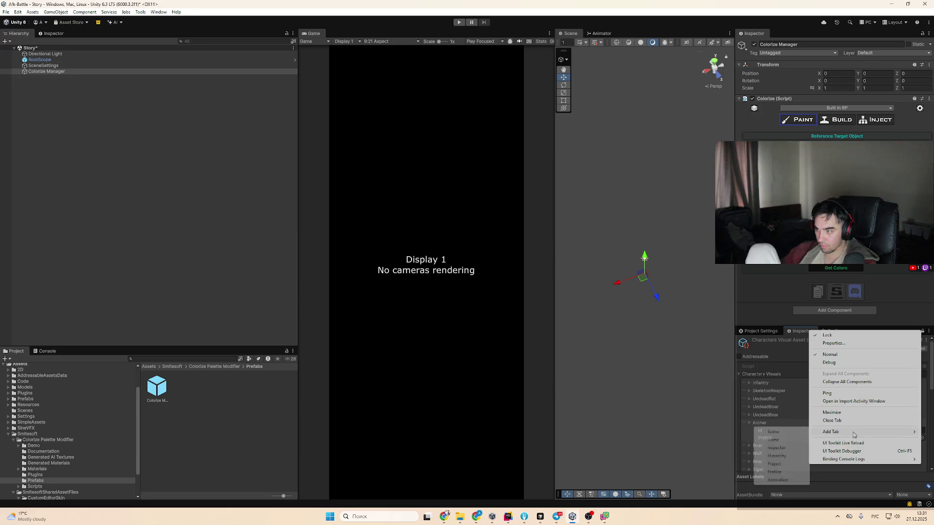
pyautogui.click(786, 450)
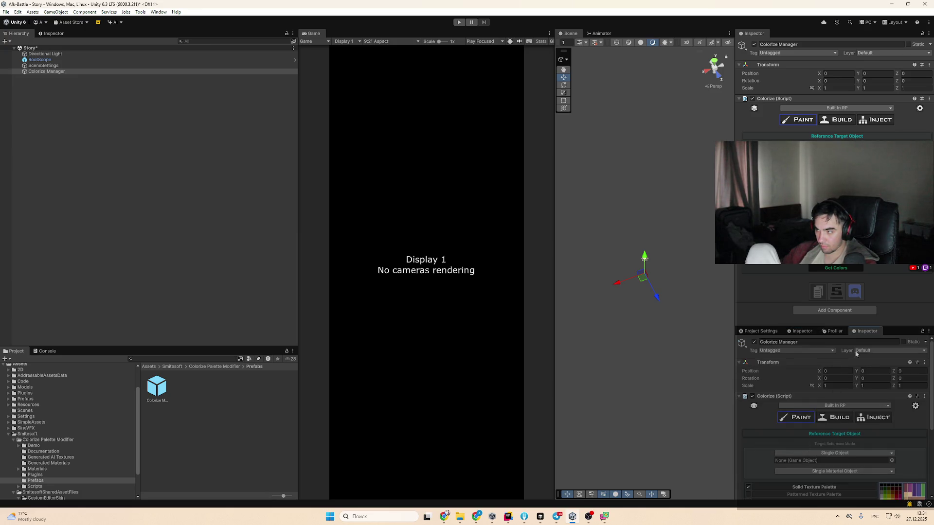
pyautogui.moveTo(887, 327); pyautogui.dragTo(884, 238)
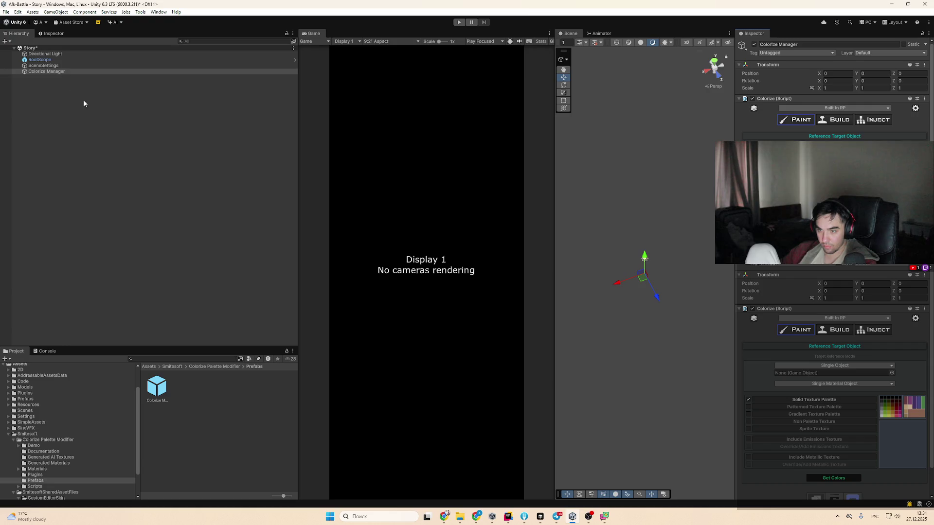
# From the Prefabs folder, show the Characters Visual Asset's Archer entry and drag the Archer prefab into the scene
pyautogui.click(24, 399)
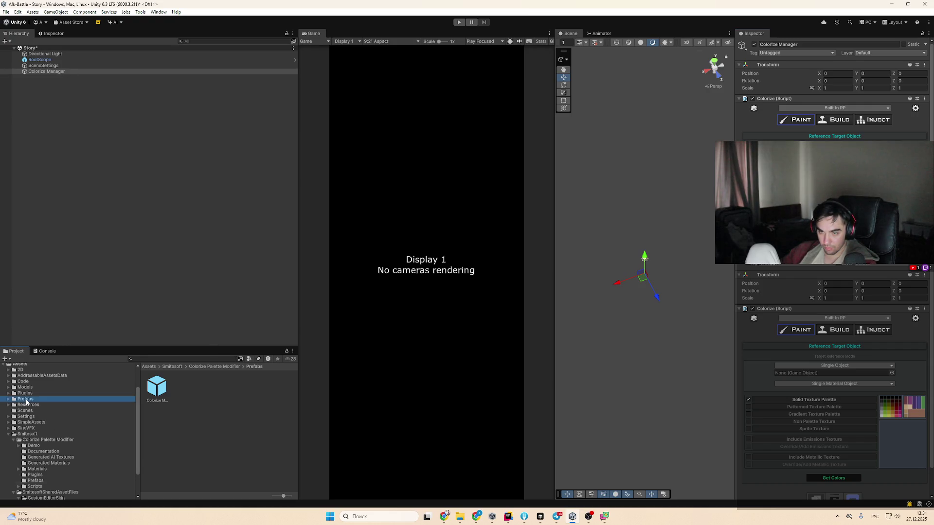
pyautogui.click(858, 342)
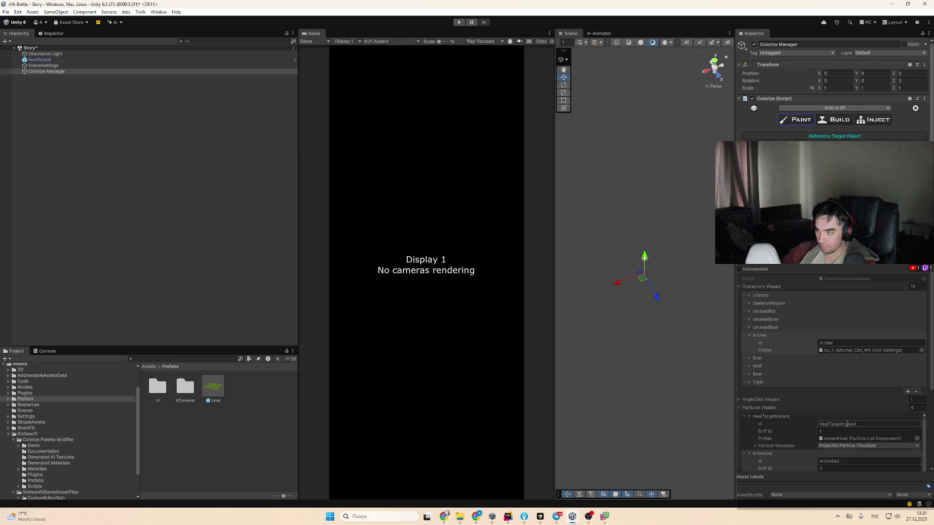
pyautogui.moveTo(861, 351)
pyautogui.mouseDown()
pyautogui.moveTo(633, 316)
pyautogui.moveTo(166, 208)
pyautogui.mouseUp()
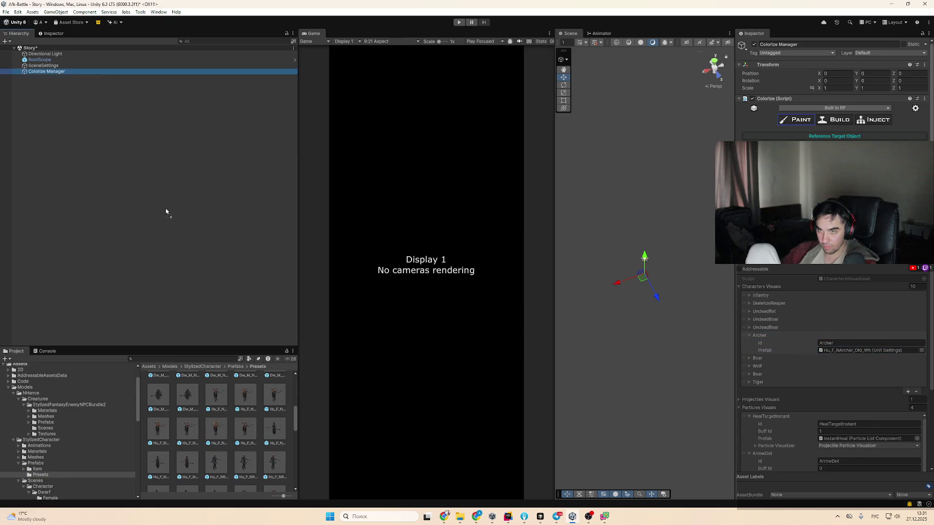
# Frame the archer in the Scene view and expand her hierarchy to reach the bow
pyautogui.press('f')
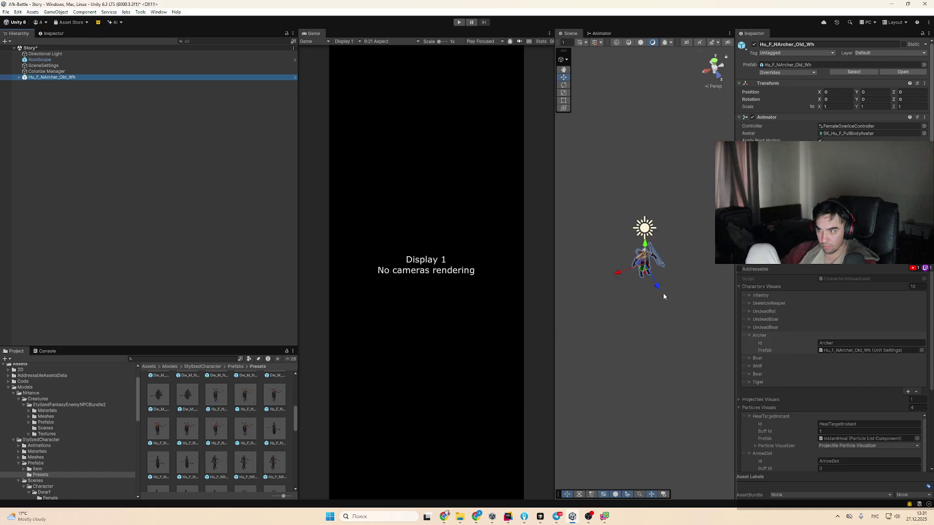
pyautogui.moveTo(633, 273)
pyautogui.mouseDown()
pyautogui.moveTo(686, 312)
pyautogui.moveTo(657, 153)
pyautogui.moveTo(690, 255)
pyautogui.mouseUp()
pyautogui.scroll(6, 681, 292)
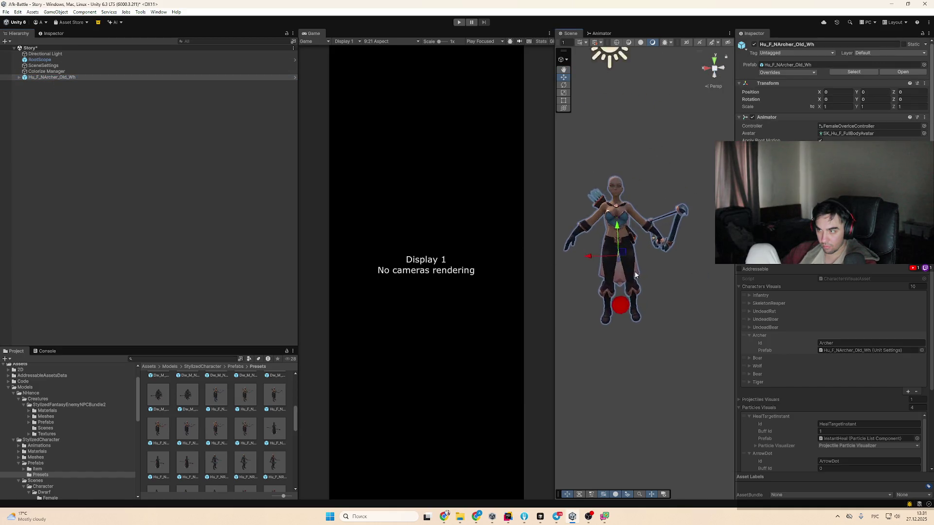
pyautogui.click(63, 78)
pyautogui.press('Right')
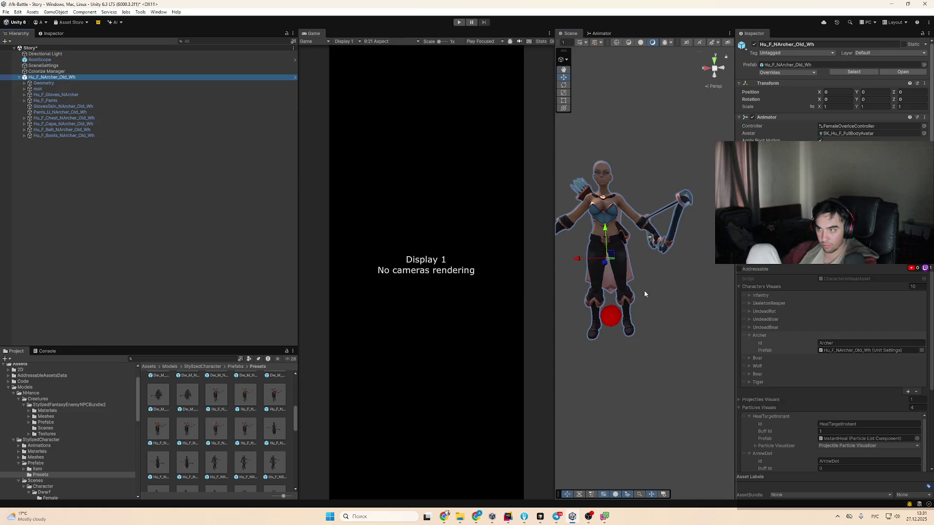
pyautogui.click(668, 268)
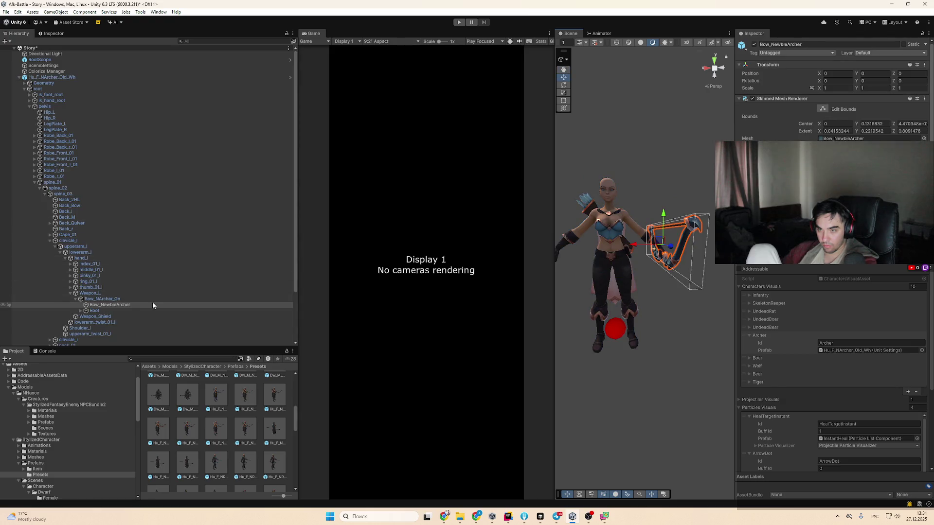
# Select the Bow_NArcher_Gn object under Weapon_L and deactivate it
pyautogui.click(152, 300)
pyautogui.press('Up')
pyautogui.press('Down')
pyautogui.press('Left')
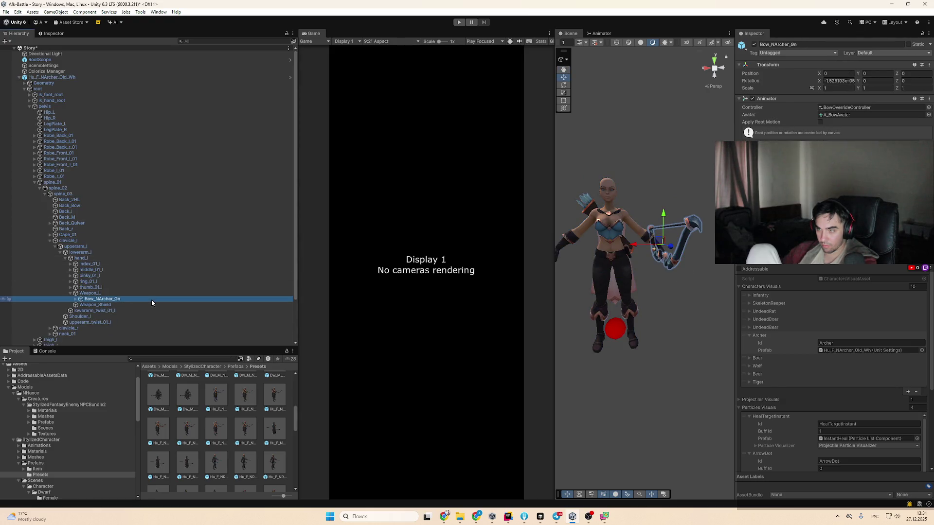
pyautogui.click(755, 45)
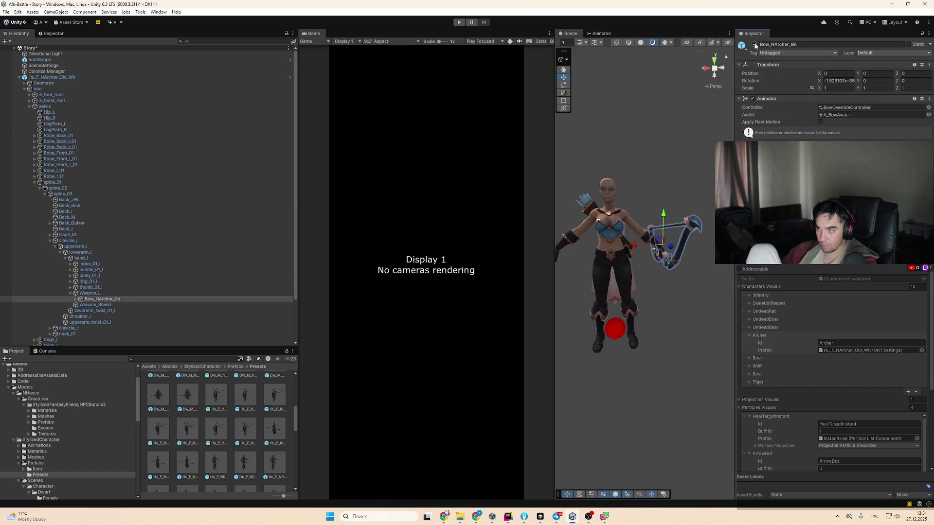
# Collapse the archer's expanded hierarchy and reselect the archer object
pyautogui.click(85, 76)
pyautogui.press('Left')
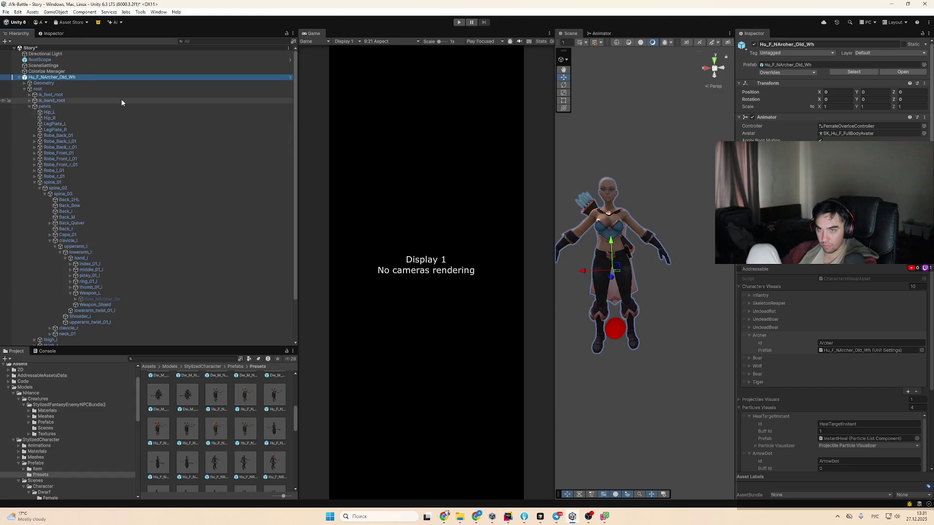
pyautogui.click(115, 89)
pyautogui.press('Left')
pyautogui.click(109, 77)
pyautogui.scroll(-5, 832, 390)
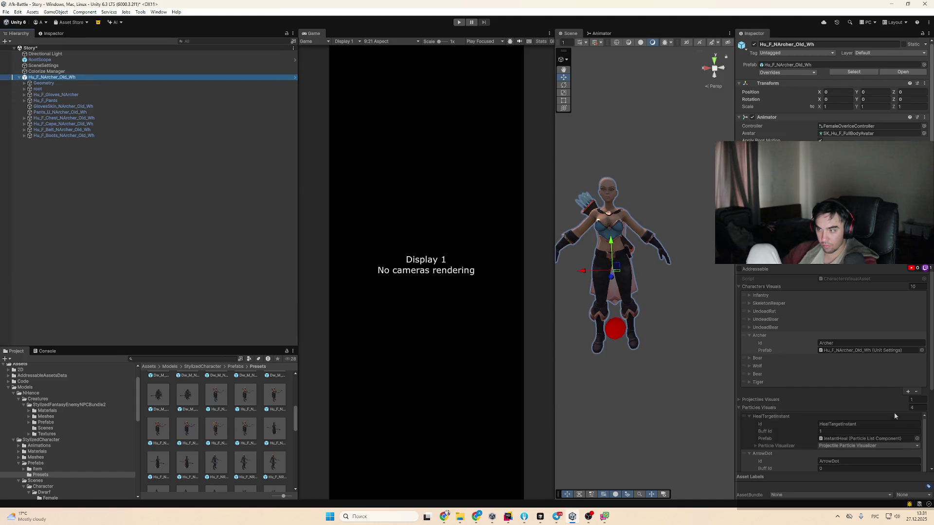
pyautogui.scroll(-10, 833, 370)
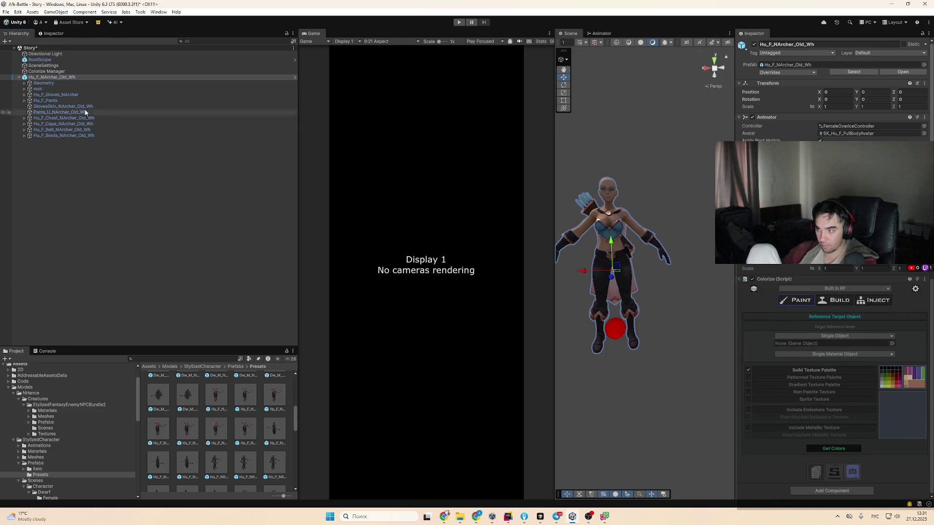
# Set Target Reference Mode to Multi_Object Include_Active_Children and Get Colors from the archer, checking the Console
pyautogui.click(832, 340)
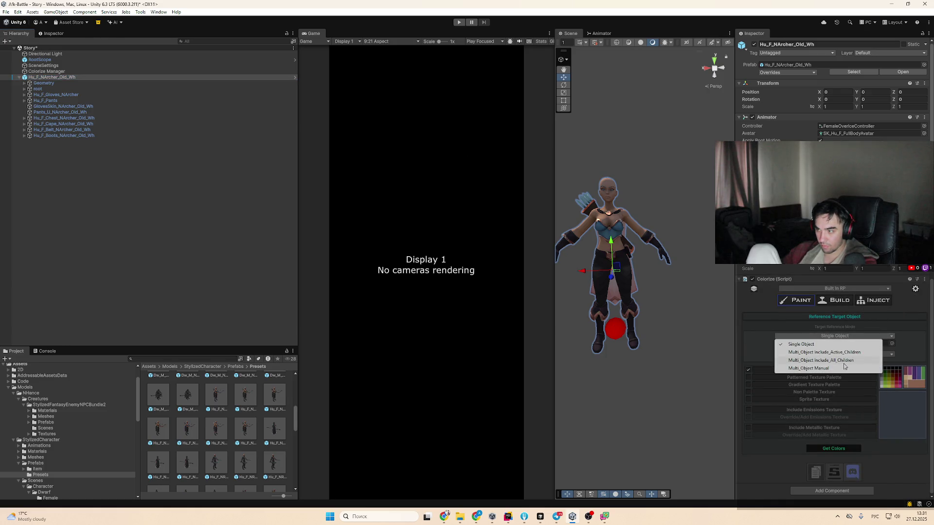
pyautogui.click(856, 354)
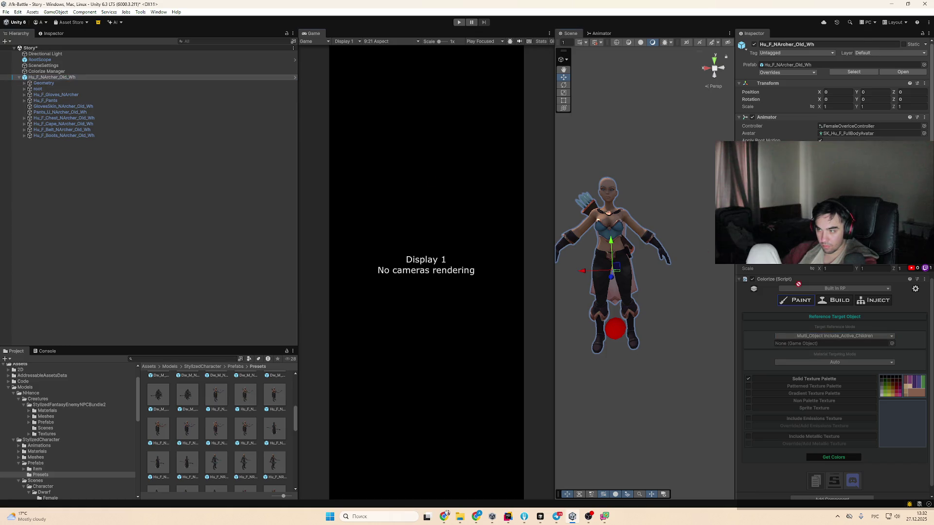
pyautogui.click(843, 457)
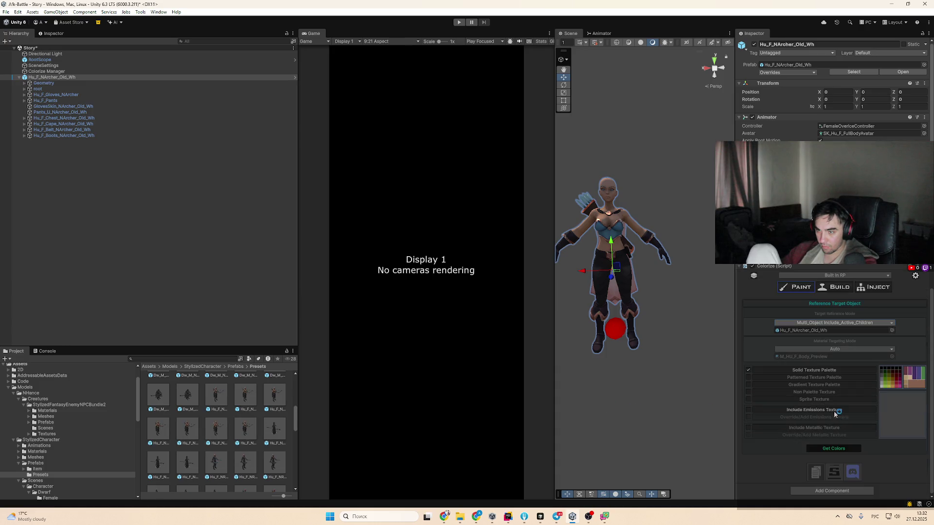
pyautogui.click(47, 351)
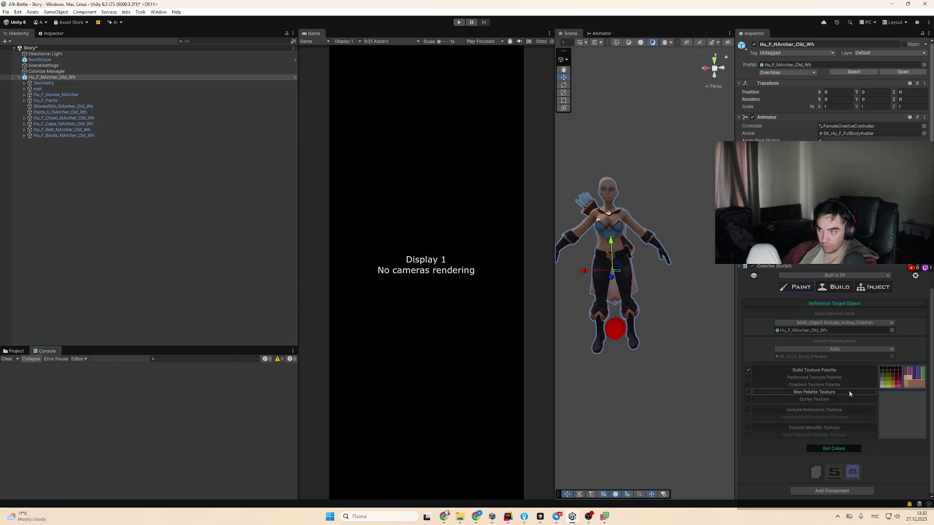
pyautogui.click(822, 332)
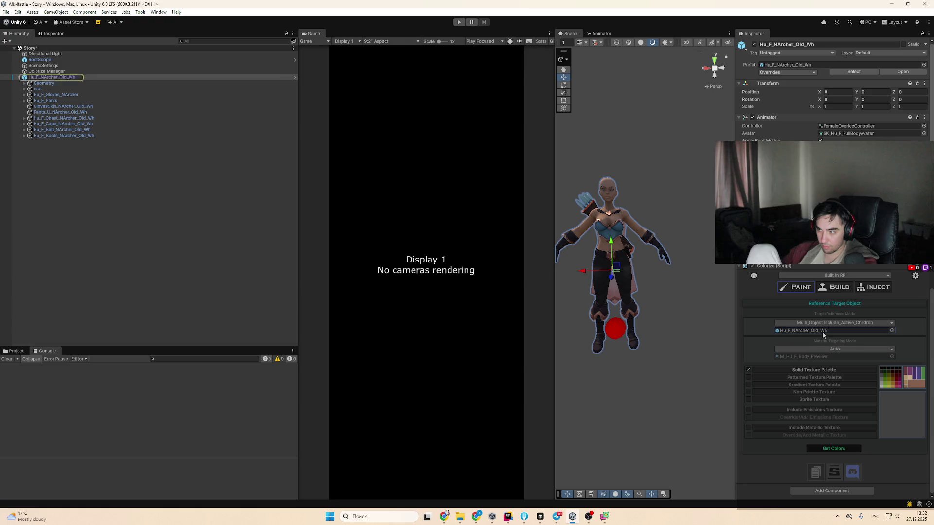
pyautogui.click(834, 448)
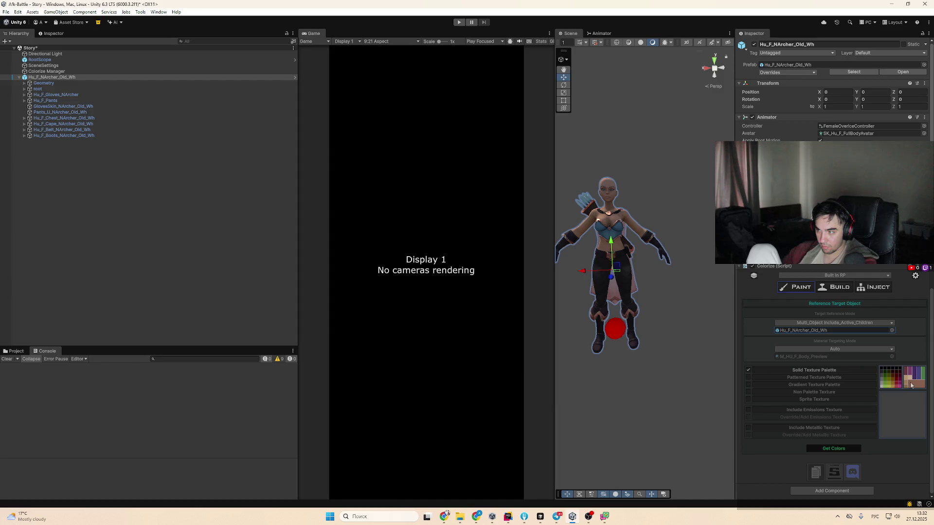
# Switch Colorize to the Patterned Texture Palette
pyautogui.click(830, 378)
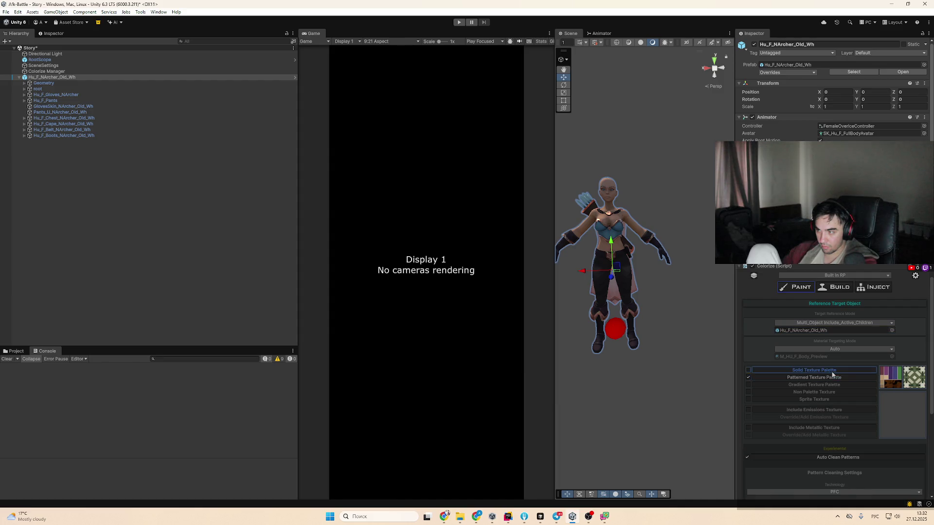
pyautogui.scroll(-5, 891, 436)
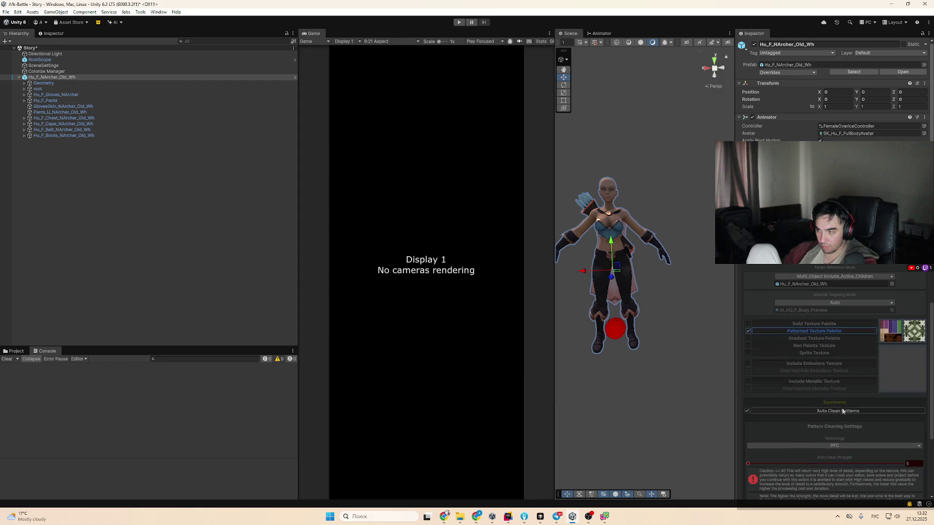
pyautogui.scroll(3, 848, 437)
pyautogui.click(831, 325)
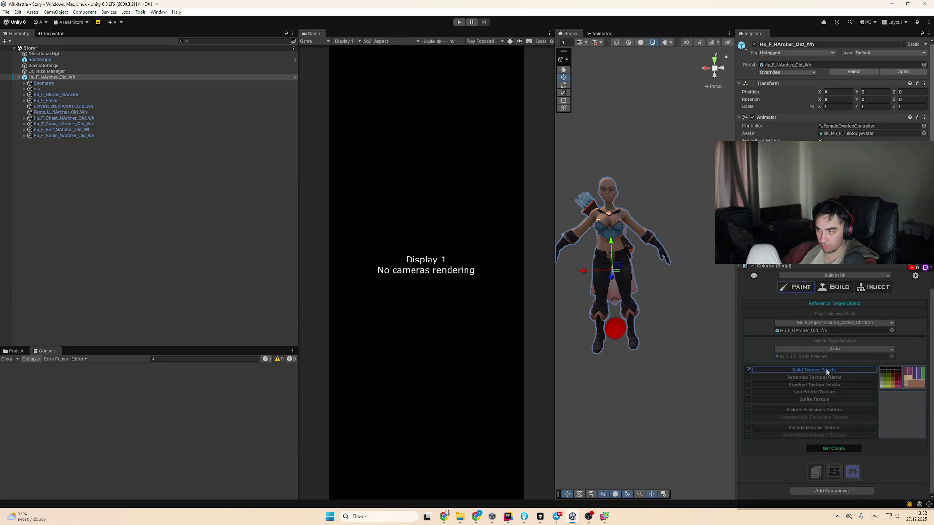
pyautogui.click(827, 372)
pyautogui.moveTo(661, 291)
pyautogui.mouseDown()
pyautogui.moveTo(568, 236)
pyautogui.moveTo(670, 315)
pyautogui.mouseUp()
# Orbit to a frontal view of the archer, then Get Colors with the Gradient Texture Palette
pyautogui.scroll(10, 666, 317)
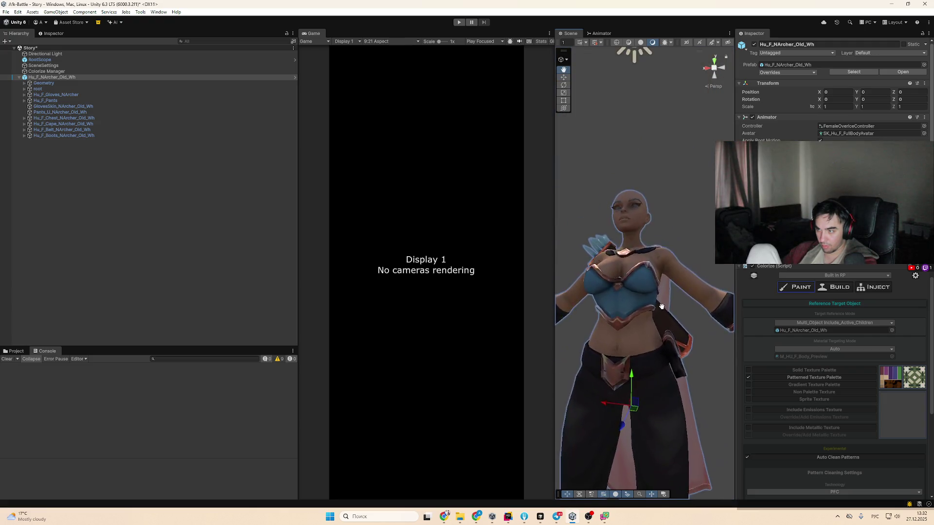
pyautogui.scroll(5, 672, 331)
pyautogui.scroll(-5, 682, 353)
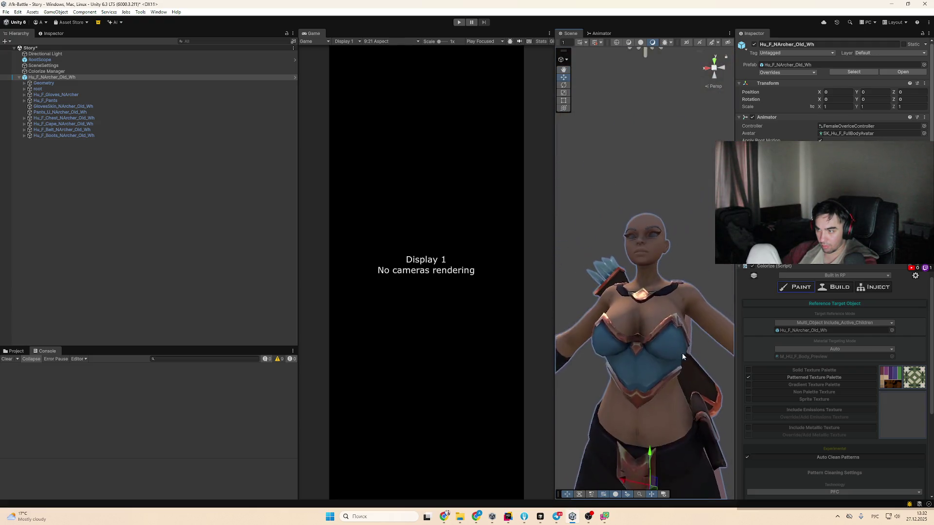
pyautogui.moveTo(682, 354)
pyautogui.mouseDown()
pyautogui.moveTo(720, 419)
pyautogui.moveTo(705, 428)
pyautogui.moveTo(768, 395)
pyautogui.mouseUp()
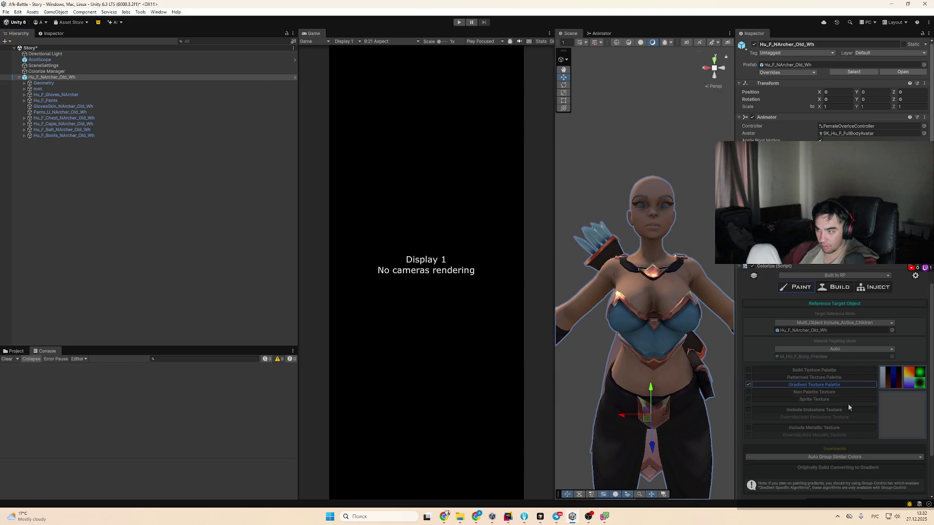
pyautogui.click(827, 385)
pyautogui.scroll(-3, 852, 428)
pyautogui.click(853, 452)
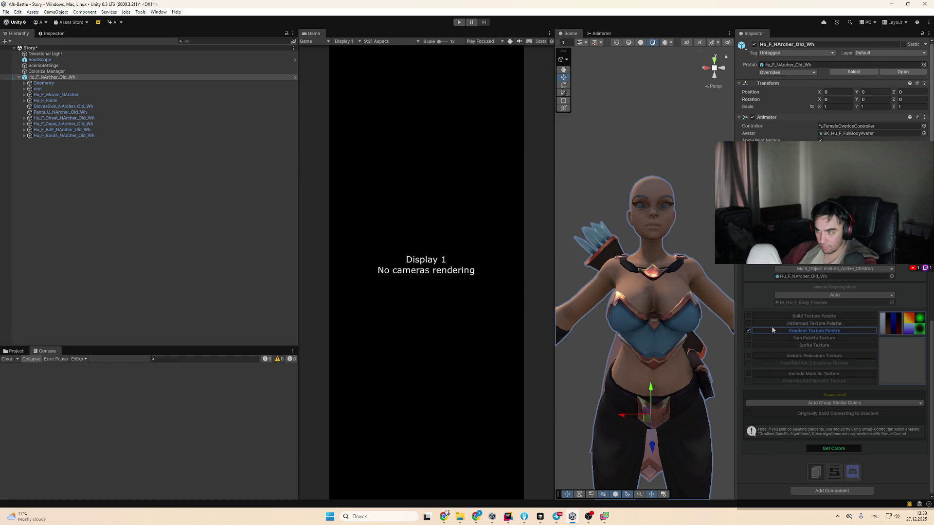
# Get Colors with the Patterned Texture Palette, see 'Request Terminated!', then turn Patterned off
pyautogui.click(748, 324)
pyautogui.scroll(-4, 826, 411)
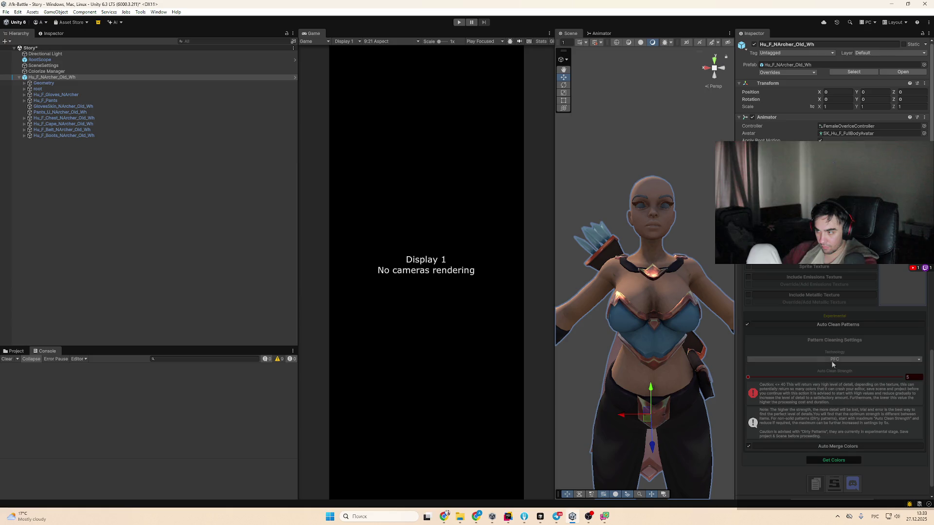
pyautogui.click(838, 459)
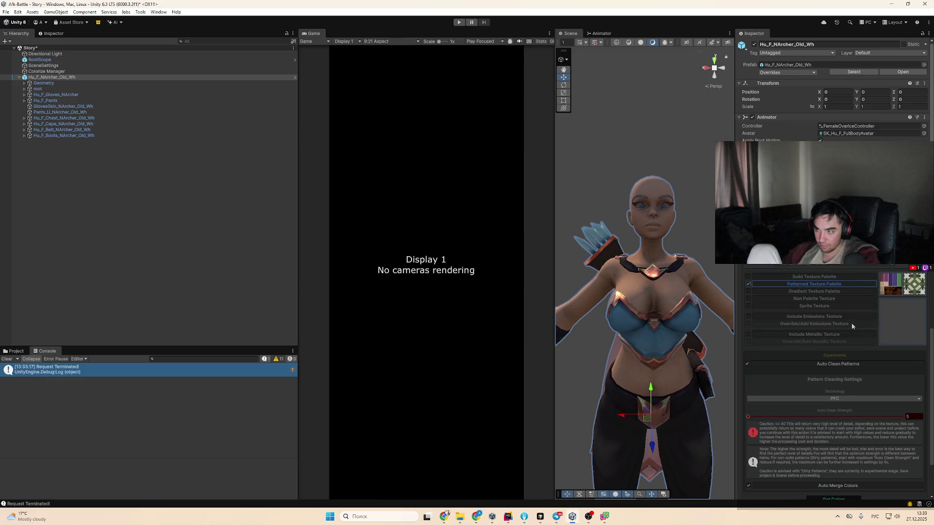
pyautogui.scroll(5, 832, 405)
pyautogui.scroll(-1, 831, 412)
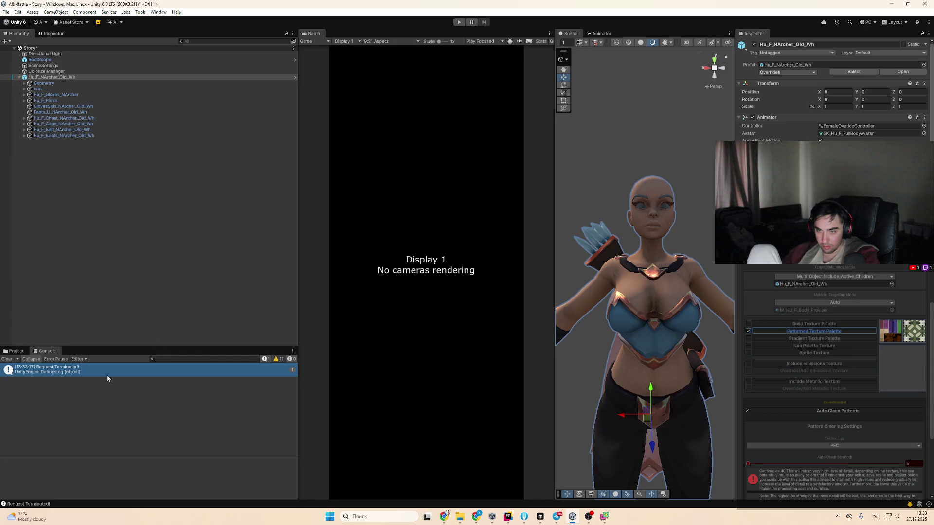
pyautogui.scroll(-4, 892, 448)
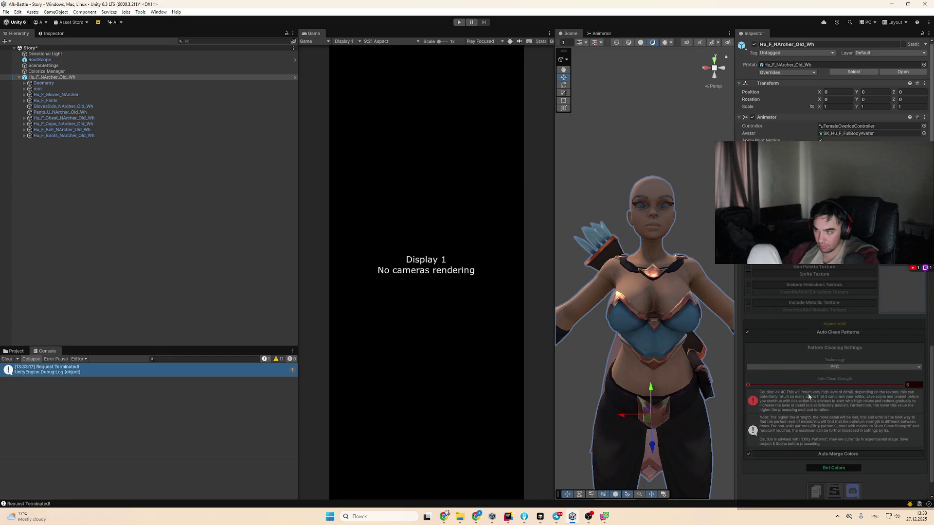
pyautogui.scroll(3, 815, 409)
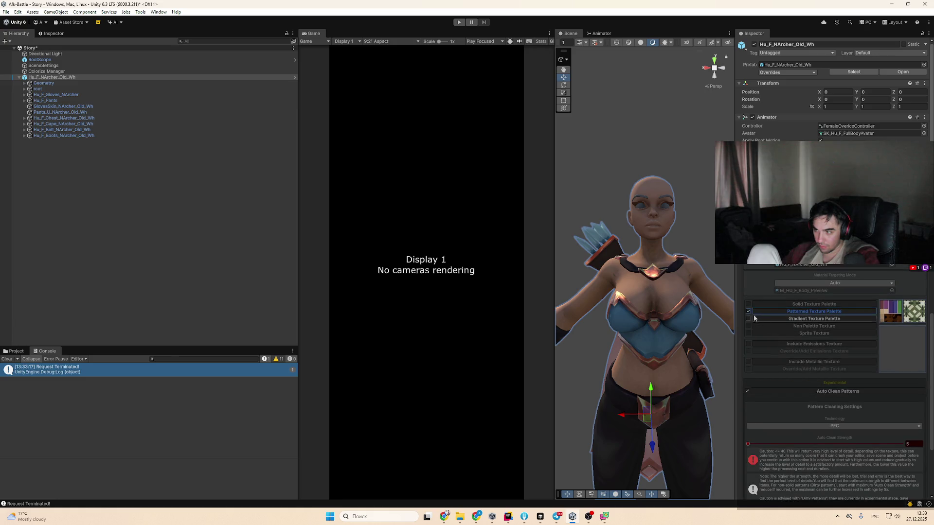
pyautogui.click(749, 317)
# Cycle Colorize through Solid, Sprite and Solid modes, ending on Non Palette Texture
pyautogui.click(749, 370)
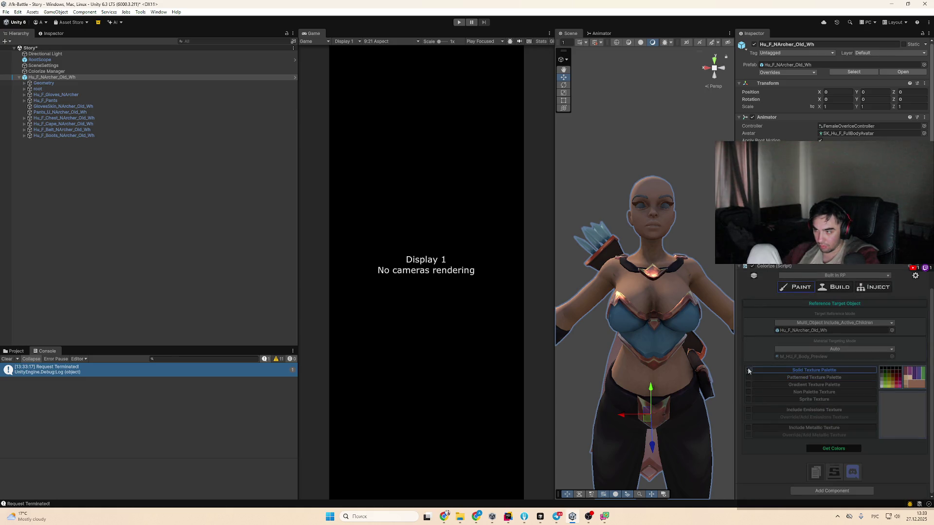
pyautogui.click(749, 392)
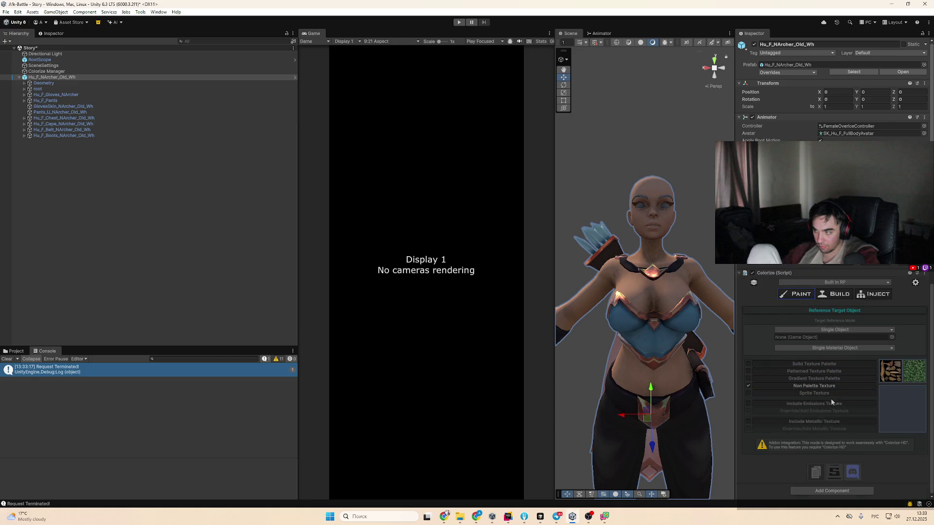
pyautogui.click(749, 393)
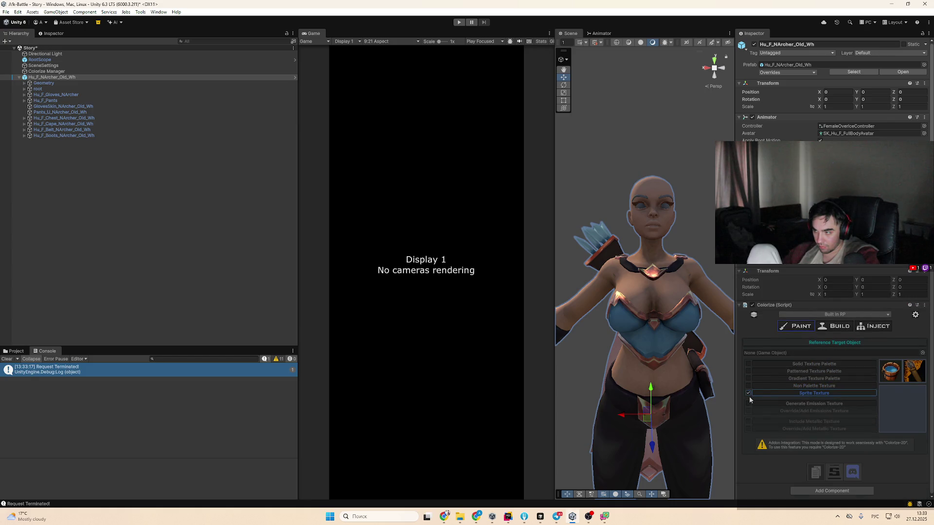
pyautogui.click(749, 393)
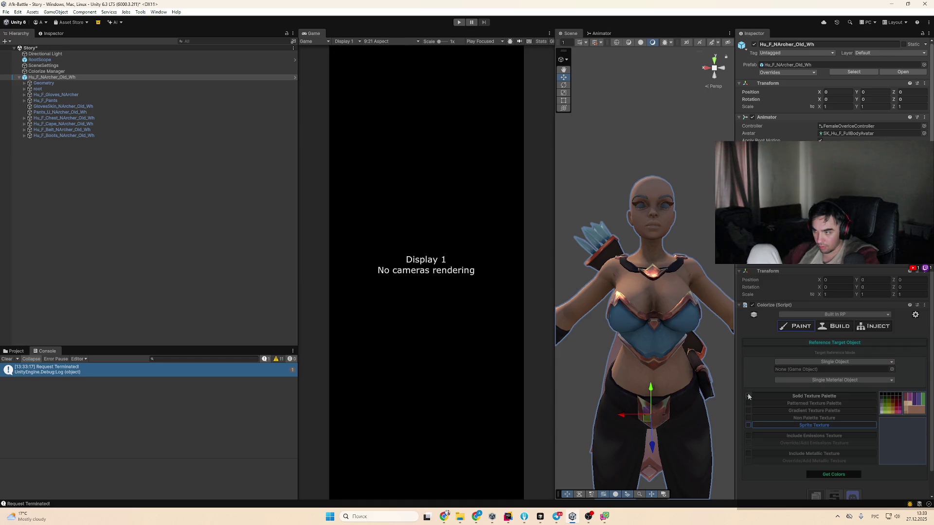
pyautogui.click(748, 419)
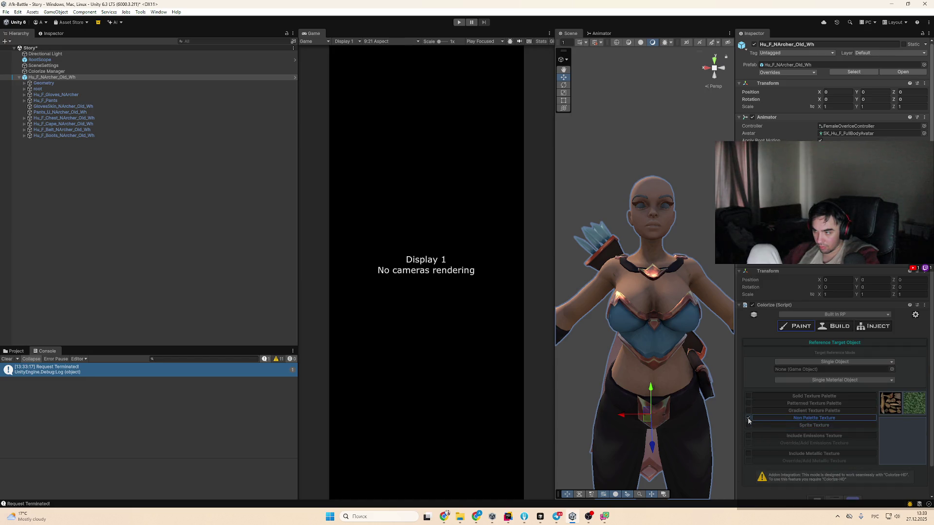
pyautogui.scroll(-2, 798, 416)
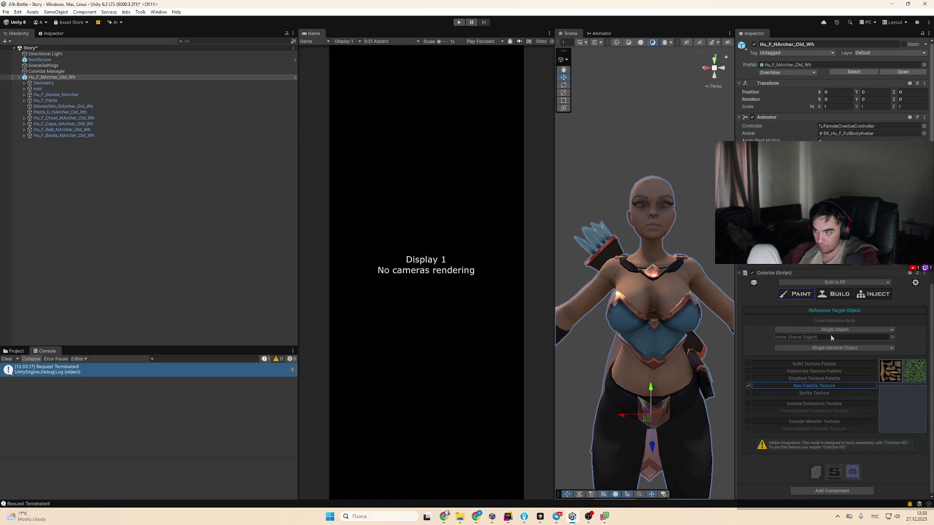
# Assign Hu_F_NArcher_Old_Wh as the reference target object and check the BUILD and PAINT options
pyautogui.moveTo(52, 78)
pyautogui.mouseDown()
pyautogui.moveTo(829, 229)
pyautogui.moveTo(833, 337)
pyautogui.mouseUp()
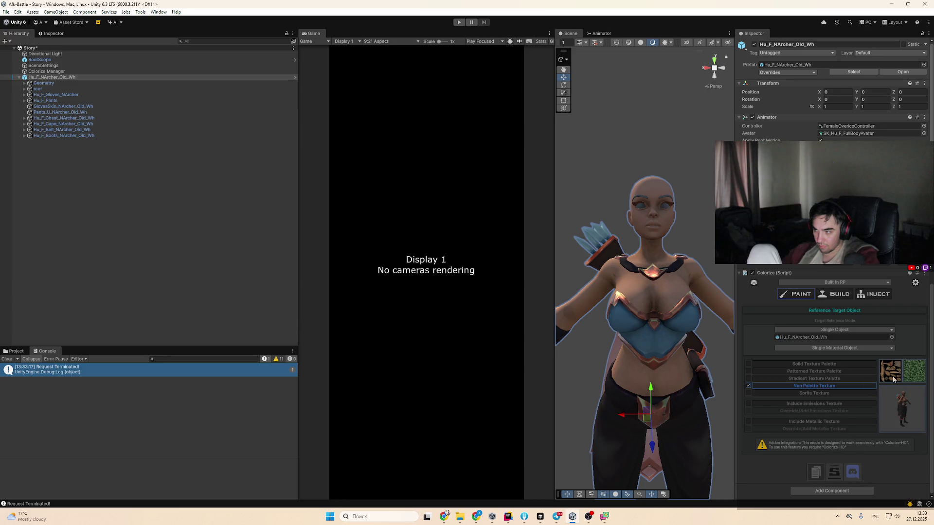
pyautogui.click(837, 294)
pyautogui.click(804, 332)
pyautogui.scroll(-2, 805, 369)
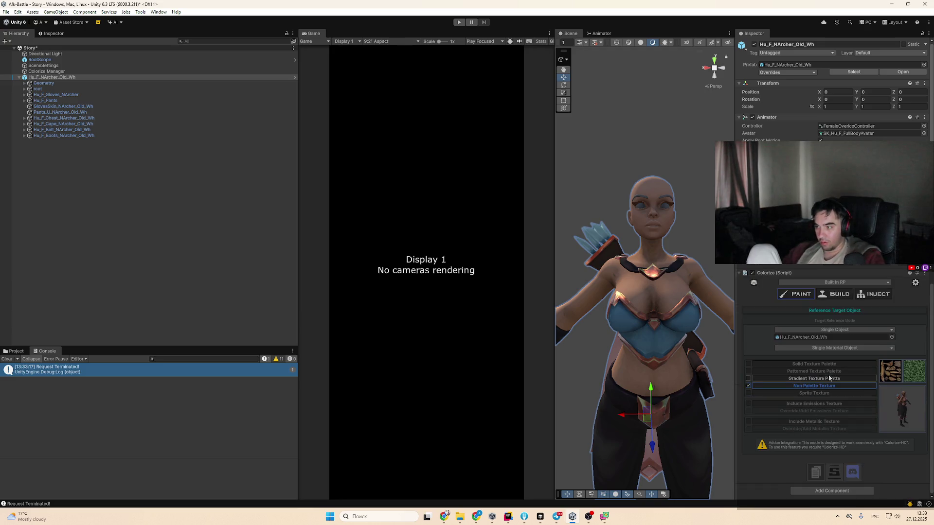
# Return to Unity and open the Animations folder in the Project folder tree
pyautogui.hotkey('alt', 'Tab')
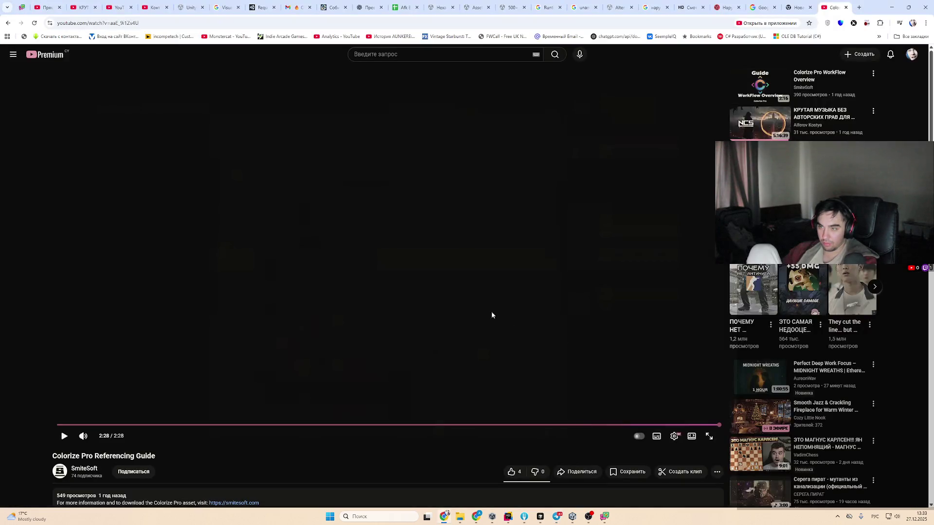
pyautogui.hotkey('alt', 'Tab')
pyautogui.click(14, 350)
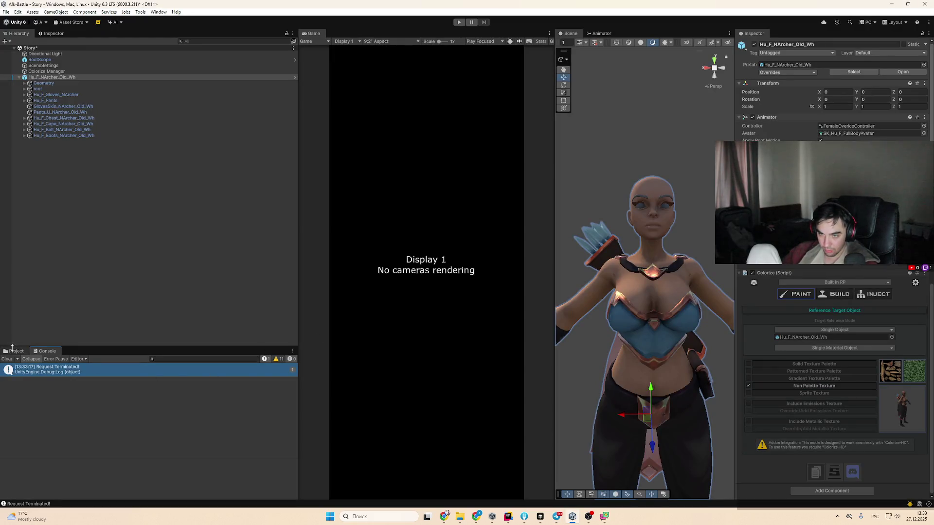
pyautogui.click(66, 445)
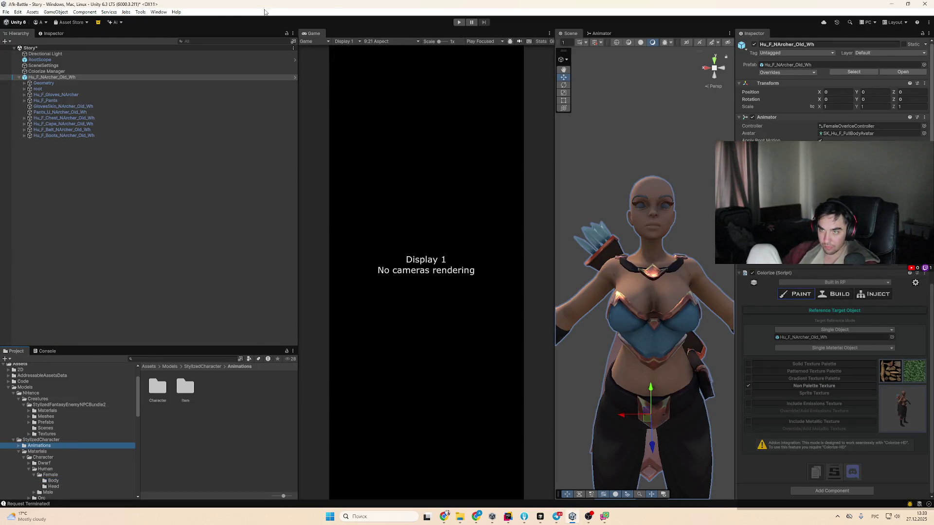
# Open the Package Manager, scroll Colorize Pro's description to Video Guides, and select the Guide 2 URL
pyautogui.click(159, 13)
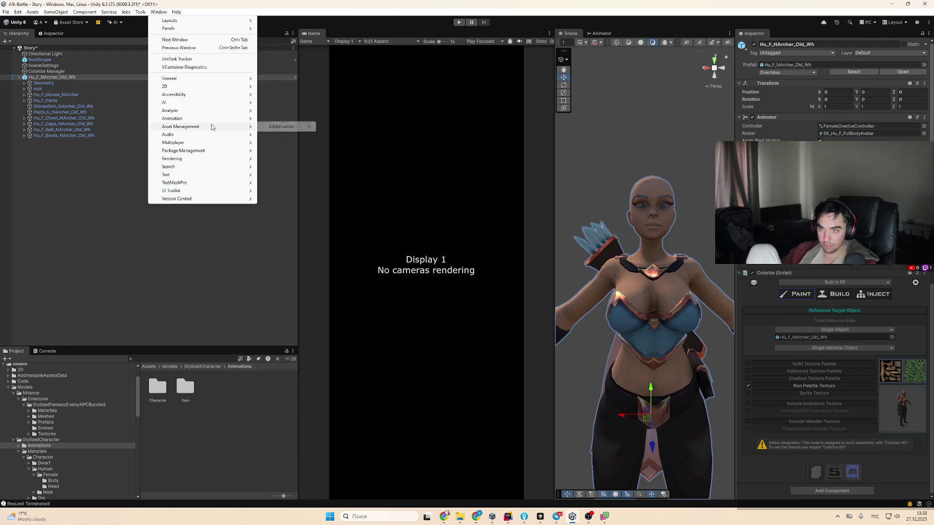
pyautogui.moveTo(231, 152)
pyautogui.click(265, 151)
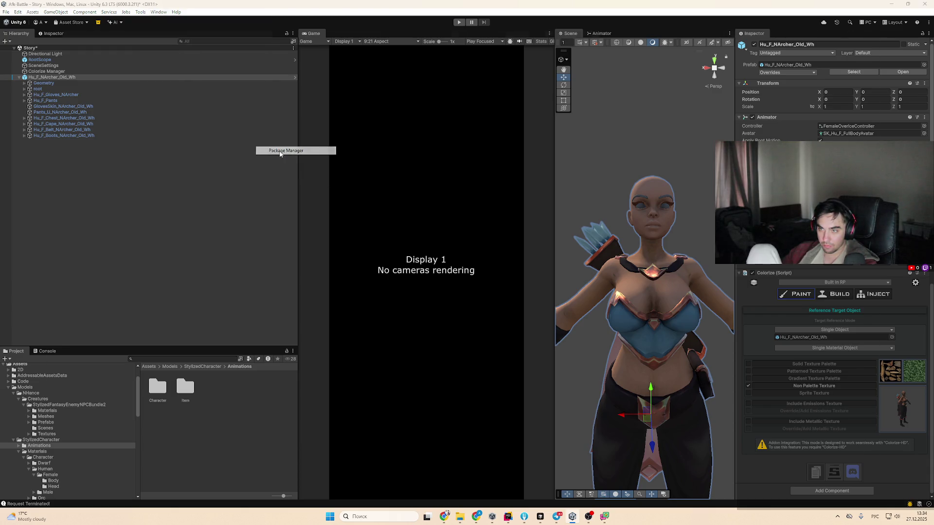
pyautogui.scroll(-15, 338, 426)
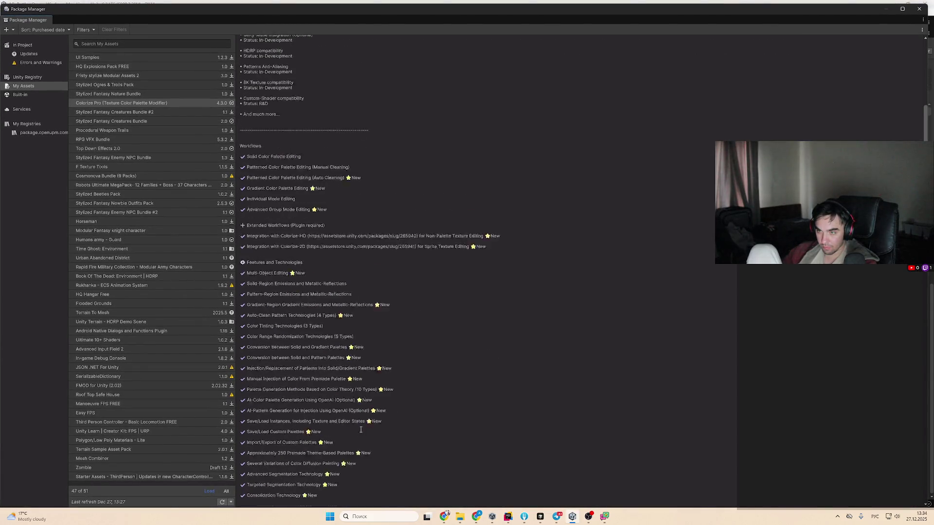
pyautogui.scroll(-10, 415, 455)
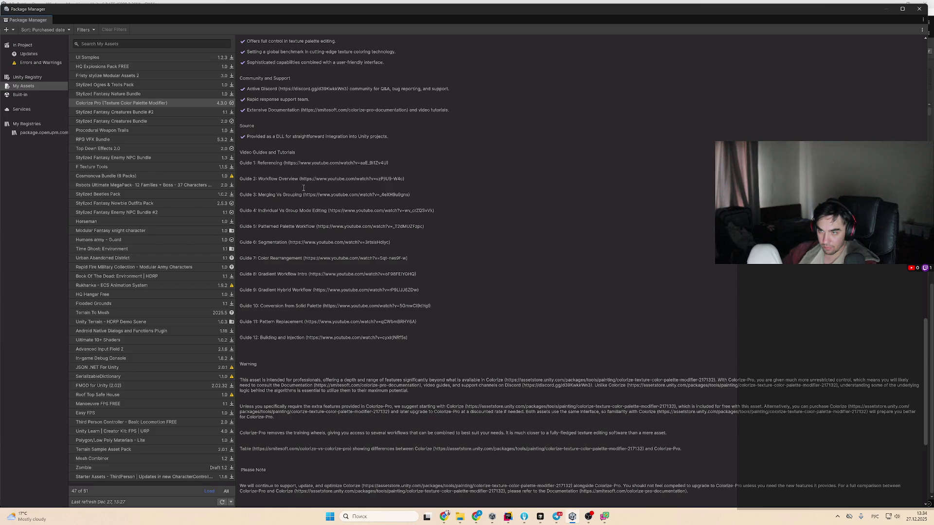
pyautogui.moveTo(301, 181); pyautogui.dragTo(403, 180)
pyautogui.hotkey('ctrl', 'c')
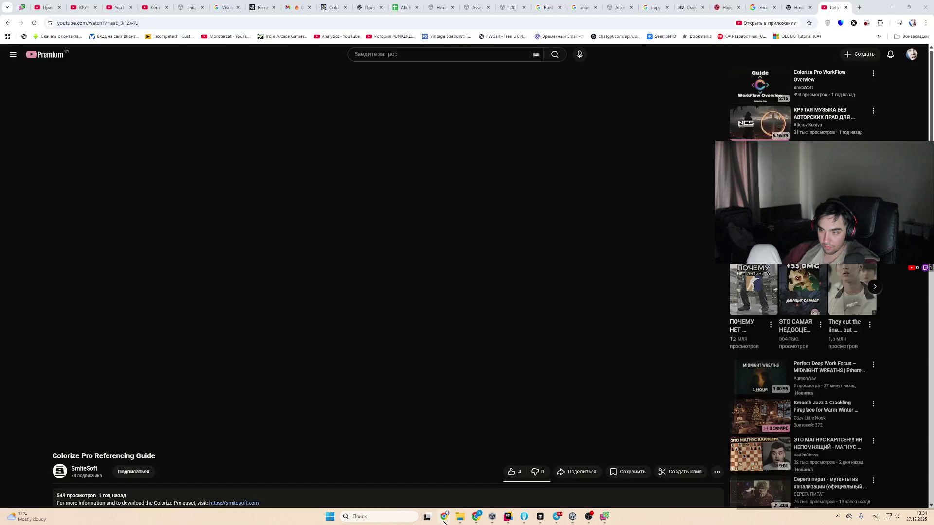
# Paste the Guide 2 link into the browser's address bar to load the WorkFlow Overview video
pyautogui.click(365, 23)
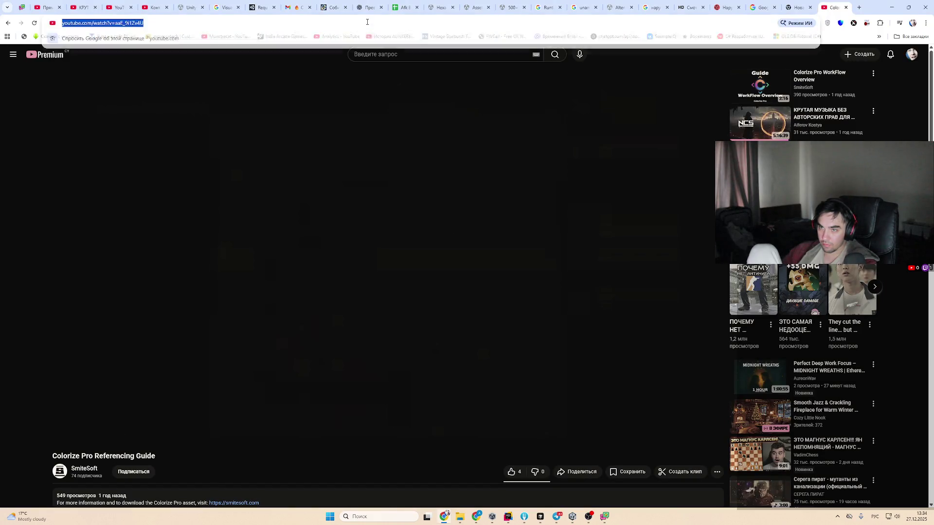
pyautogui.hotkey('ctrl', 'v')
pyautogui.press('Return')
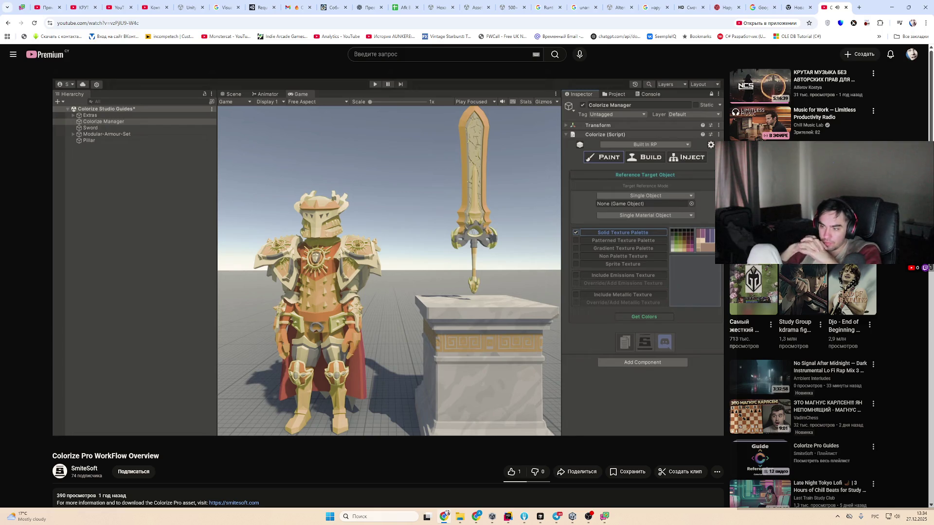
pyautogui.scroll(-3, 462, 277)
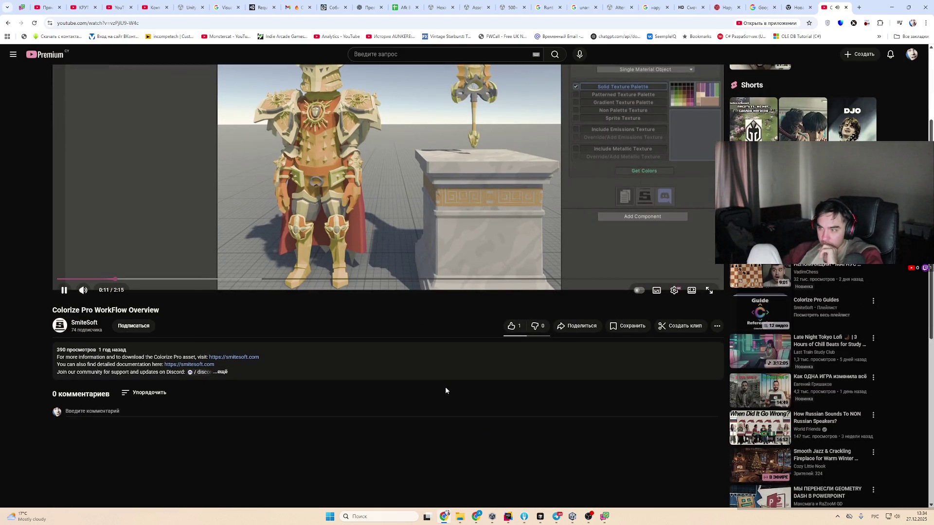
pyautogui.scroll(3, 442, 395)
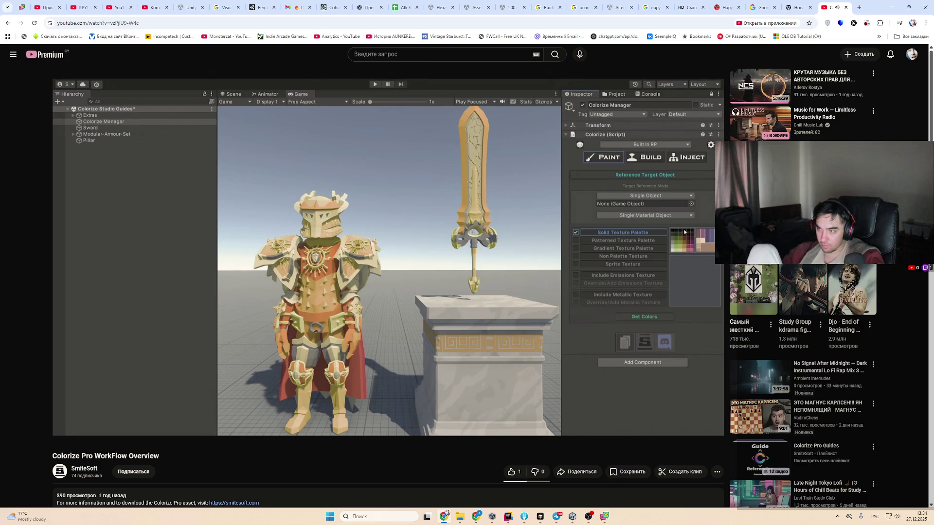
pyautogui.moveTo(433, 404)
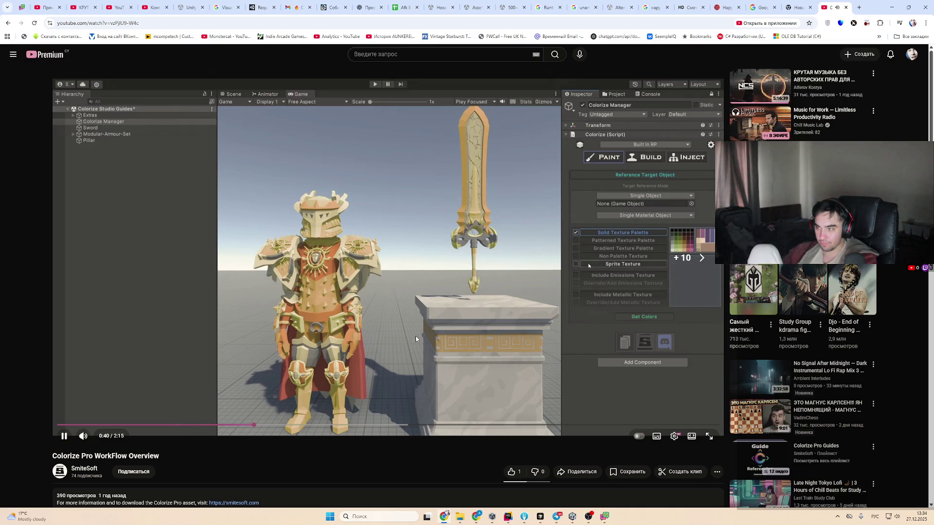
# Skip through the video's palette modes to near its end, then return to the Package Manager
pyautogui.press('l')
pyautogui.press('l')
pyautogui.press('l')
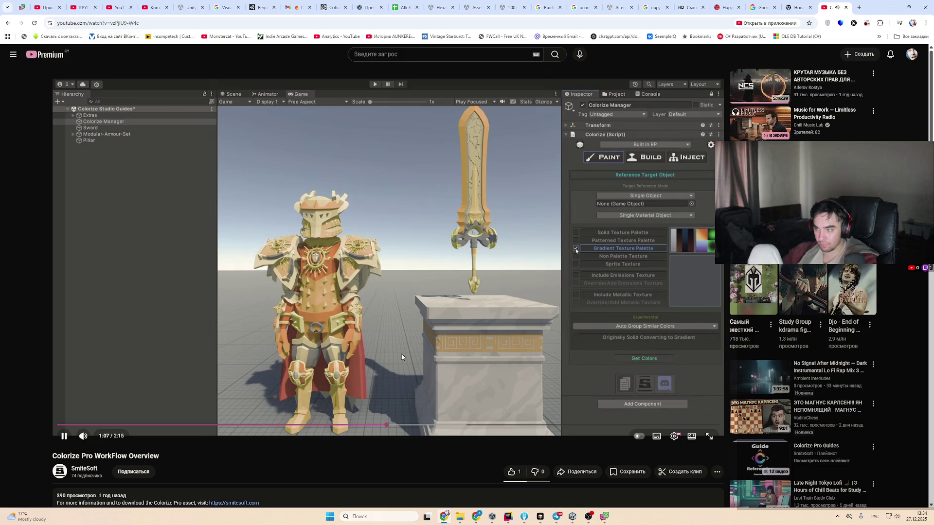
pyautogui.press('Right')
pyautogui.press('Right')
pyautogui.press('Right')
pyautogui.press('Right')
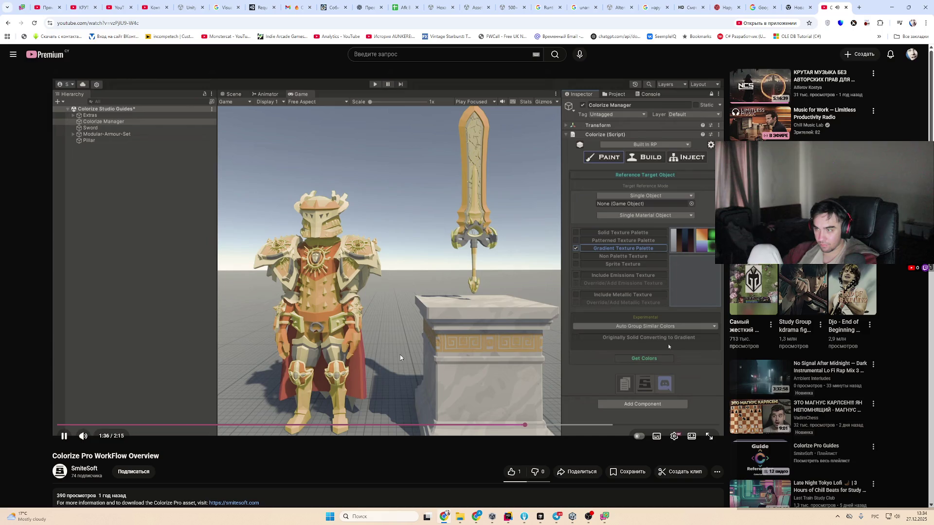
pyautogui.press('Right')
pyautogui.press('Right')
pyautogui.press('Right')
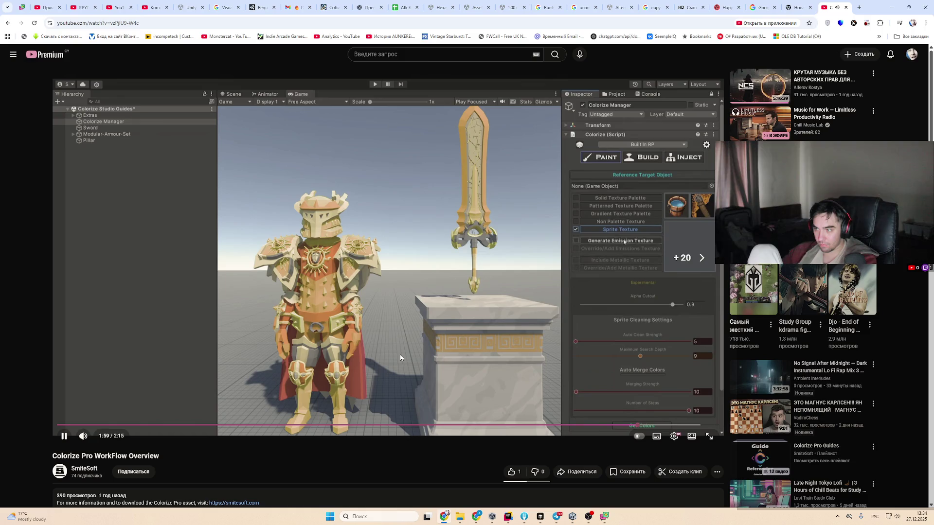
pyautogui.press('Left')
pyautogui.press('Right')
pyautogui.press('Right')
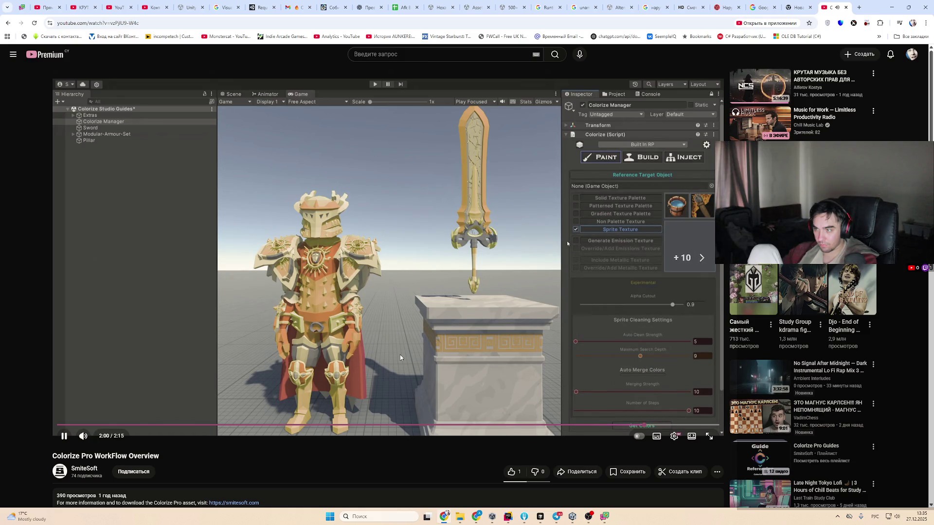
pyautogui.press('Left')
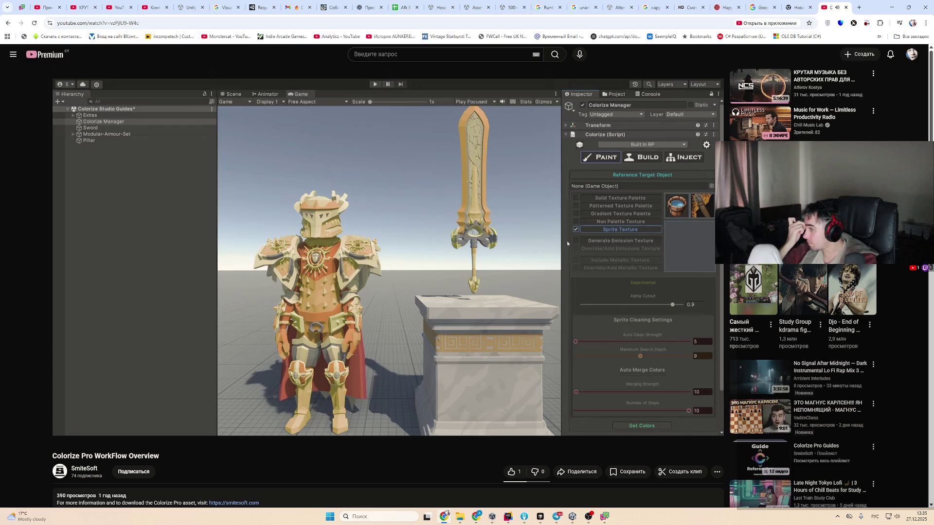
pyautogui.moveTo(504, 268)
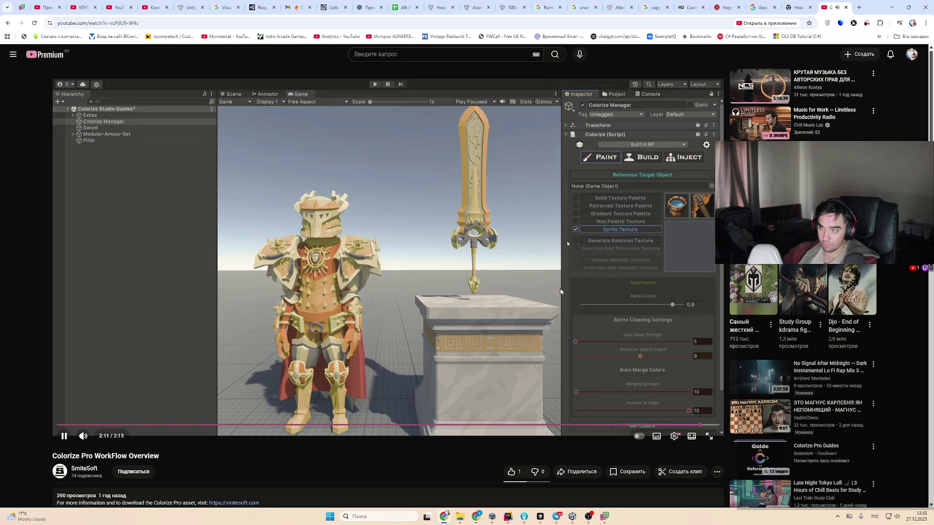
pyautogui.hotkey('alt', 'Tab')
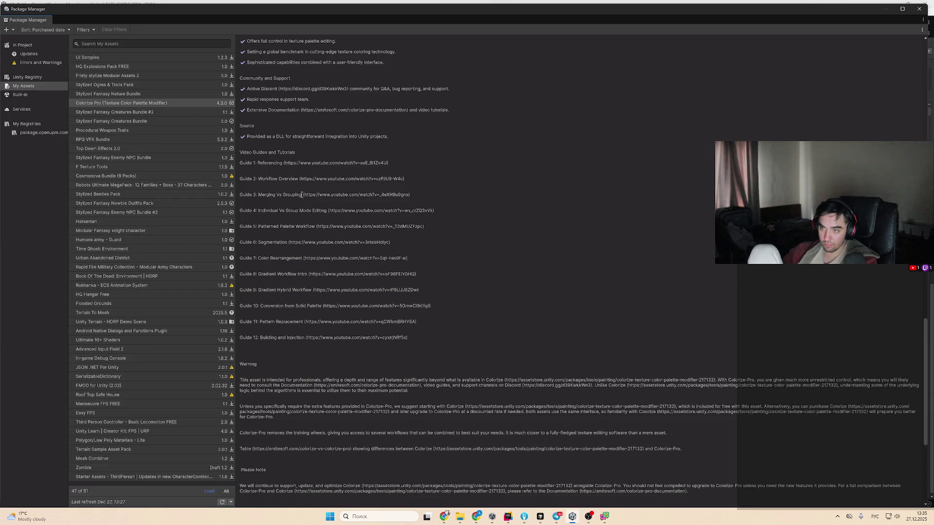
# Copy the Guide 3 Merging Vs Grouping link and load it in the browser
pyautogui.moveTo(304, 194); pyautogui.dragTo(408, 195)
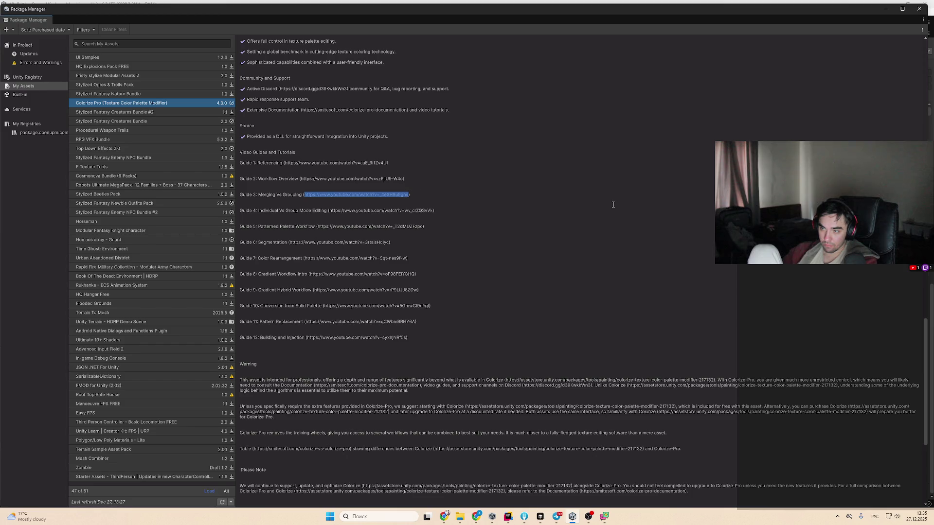
pyautogui.hotkey('ctrl', 'c')
pyautogui.hotkey('alt', 'Tab')
pyautogui.hotkey('ctrl', 'l')
pyautogui.hotkey('ctrl', 'v')
pyautogui.press('Return')
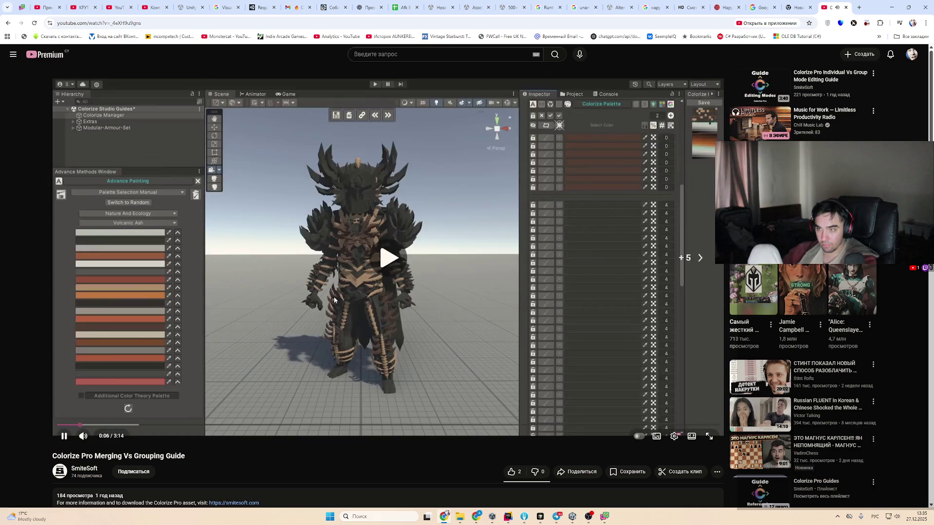
# Rewind the Merging Vs Grouping guide five seconds and watch its opening to 0:11
pyautogui.press('Left')
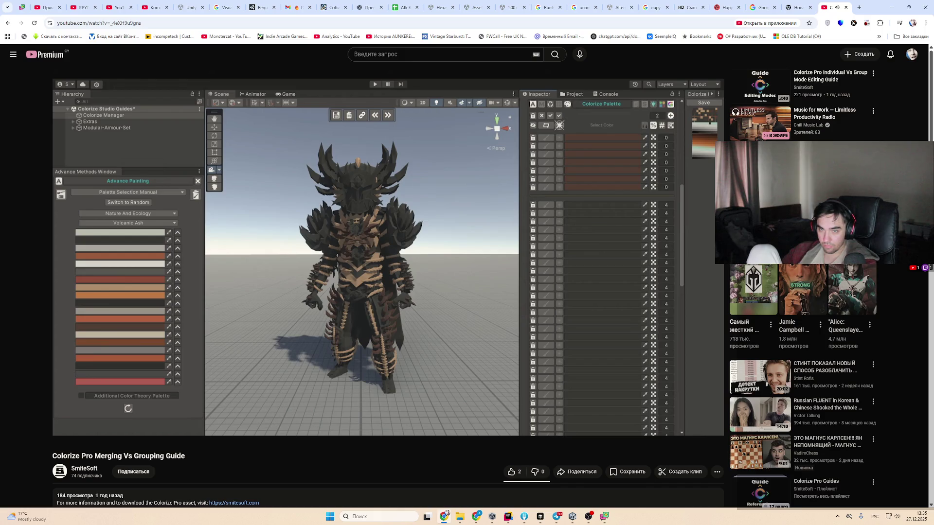
pyautogui.moveTo(333, 302)
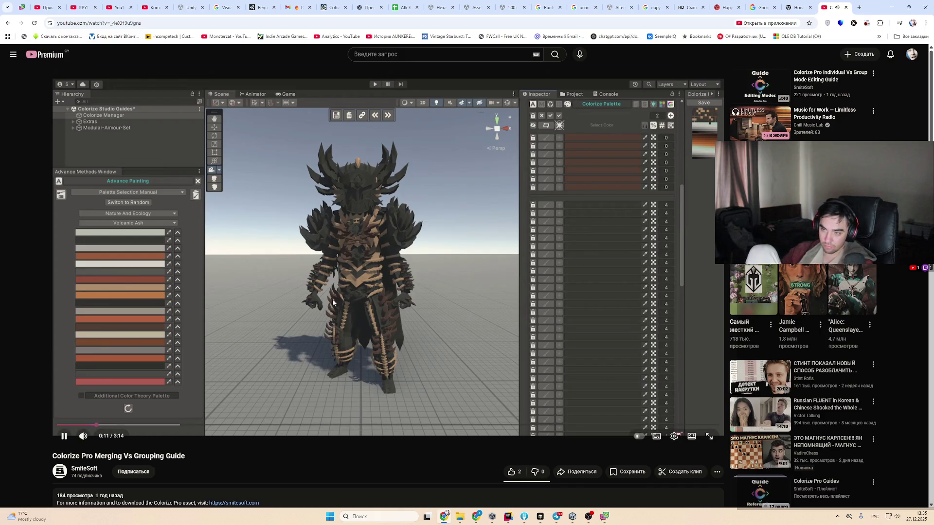
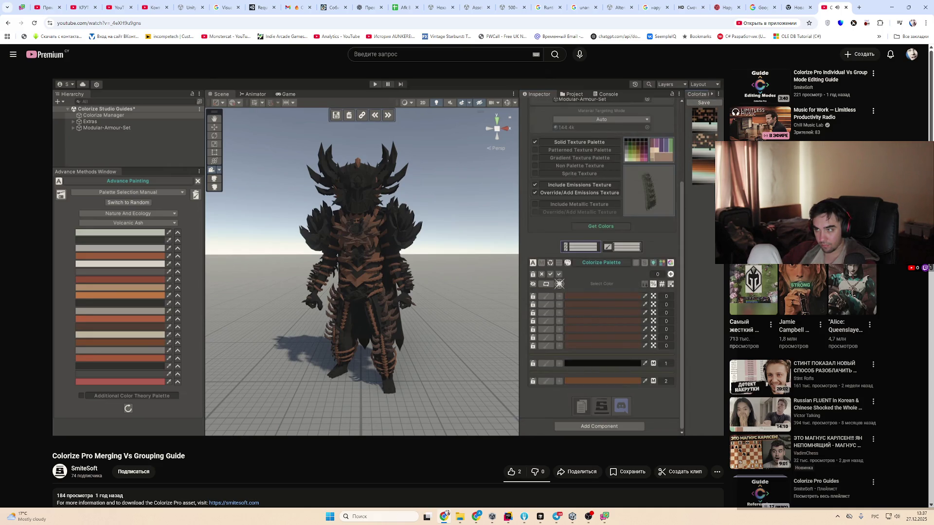
# Skim the Merging Vs Grouping guide around 2:57–3:03, then open the SmiteSoft channel page
pyautogui.moveTo(431, 407)
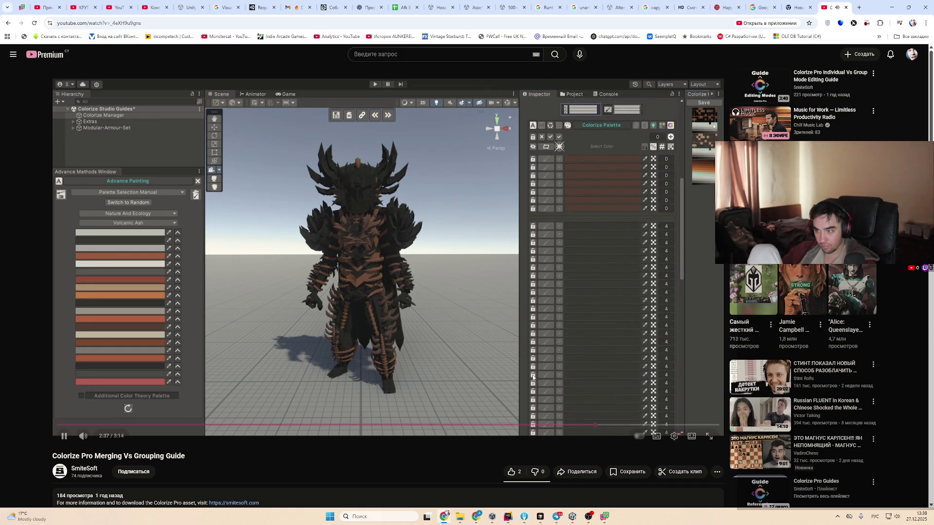
pyautogui.click(655, 425)
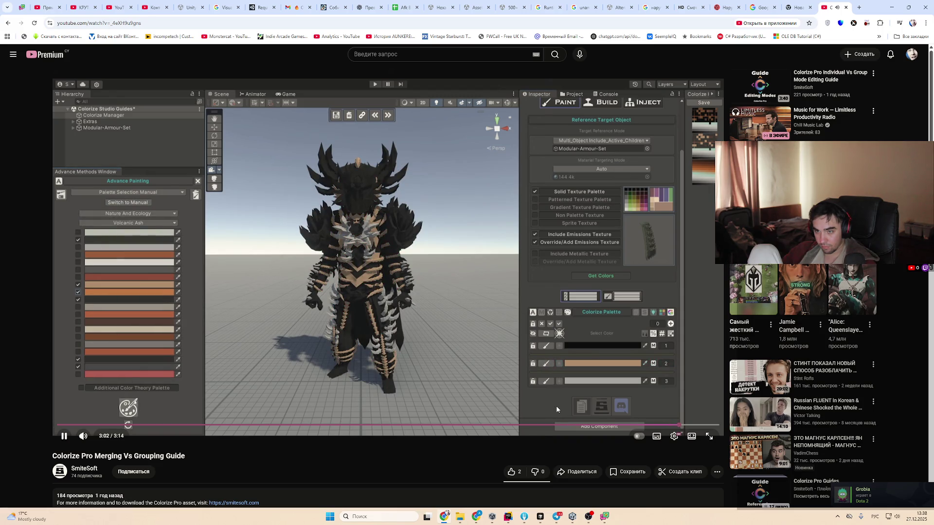
pyautogui.click(105, 175)
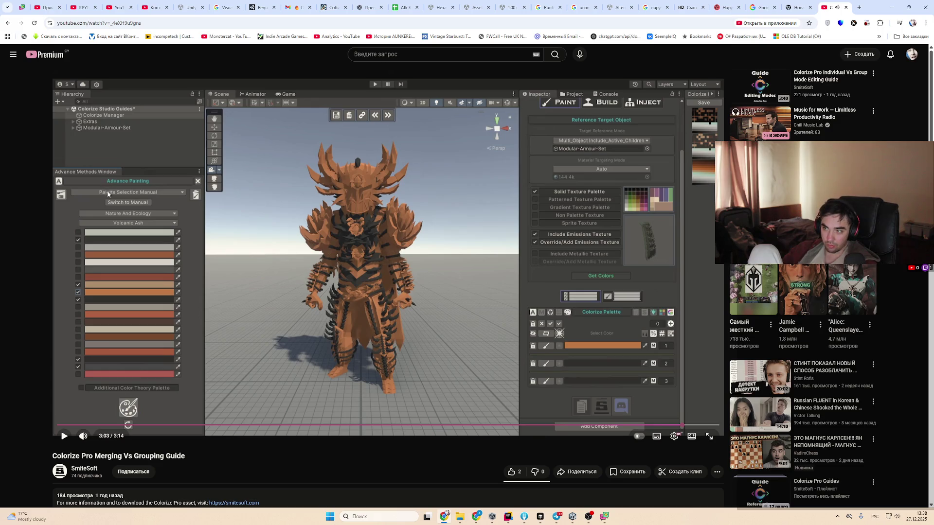
pyautogui.click(246, 251)
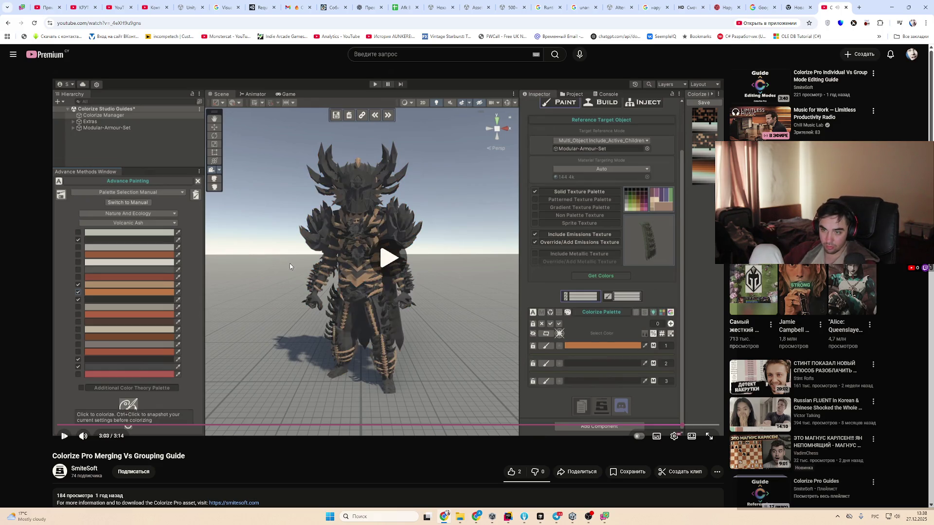
pyautogui.click(93, 470)
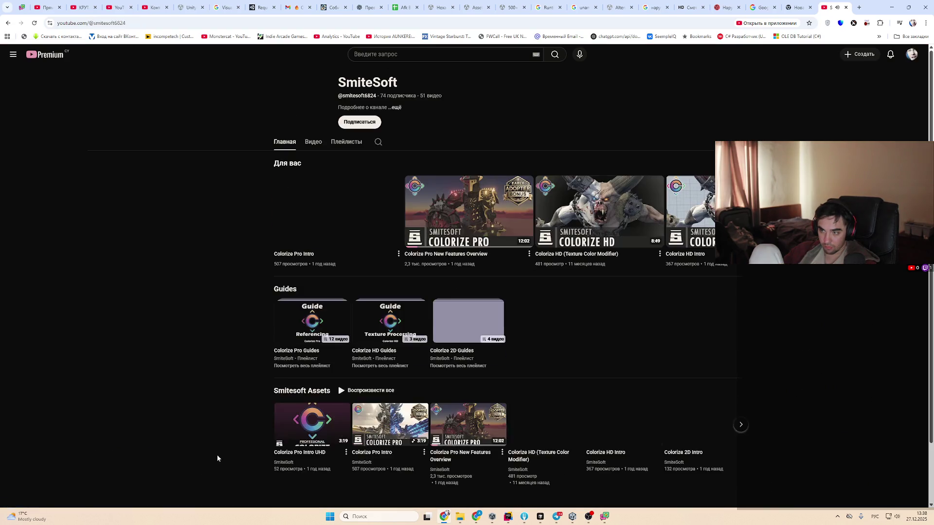
# Open the Colorize 2D Texture Processing Guide from the channel's Videos list and seek to about 1:28
pyautogui.click(314, 146)
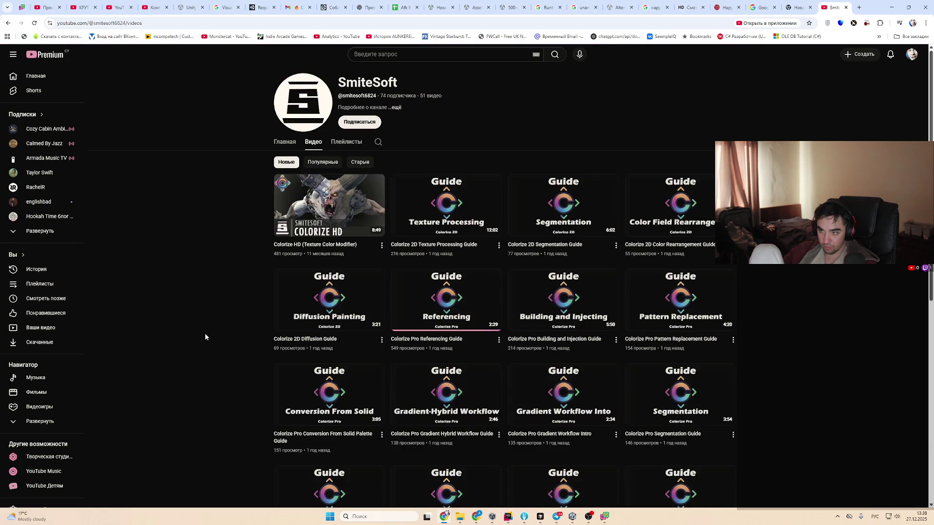
pyautogui.click(443, 222)
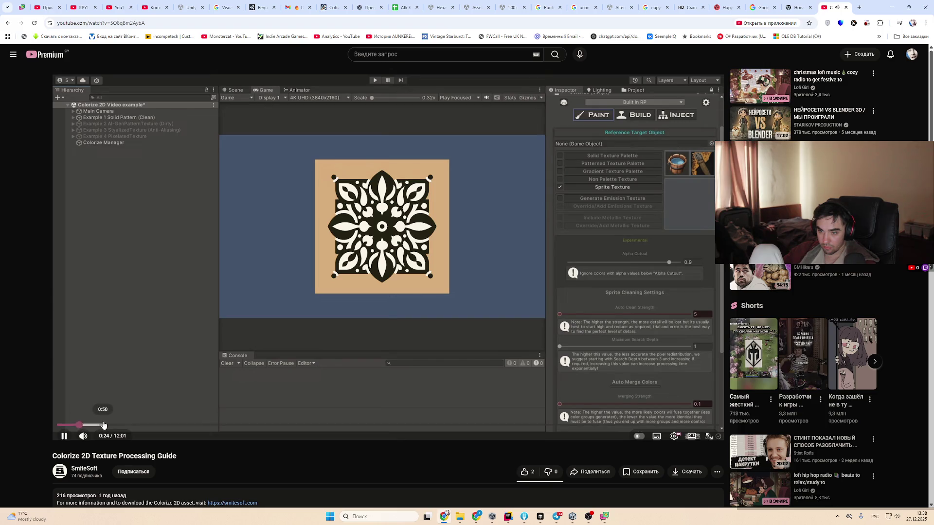
pyautogui.click(103, 426)
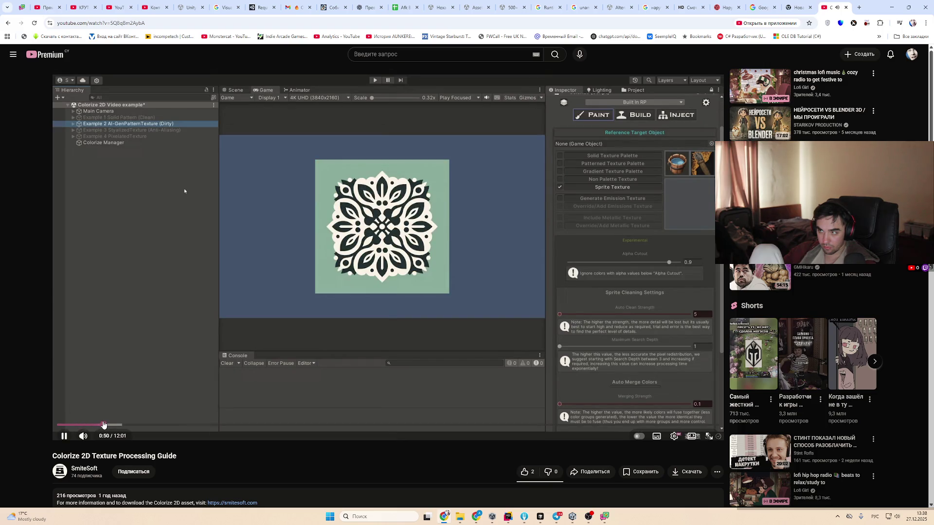
pyautogui.moveTo(103, 426); pyautogui.dragTo(165, 426)
# Scrub between 2:34 and 4:07, landing at 4:22 where the tile turns green
pyautogui.moveTo(249, 425); pyautogui.dragTo(284, 426)
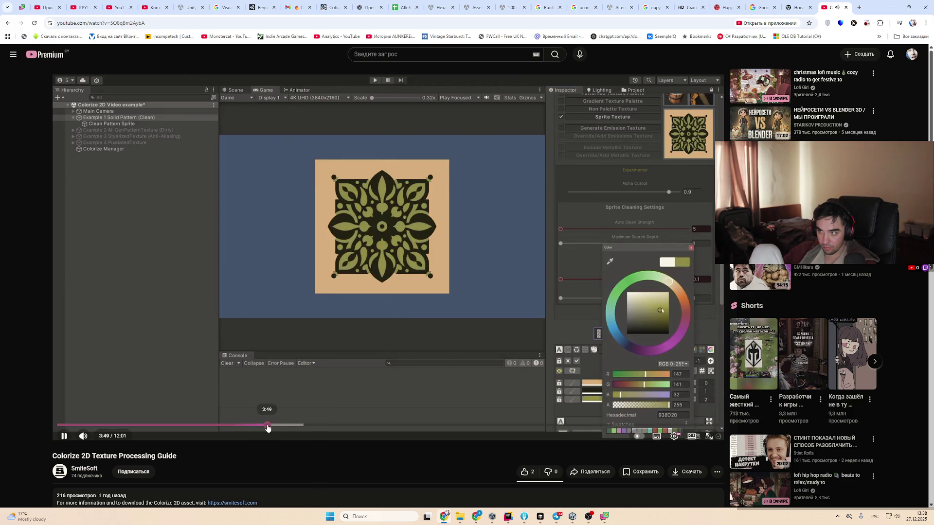
pyautogui.click(267, 427)
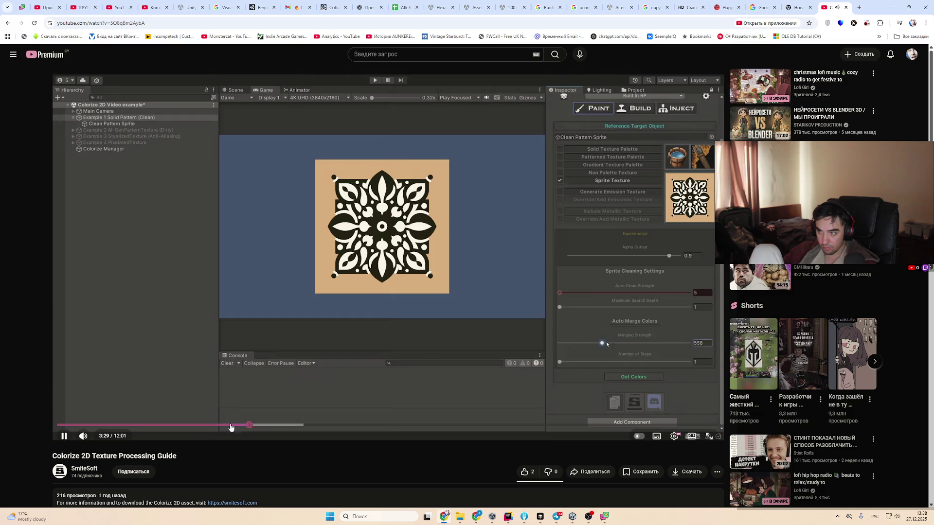
pyautogui.click(199, 427)
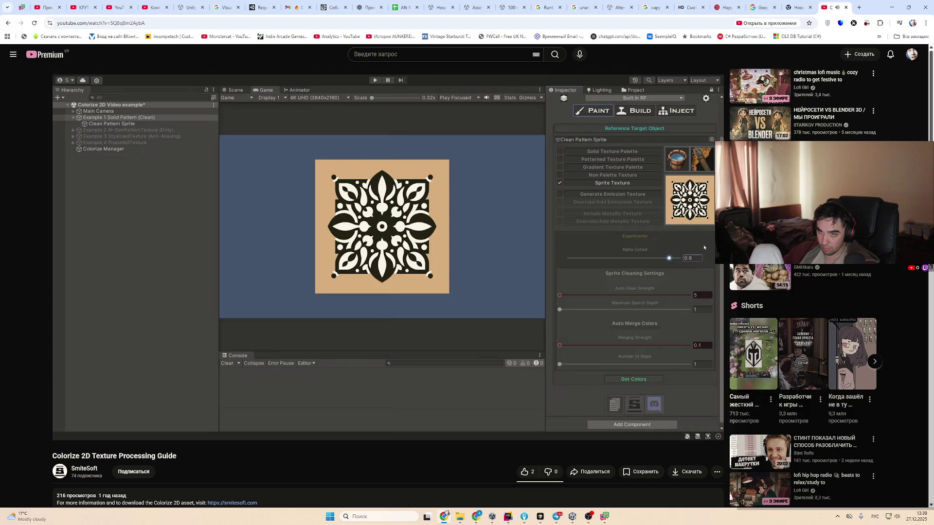
pyautogui.moveTo(357, 413)
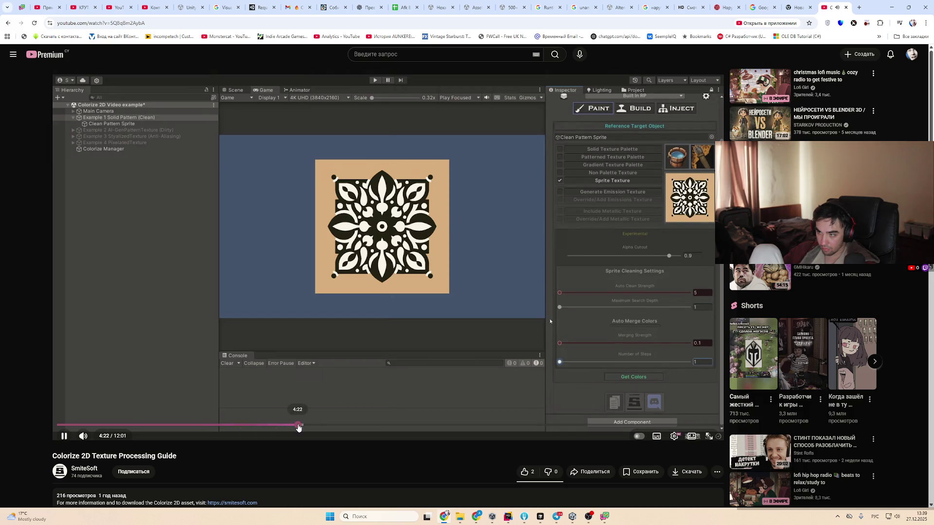
pyautogui.click(298, 426)
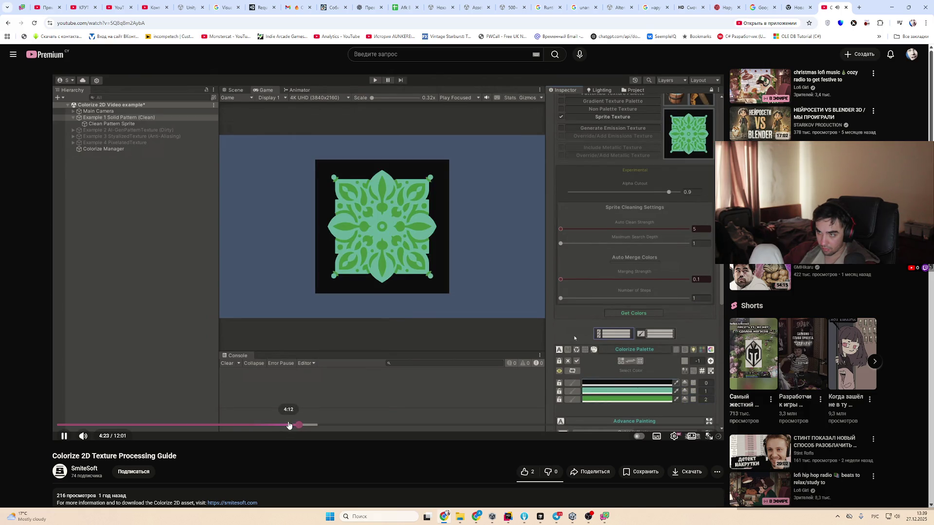
# Seek the guide through 4:35–4:54 and 6:36–7:56, stopping on the cleaned tile
pyautogui.click(315, 426)
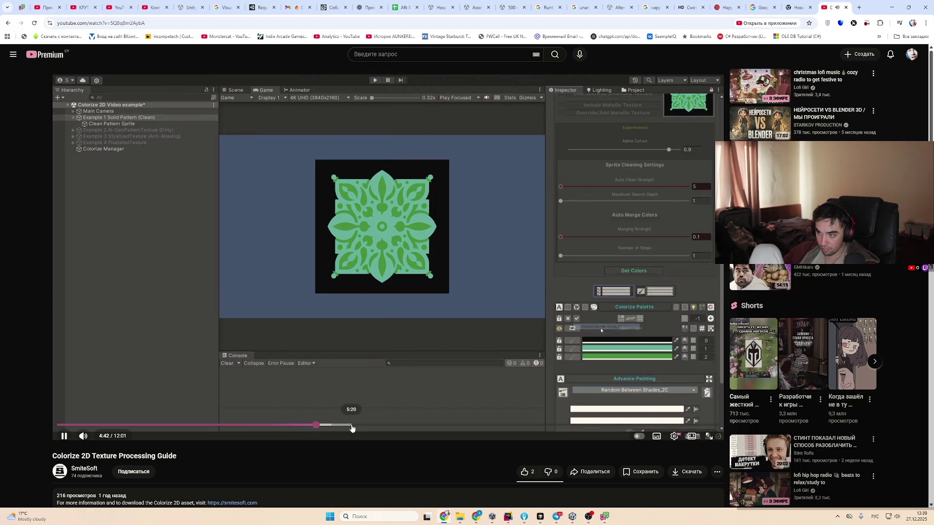
pyautogui.click(309, 426)
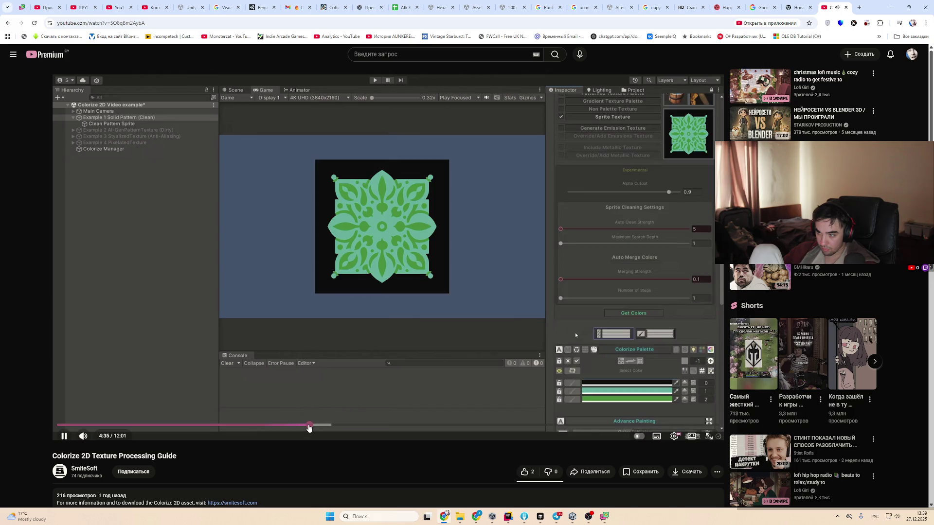
pyautogui.click(328, 427)
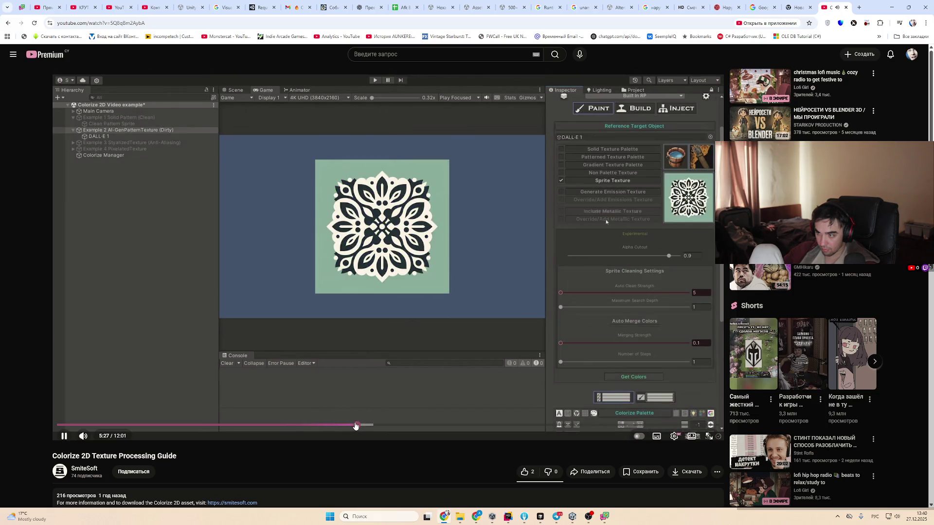
pyautogui.moveTo(390, 426); pyautogui.dragTo(421, 426)
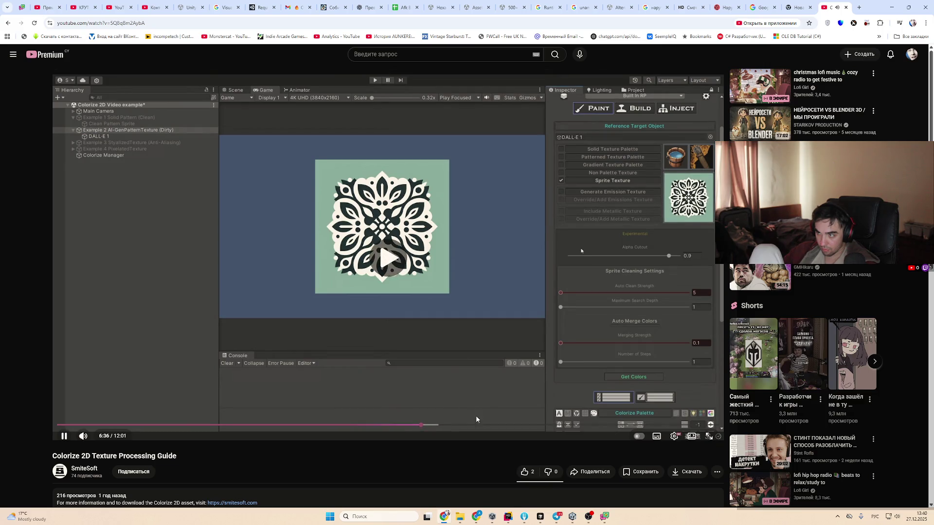
pyautogui.click(495, 426)
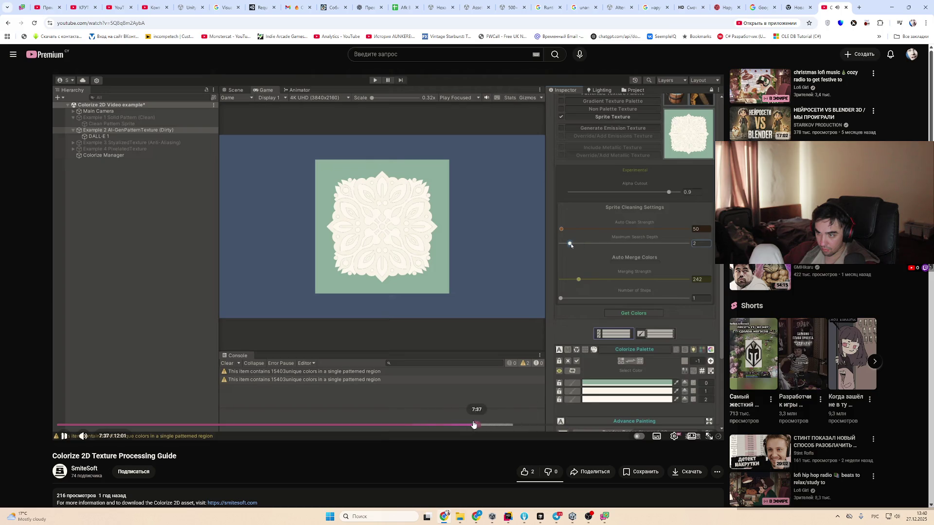
pyautogui.click(442, 426)
pyautogui.moveTo(471, 427); pyautogui.dragTo(585, 427)
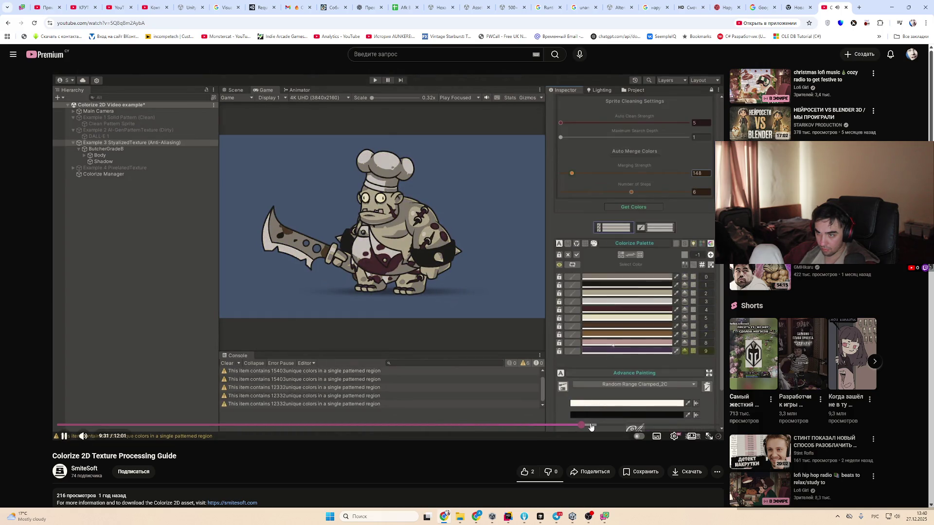
# Jump through the forest example from 10:12 to 11:04, pausing briefly at 11:11
pyautogui.click(618, 426)
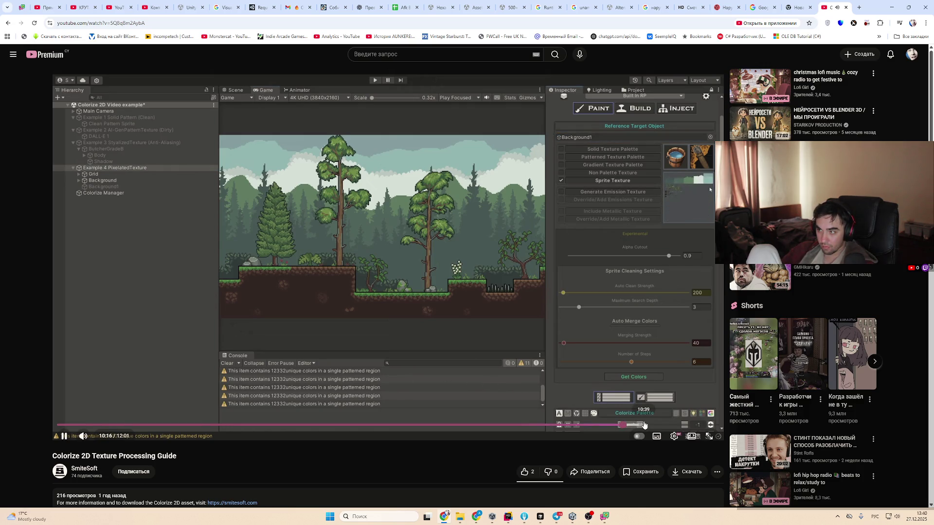
pyautogui.click(645, 425)
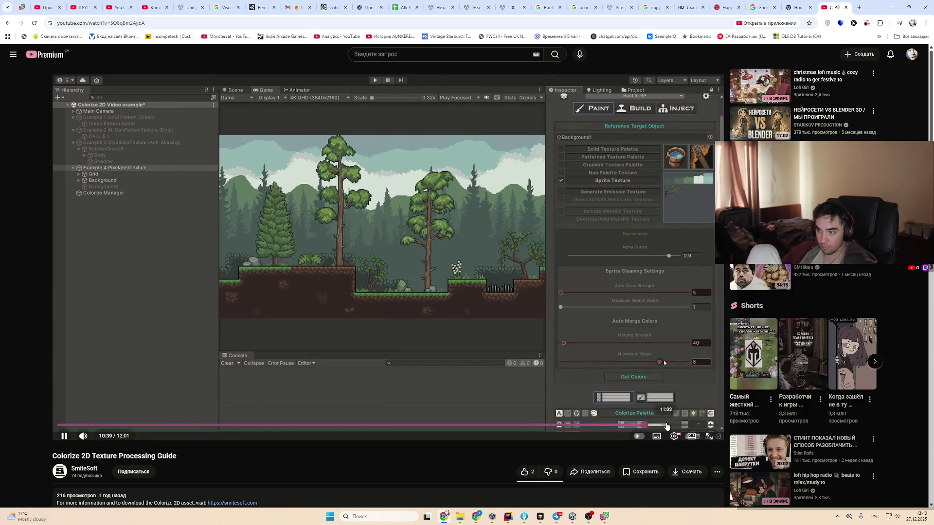
pyautogui.click(667, 427)
pyautogui.press('space')
pyautogui.press('space')
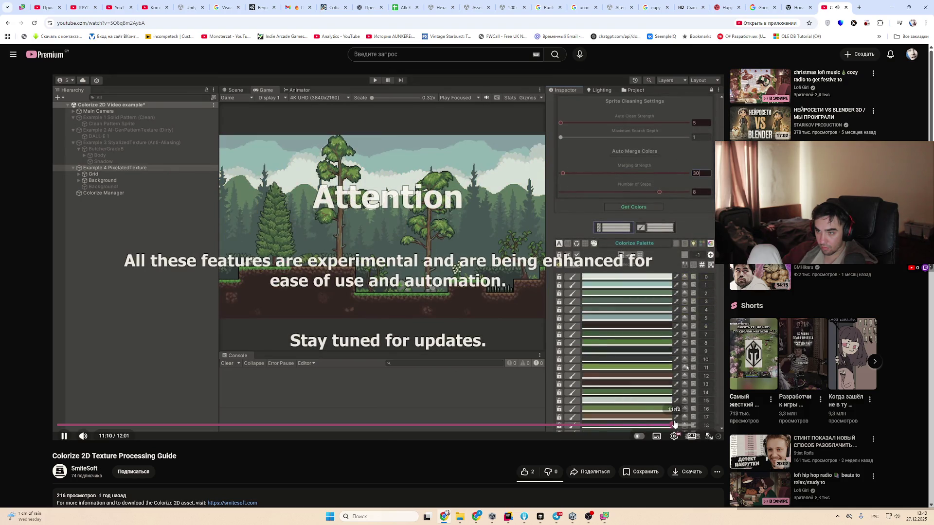
pyautogui.click(441, 364)
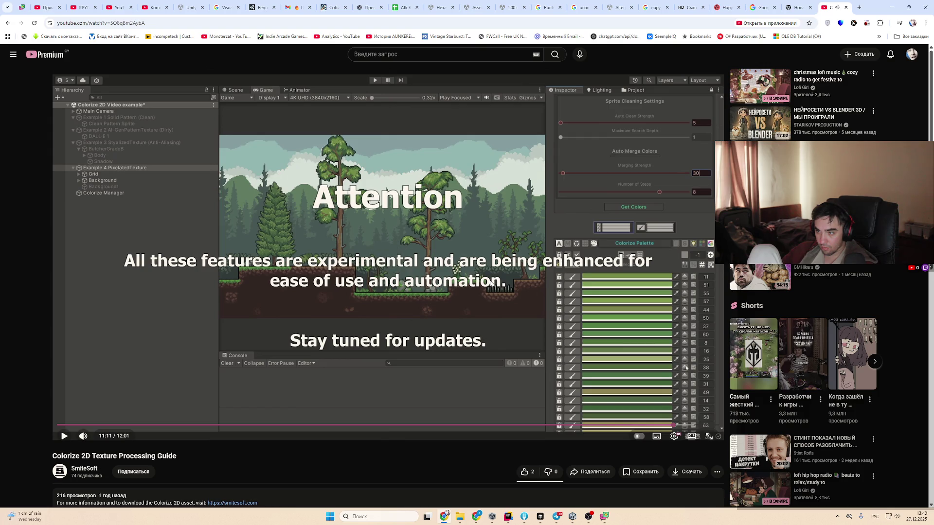
pyautogui.click(409, 320)
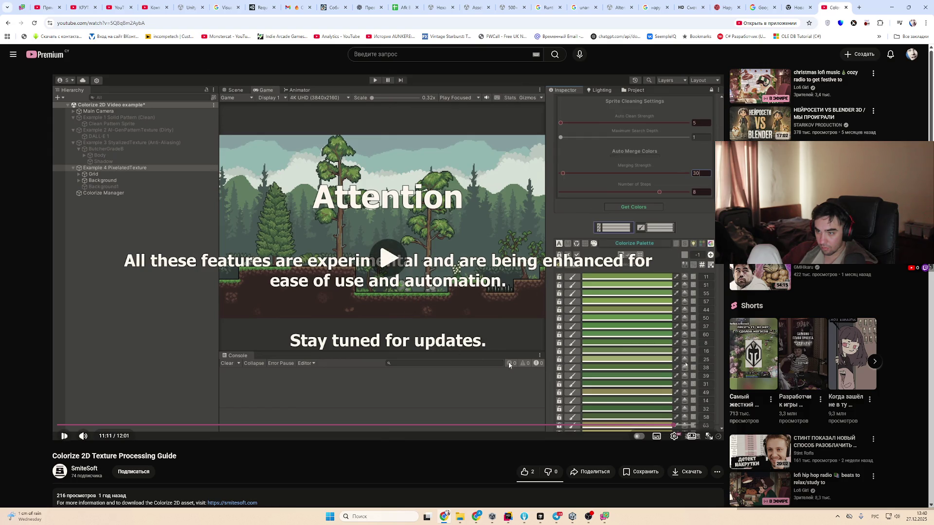
# Skip to the autumn forest recolouring at 11:47, then return to the channel's video list
pyautogui.click(683, 425)
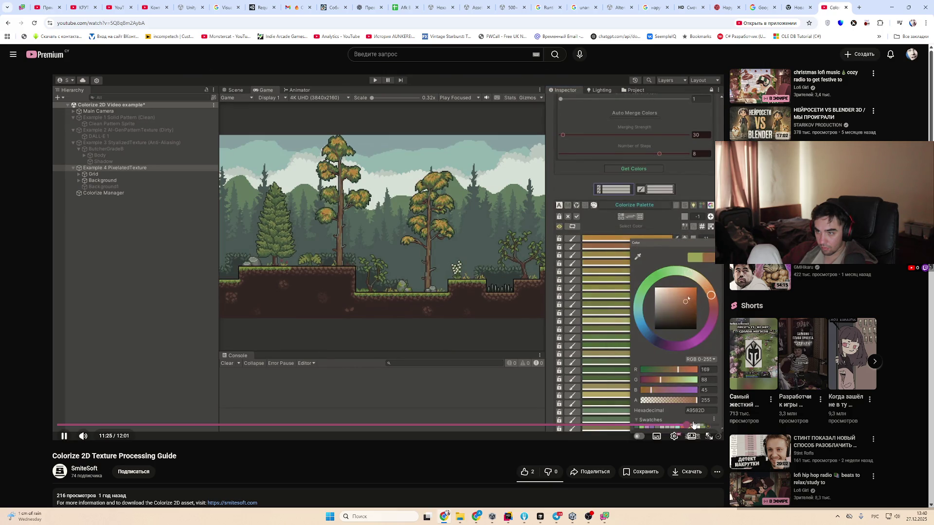
pyautogui.click(710, 425)
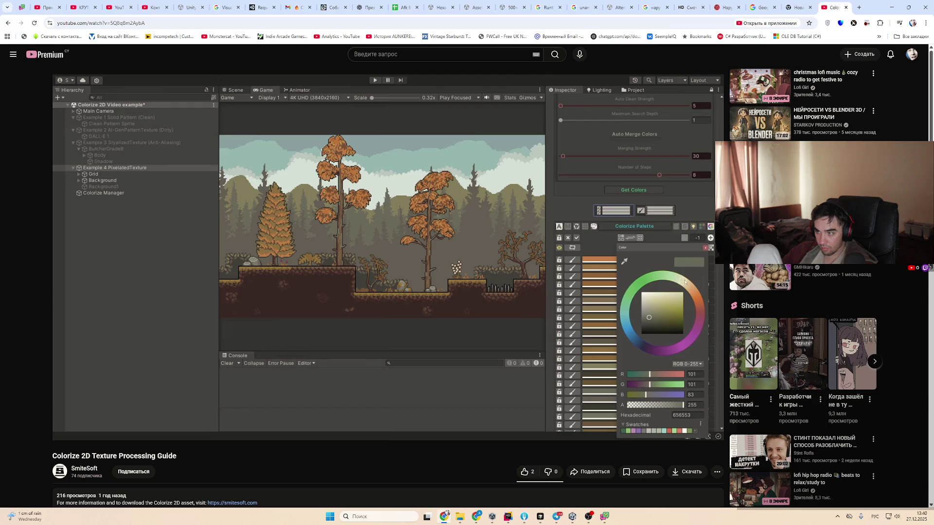
pyautogui.moveTo(709, 415)
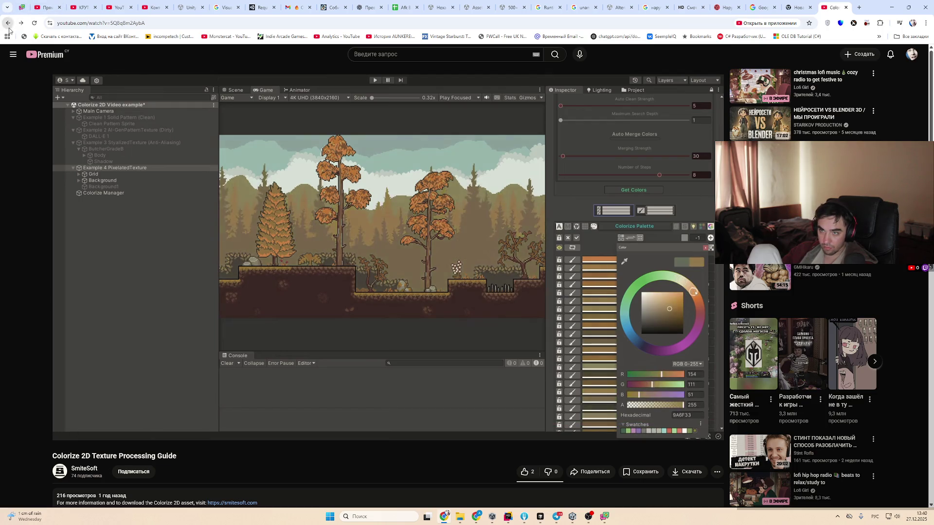
pyautogui.click(8, 23)
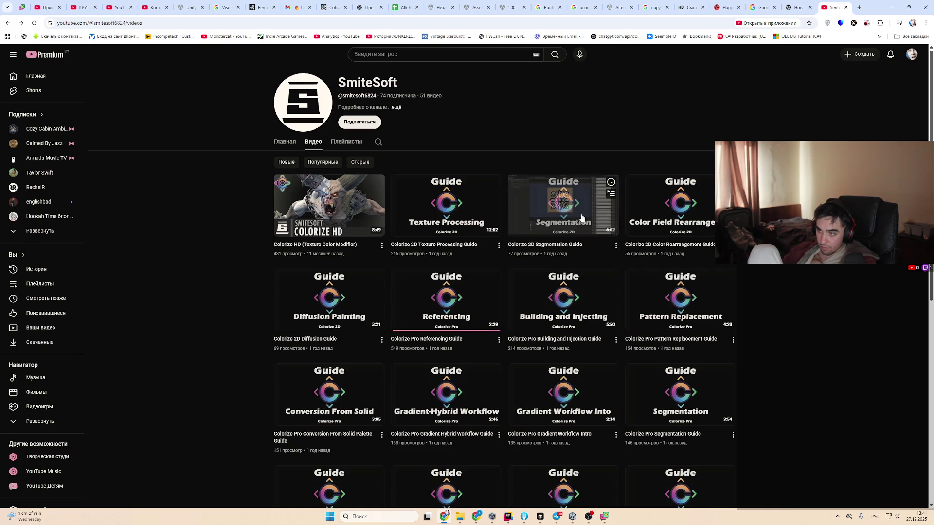
# Open the Colorize HD (Texture Color Modifier) video and skim scenes up to the 3:50 ruins
pyautogui.click(384, 207)
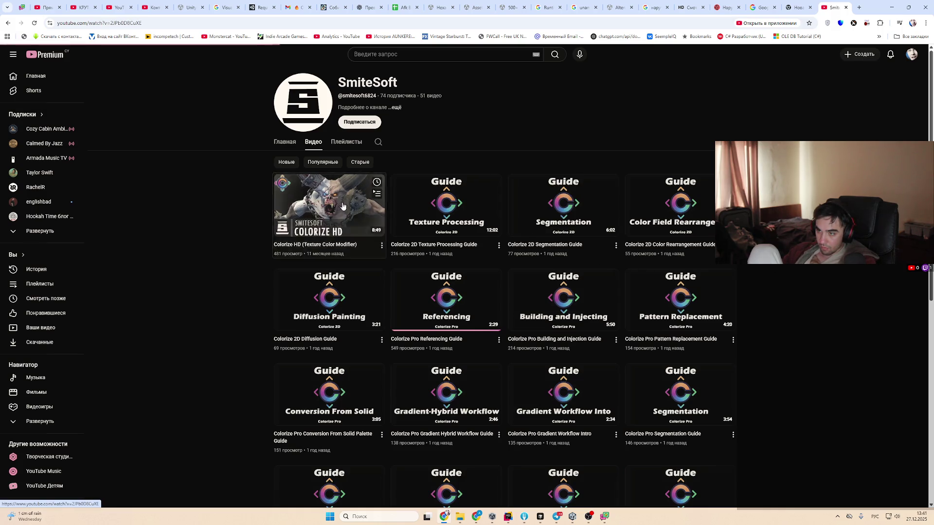
pyautogui.click(82, 426)
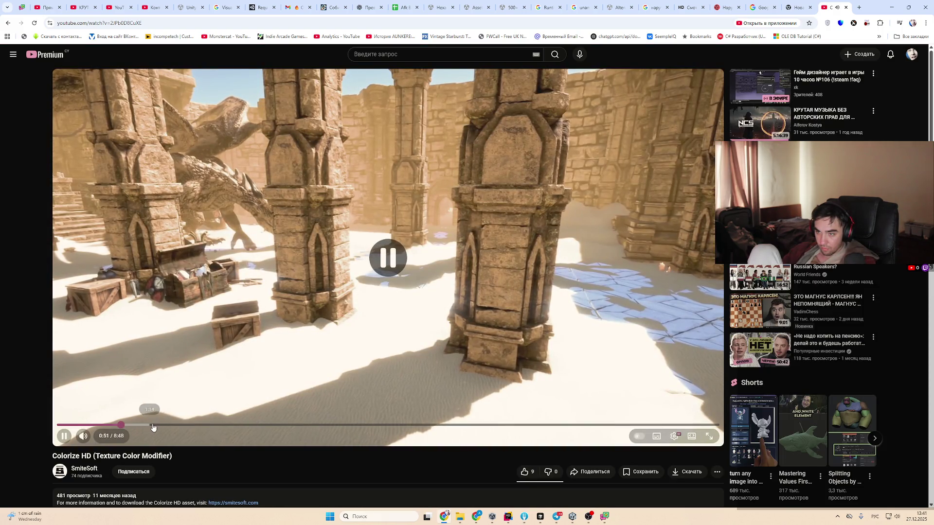
pyautogui.press('l')
pyautogui.press('l')
pyautogui.press('l')
pyautogui.click(191, 426)
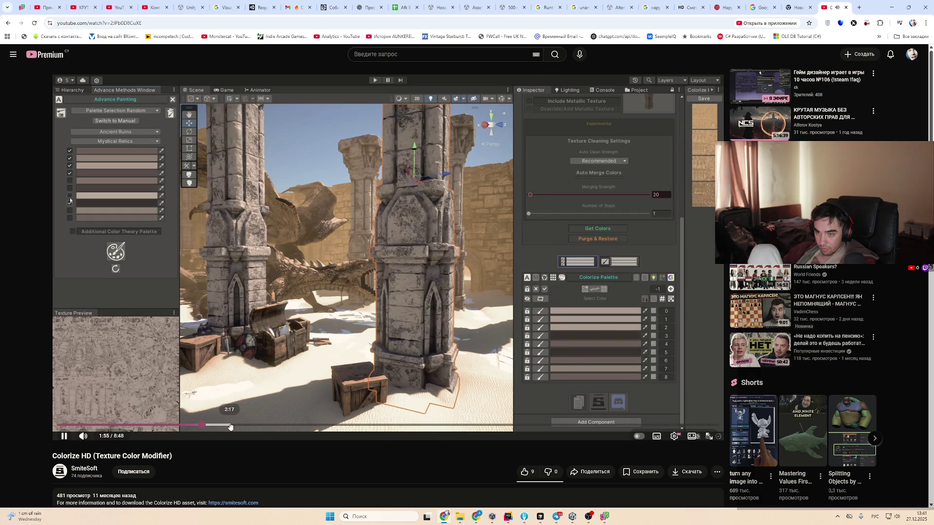
pyautogui.click(233, 426)
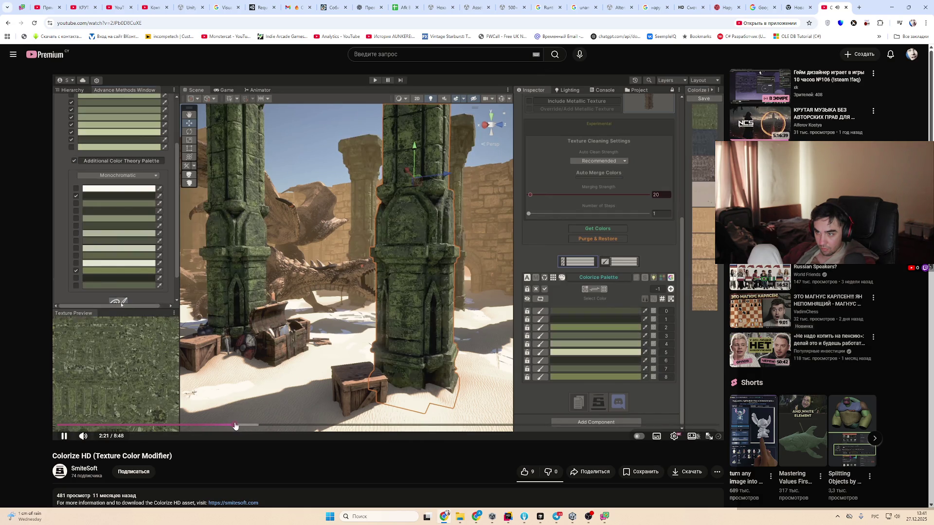
pyautogui.click(261, 426)
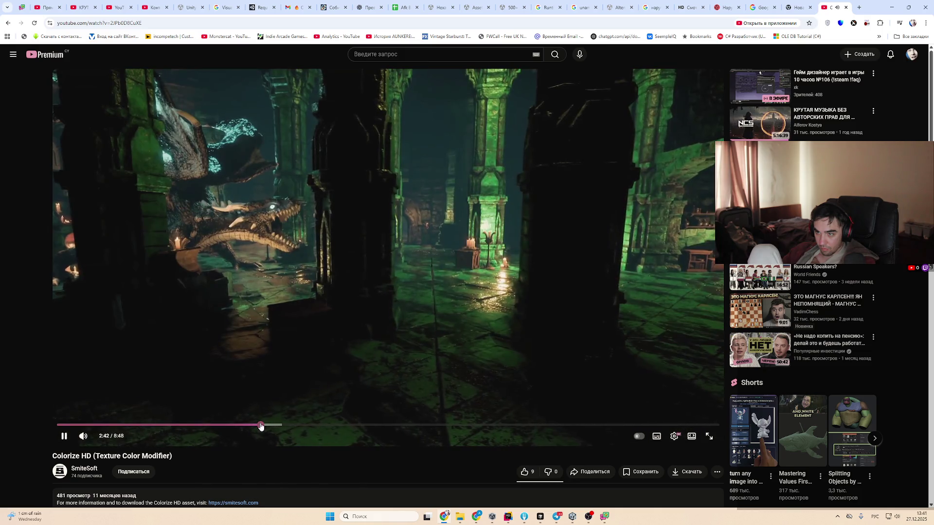
pyautogui.click(322, 426)
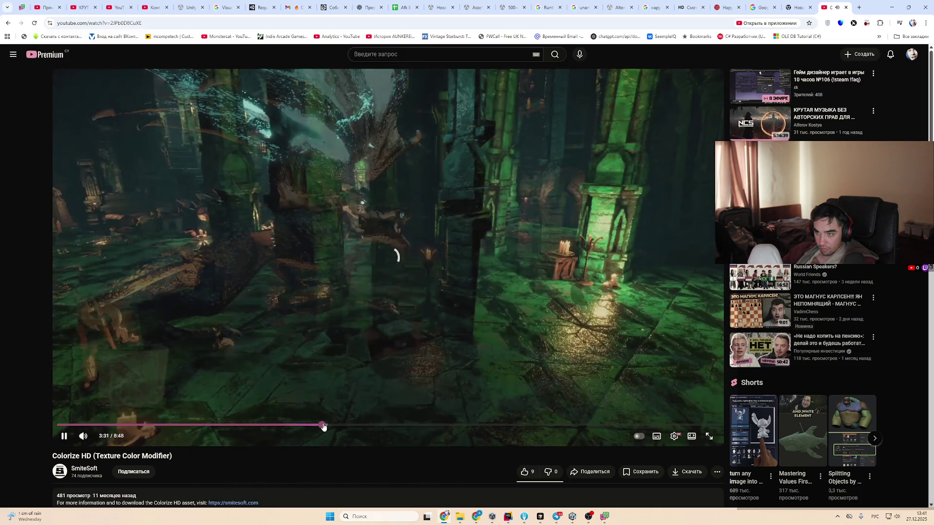
pyautogui.click(346, 426)
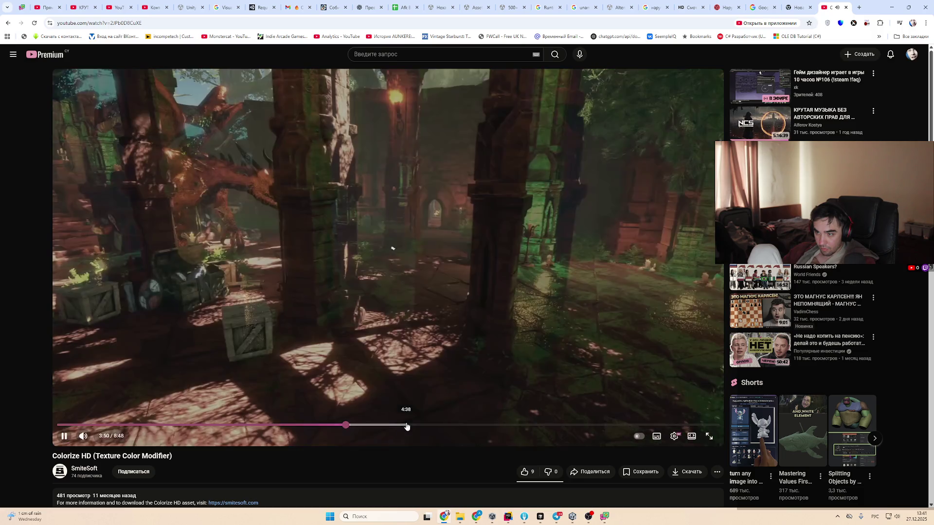
# Skim from 4:40 to the closing title card, then open the Colorize 2D Segmentation Guide
pyautogui.click(407, 426)
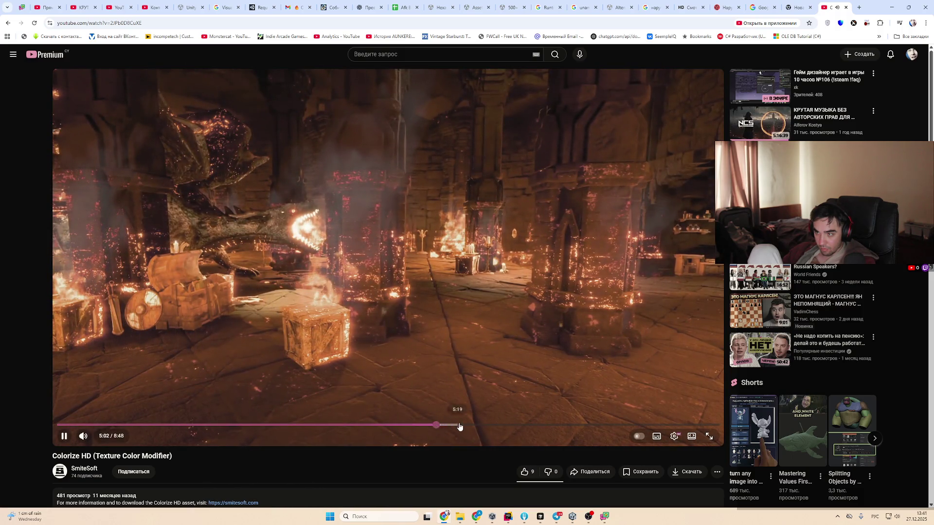
pyautogui.click(460, 427)
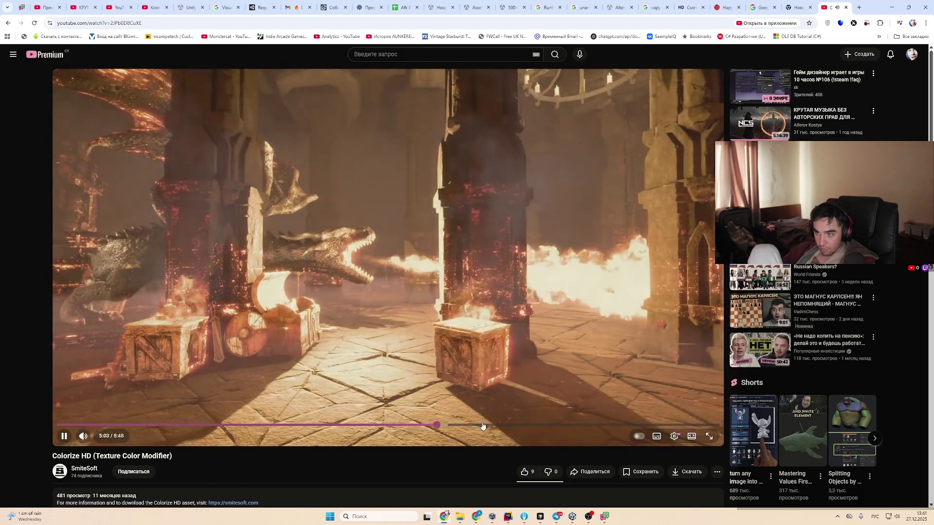
pyautogui.click(534, 424)
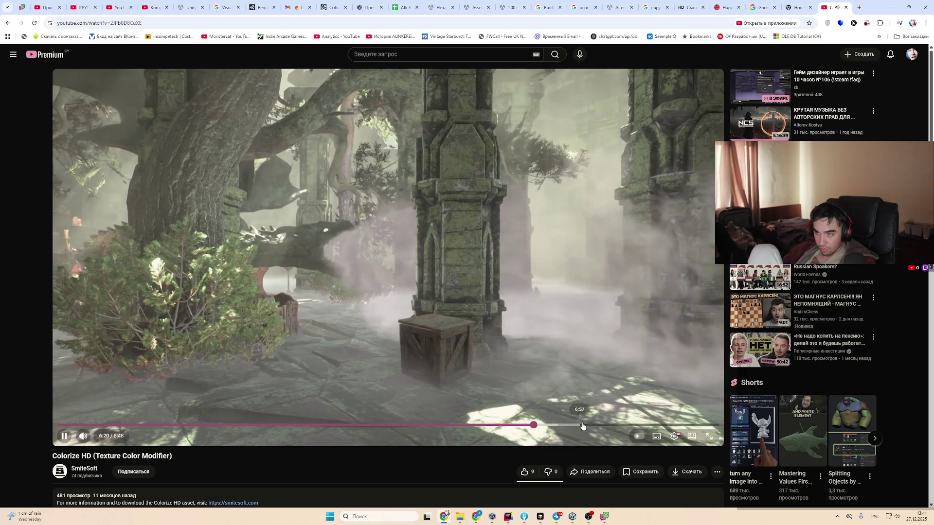
pyautogui.click(584, 426)
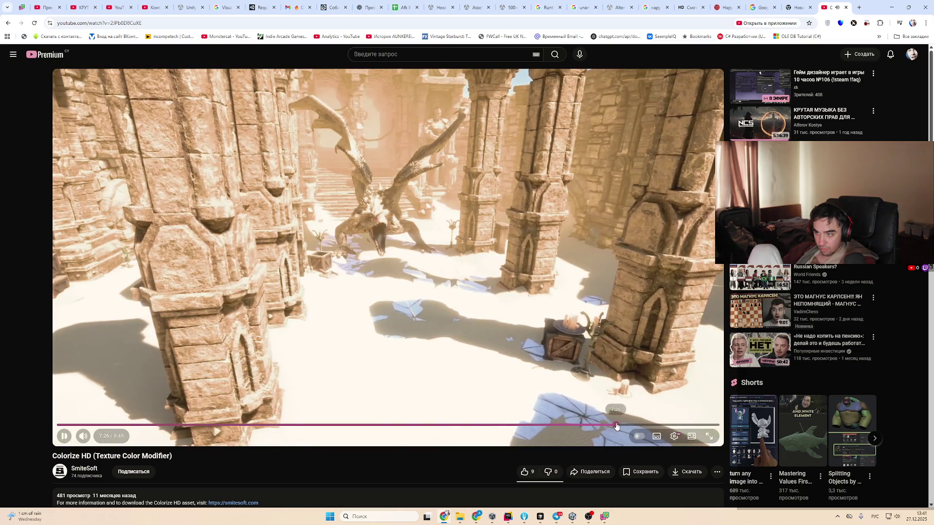
pyautogui.click(615, 426)
pyautogui.click(684, 426)
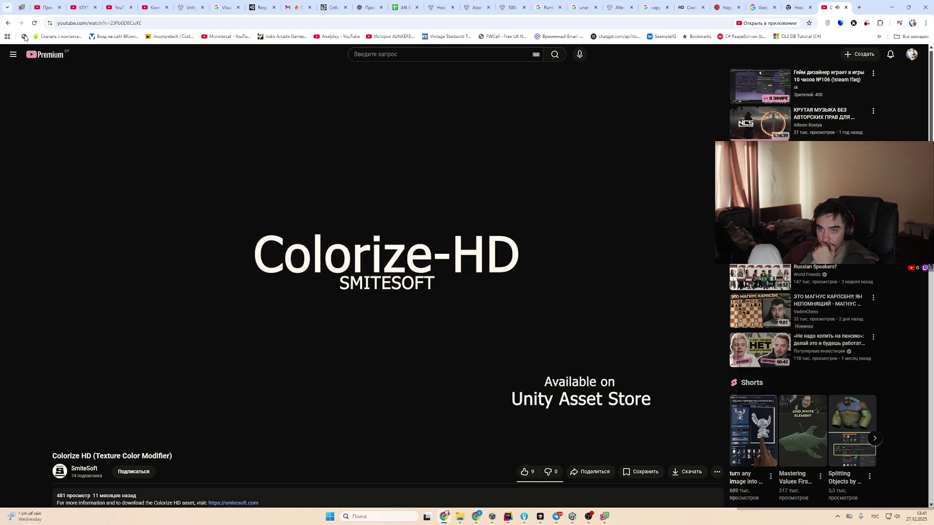
pyautogui.click(11, 26)
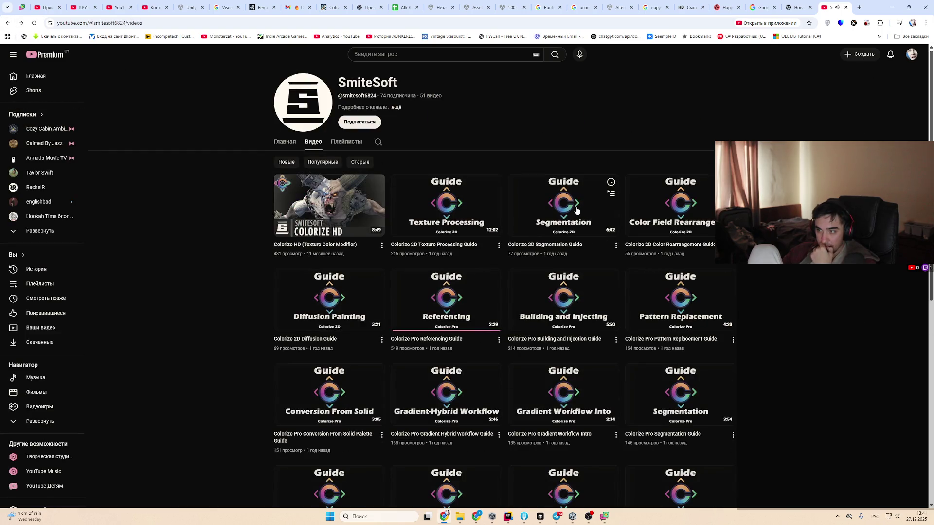
pyautogui.click(578, 210)
pyautogui.click(87, 425)
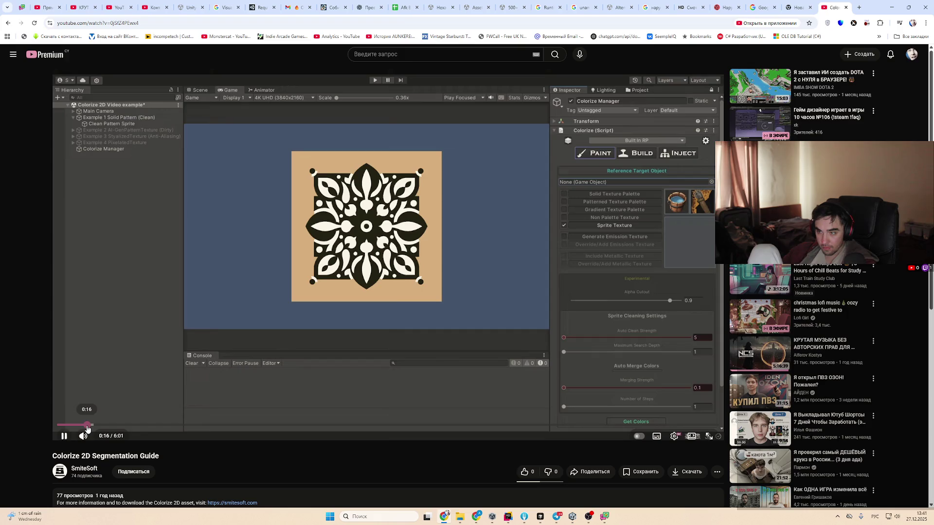
pyautogui.click(166, 426)
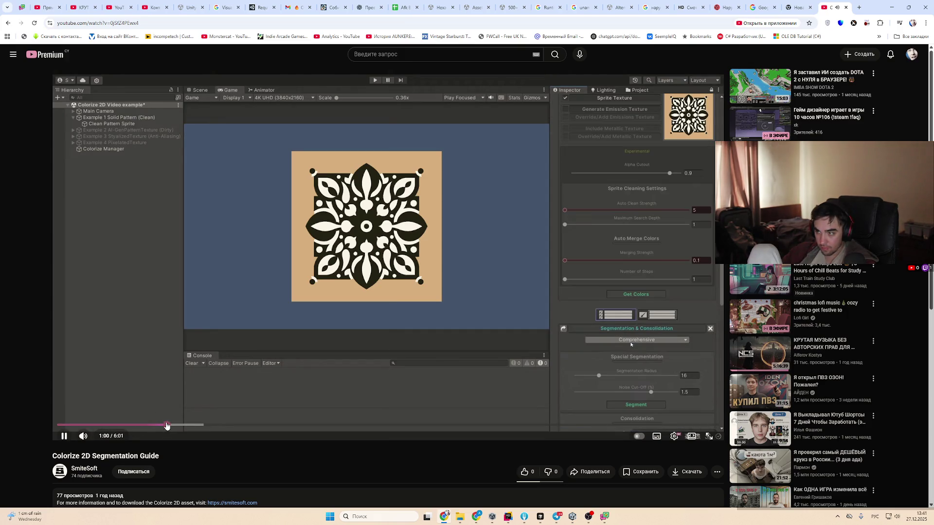
pyautogui.click(144, 425)
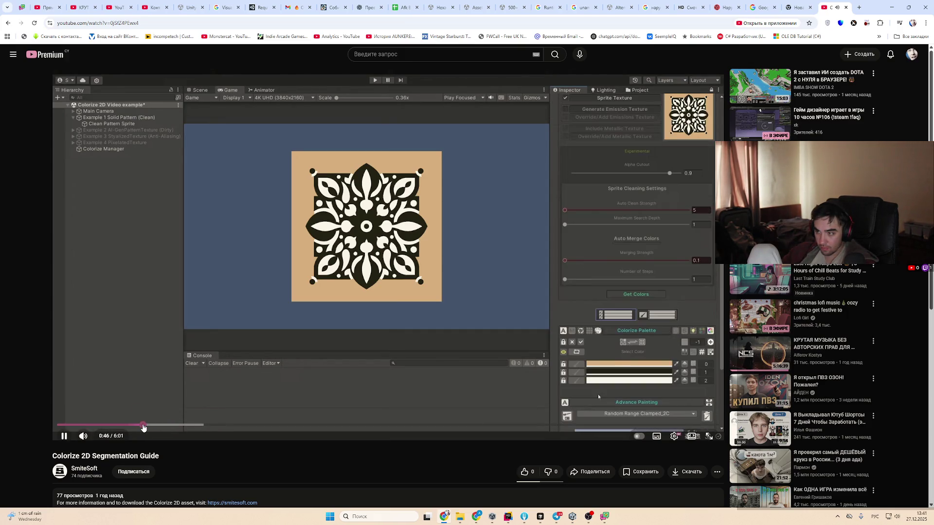
pyautogui.click(195, 426)
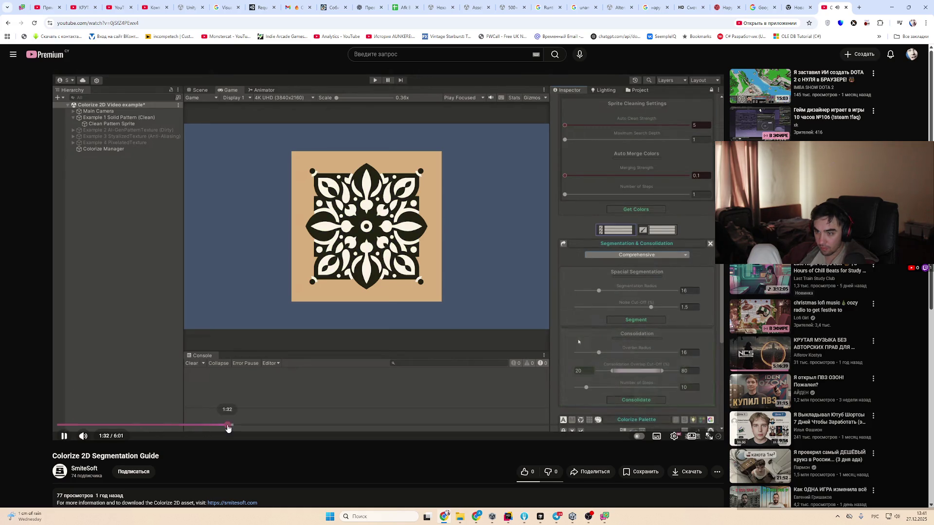
pyautogui.click(247, 426)
pyautogui.moveTo(282, 429); pyautogui.dragTo(426, 426)
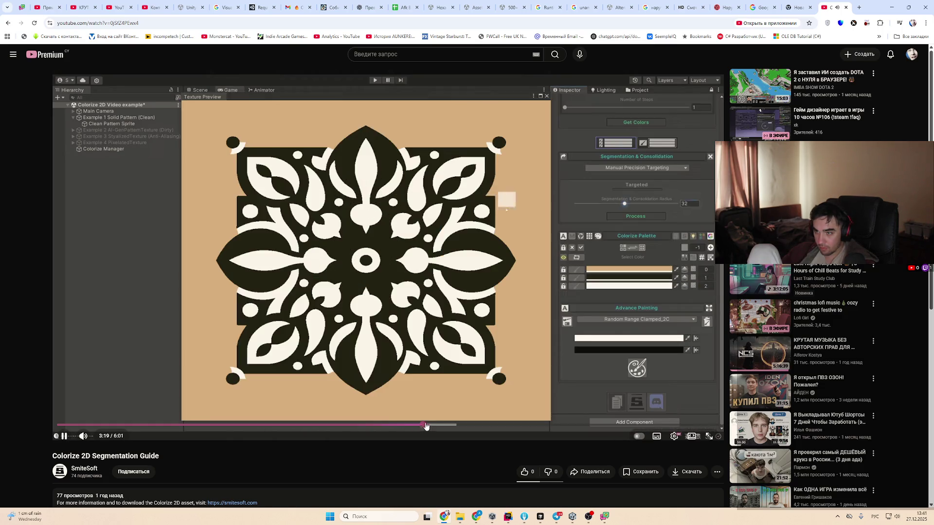
pyautogui.click(476, 427)
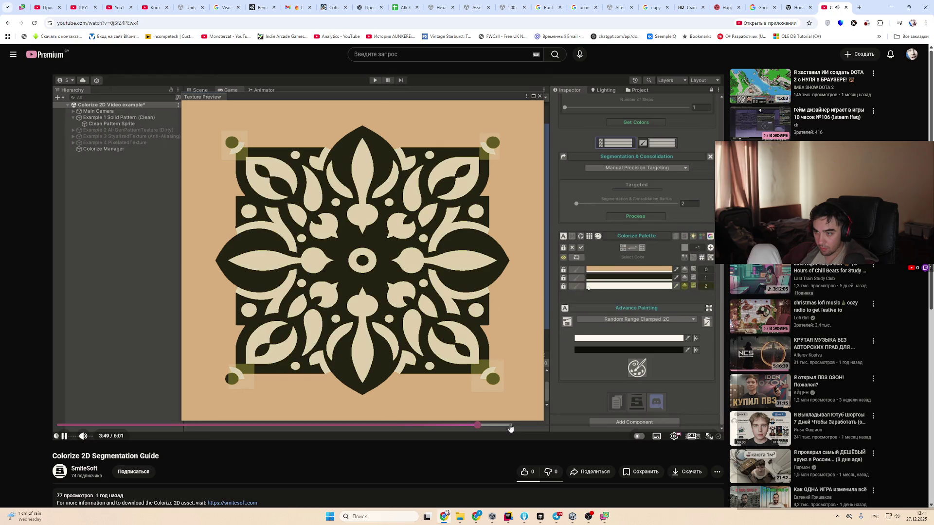
pyautogui.click(532, 426)
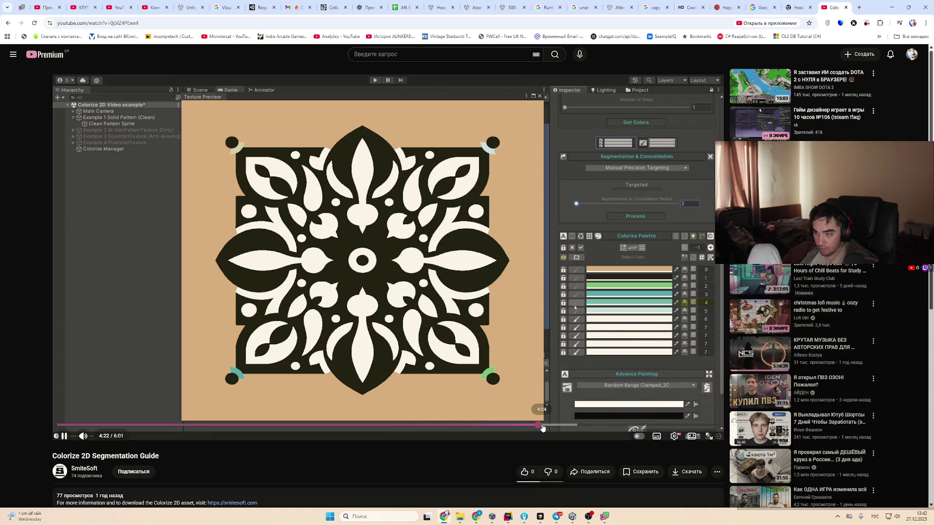
pyautogui.click(591, 427)
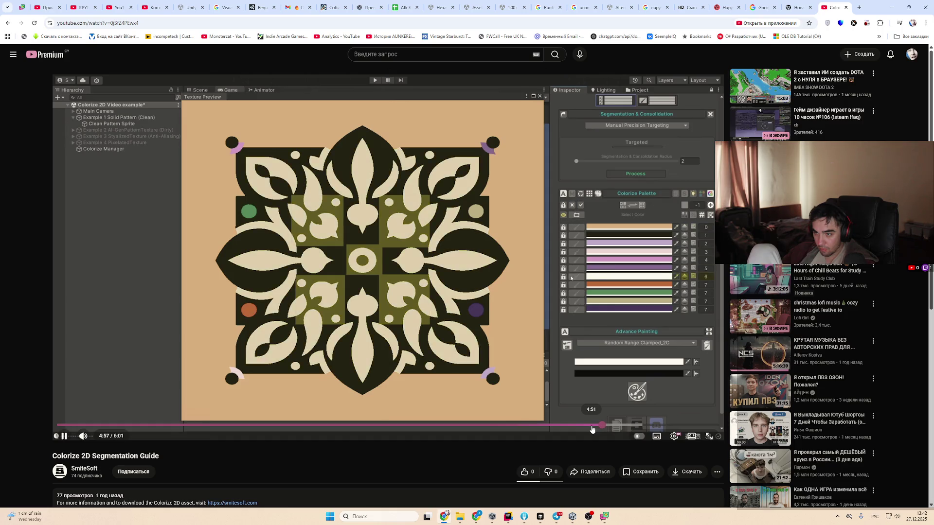
pyautogui.click(649, 427)
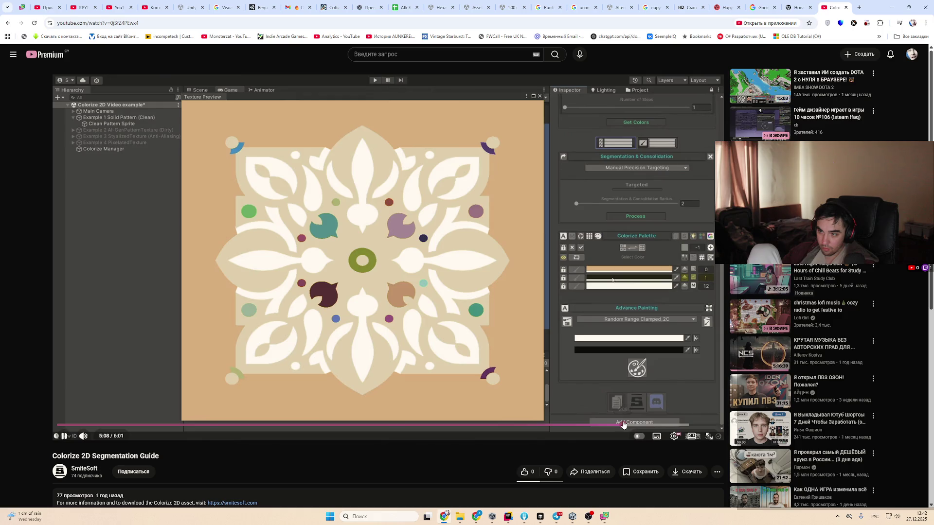
pyautogui.click(623, 425)
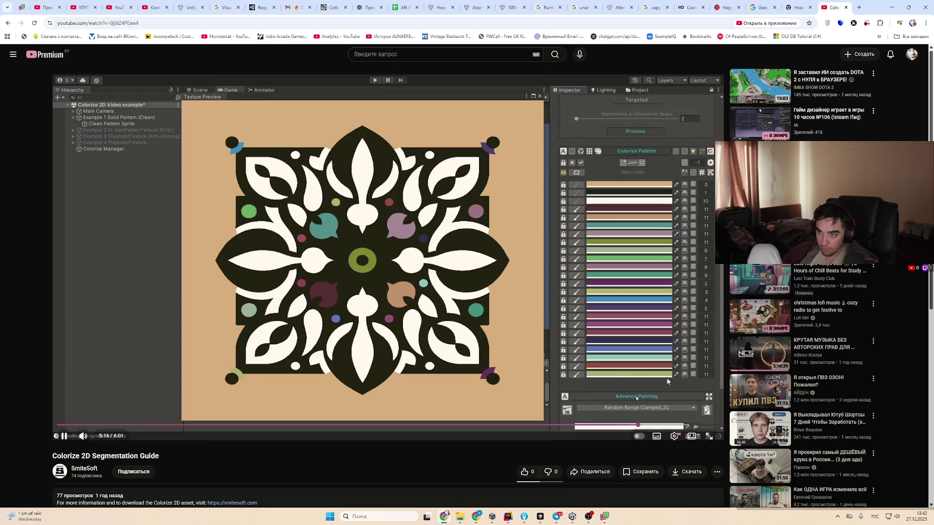
pyautogui.click(705, 424)
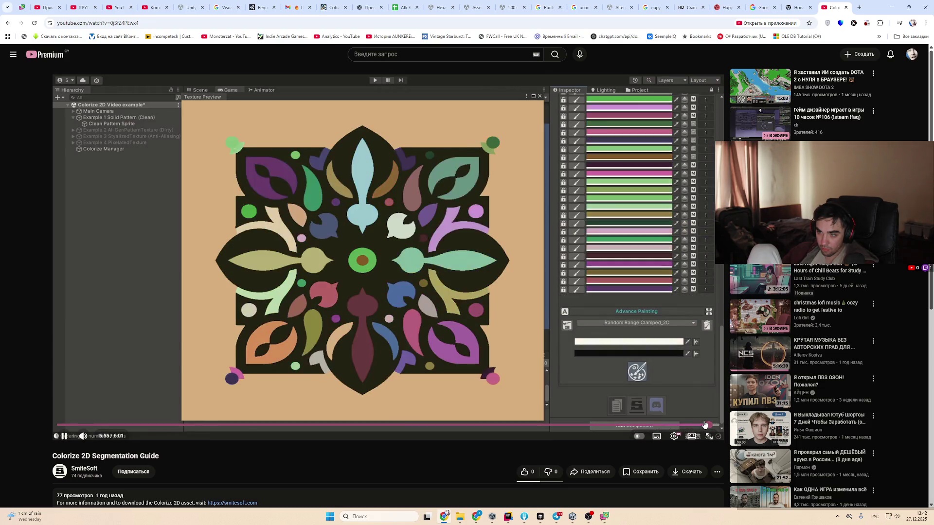
pyautogui.click(684, 425)
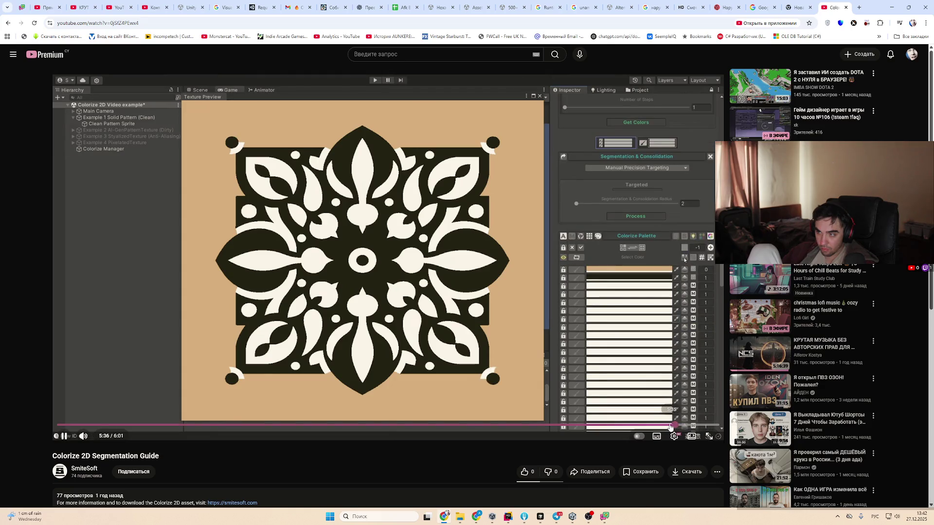
pyautogui.click(629, 425)
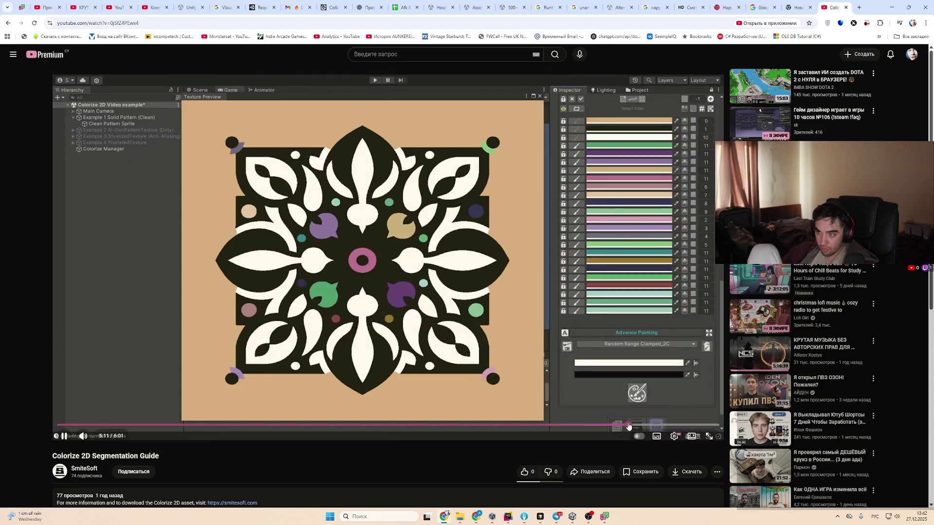
pyautogui.click(608, 425)
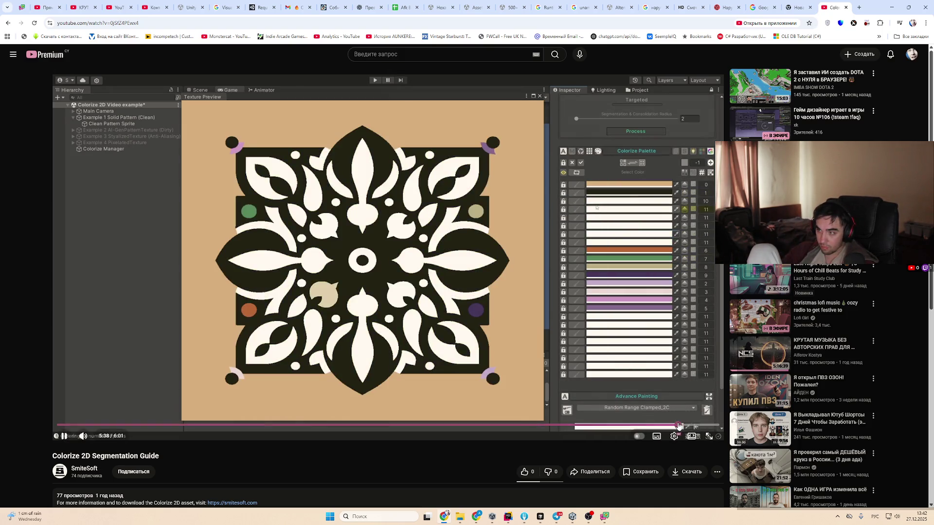
pyautogui.hotkey('alt', 'Left')
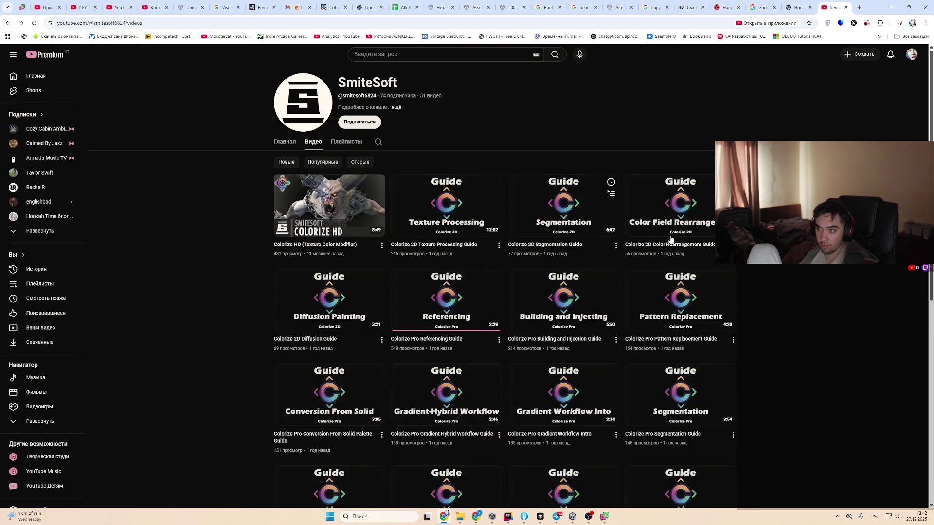
# Open the Colorize 2D Color Rearrangement Guide and skim sections between 0:23 and 1:57
pyautogui.click(691, 205)
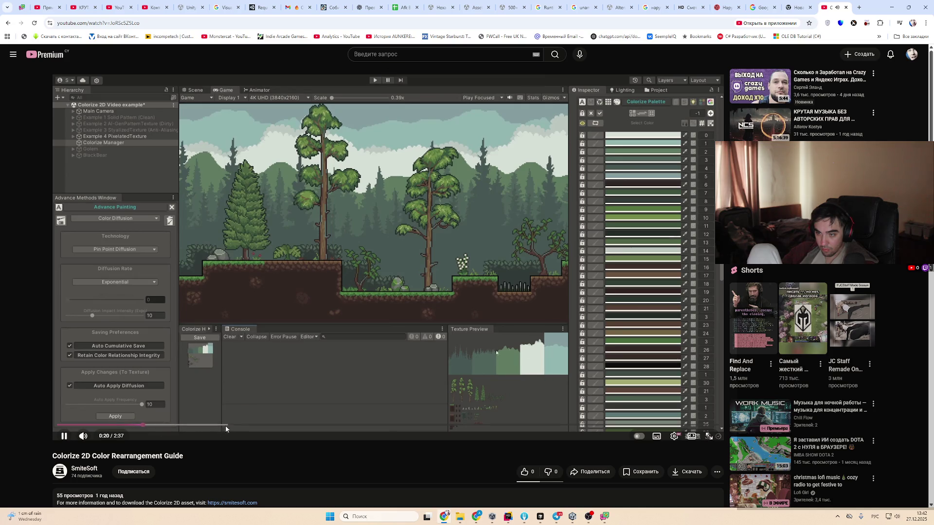
pyautogui.click(234, 425)
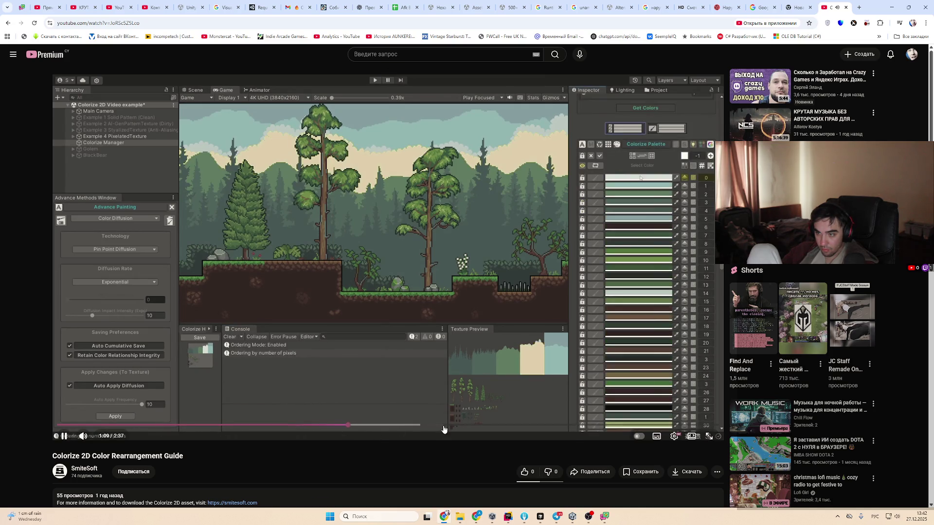
pyautogui.click(438, 425)
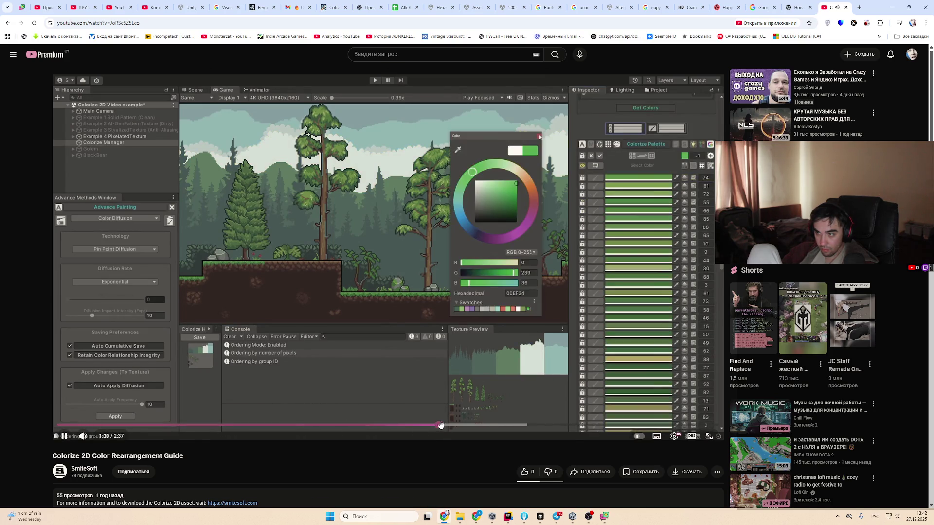
pyautogui.click(503, 425)
pyautogui.click(553, 425)
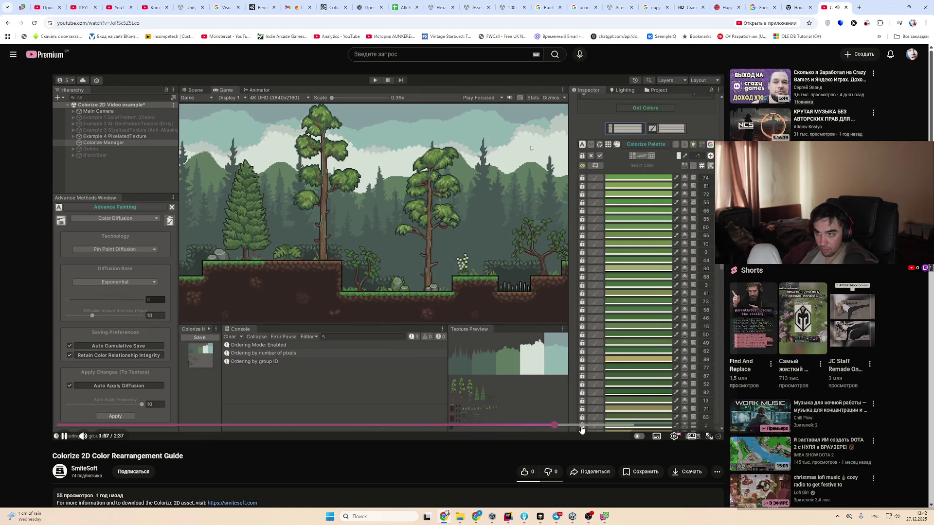
pyautogui.click(343, 425)
pyautogui.click(398, 395)
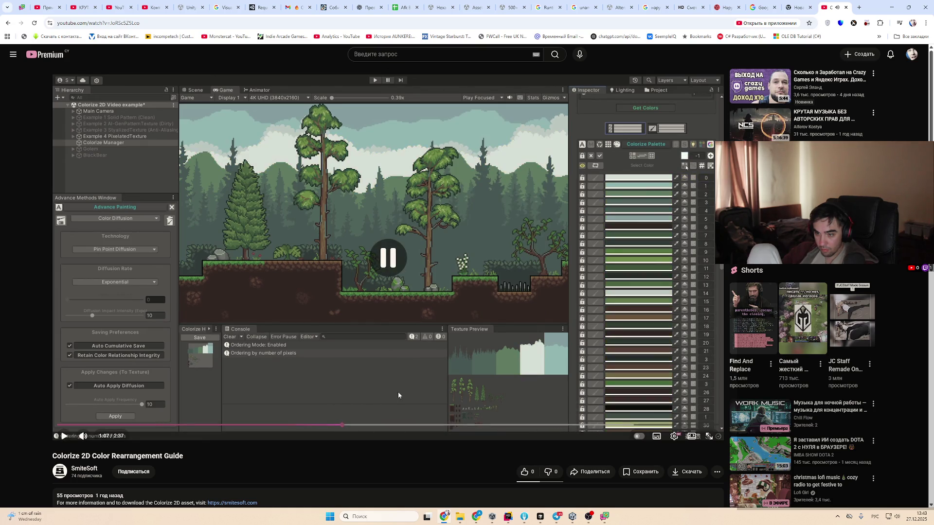
pyautogui.click(398, 395)
pyautogui.click(156, 425)
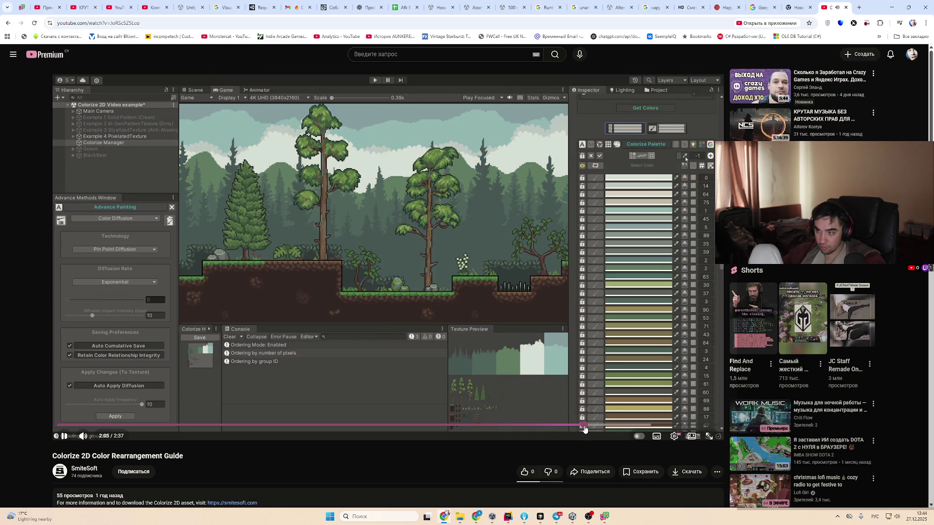
# Skim the Color Rearrangement guide to about 2:30, then return to the channel's video list
pyautogui.click(613, 426)
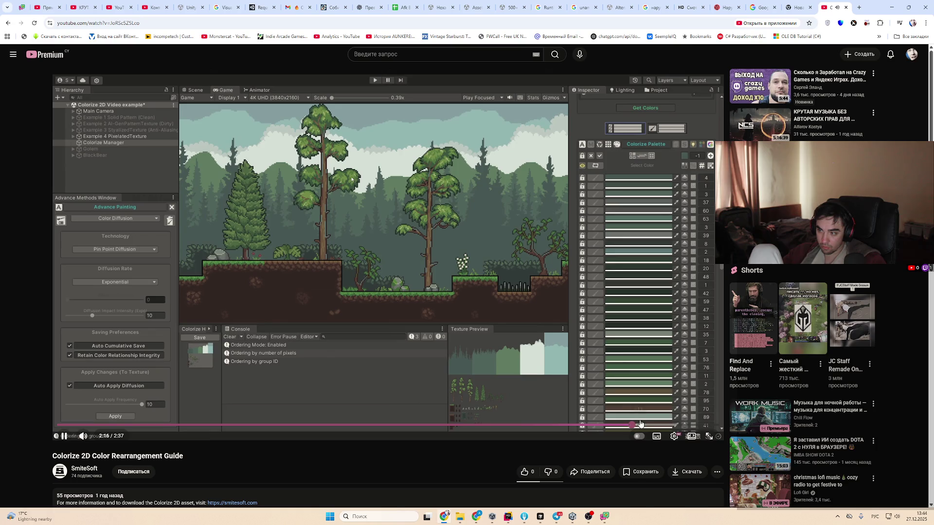
pyautogui.click(634, 426)
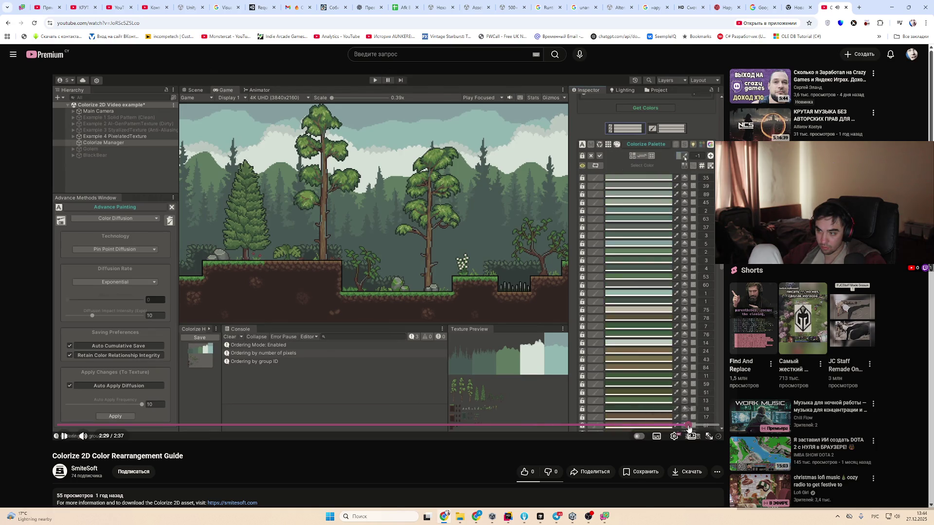
pyautogui.click(690, 426)
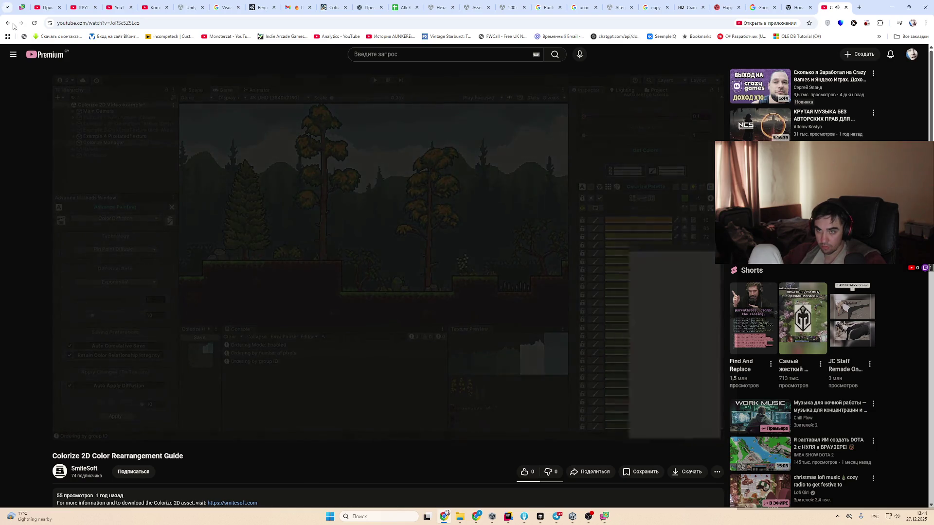
pyautogui.click(13, 25)
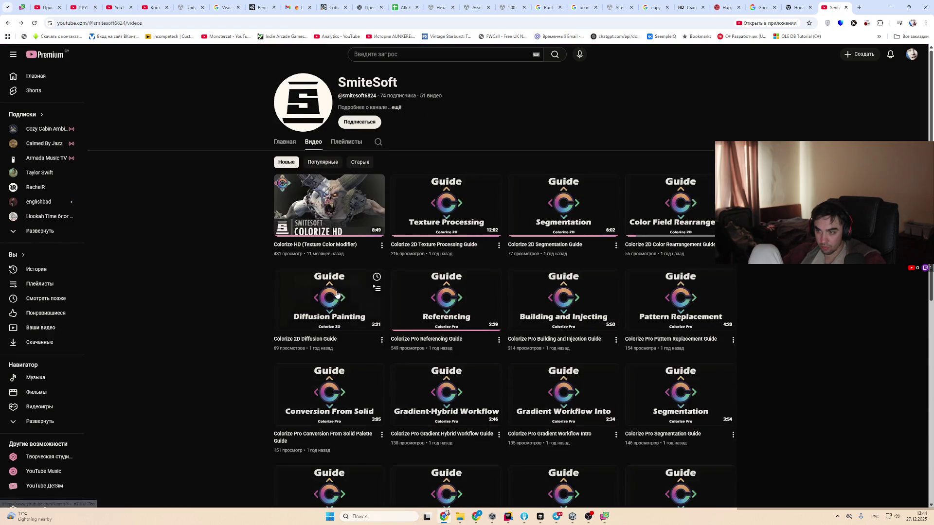
pyautogui.click(331, 290)
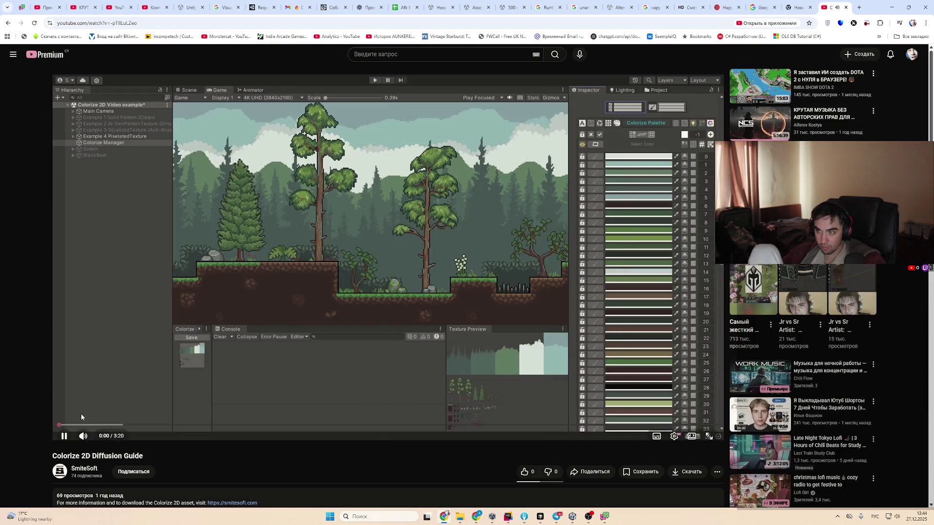
pyautogui.moveTo(96, 425); pyautogui.dragTo(487, 426)
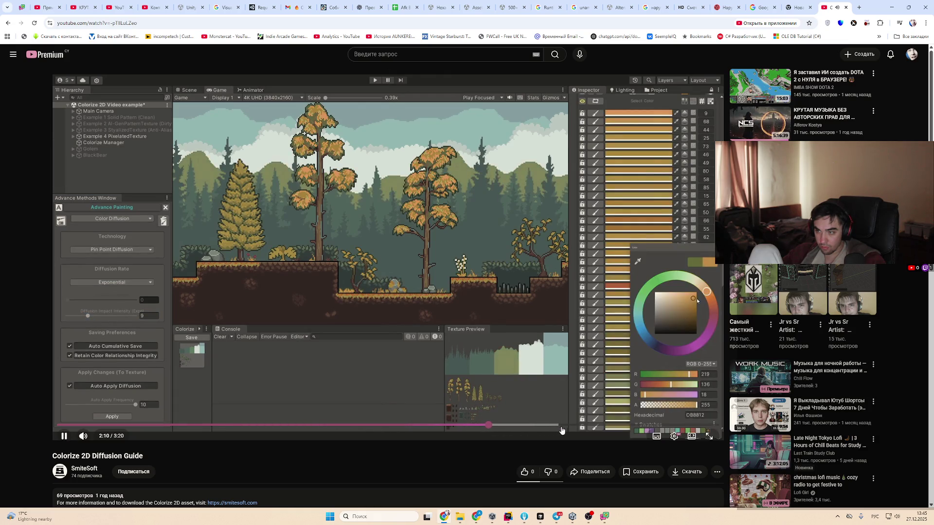
pyautogui.click(571, 426)
pyautogui.press('space')
pyautogui.press('space')
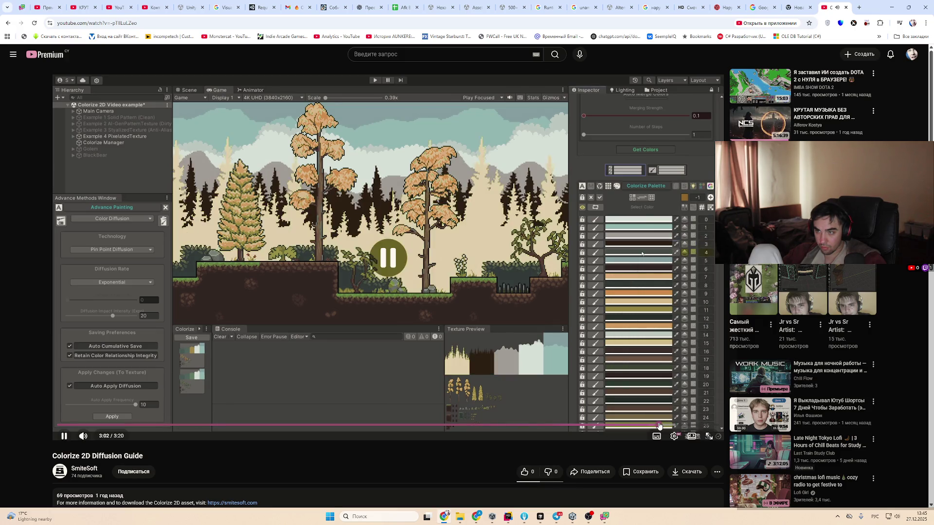
pyautogui.click(696, 426)
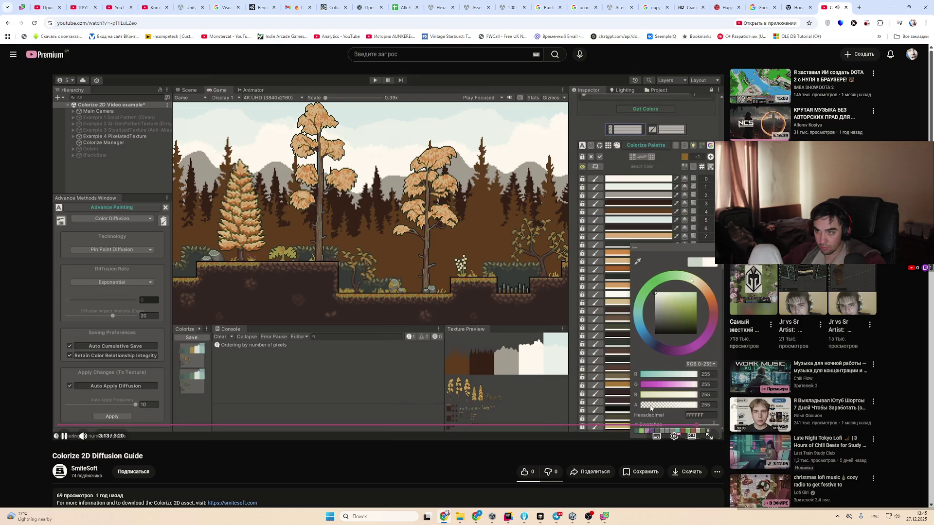
pyautogui.click(614, 381)
pyautogui.click(7, 23)
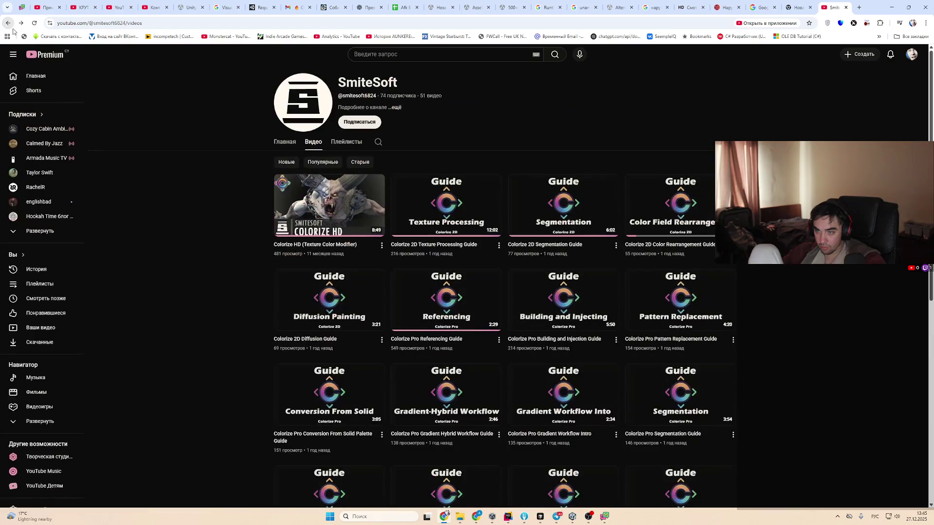
# Briefly open the Referencing Guide, then start the Building and Injection Guide past its title card
pyautogui.click(484, 323)
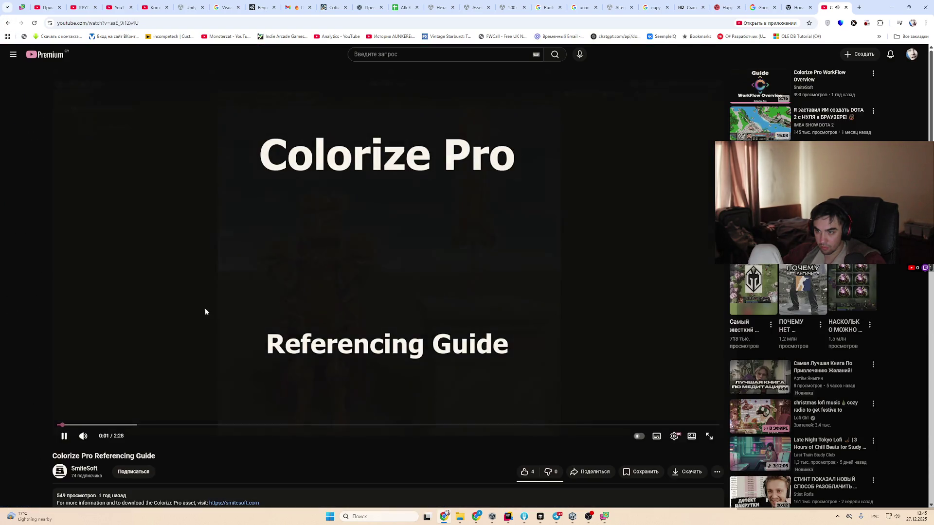
pyautogui.click(8, 23)
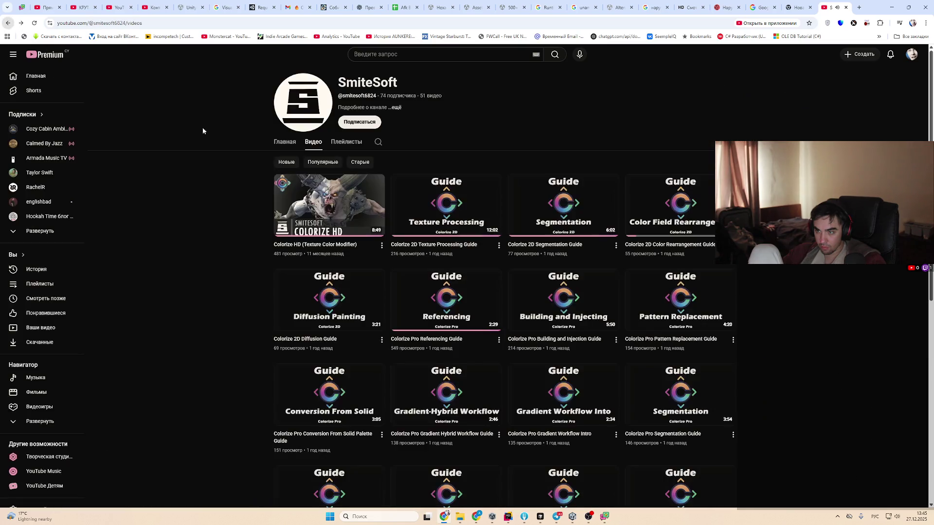
pyautogui.click(563, 292)
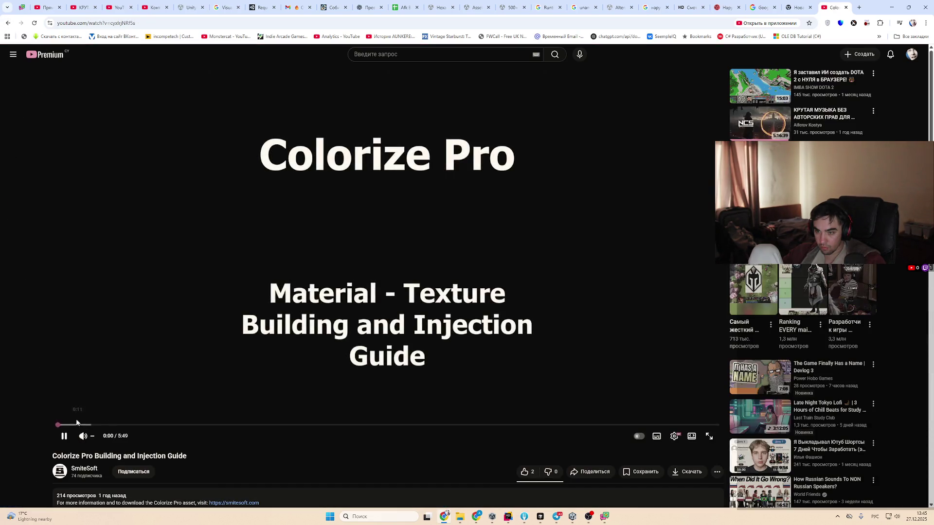
pyautogui.click(82, 425)
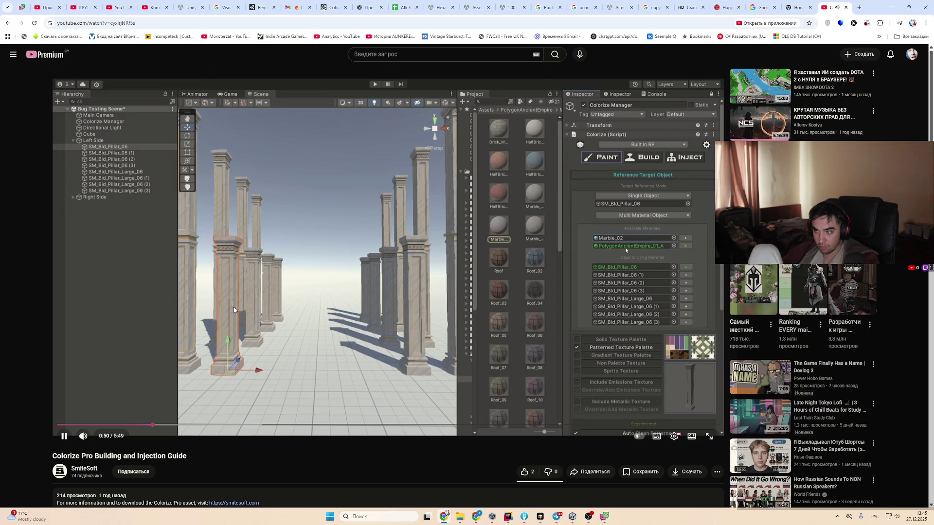
# Pause the guide at 0:53 on the pillar's Multi Material Object setup
pyautogui.click(297, 292)
pyautogui.click(360, 302)
pyautogui.click(422, 310)
pyautogui.hotkey('alt', 'Tab')
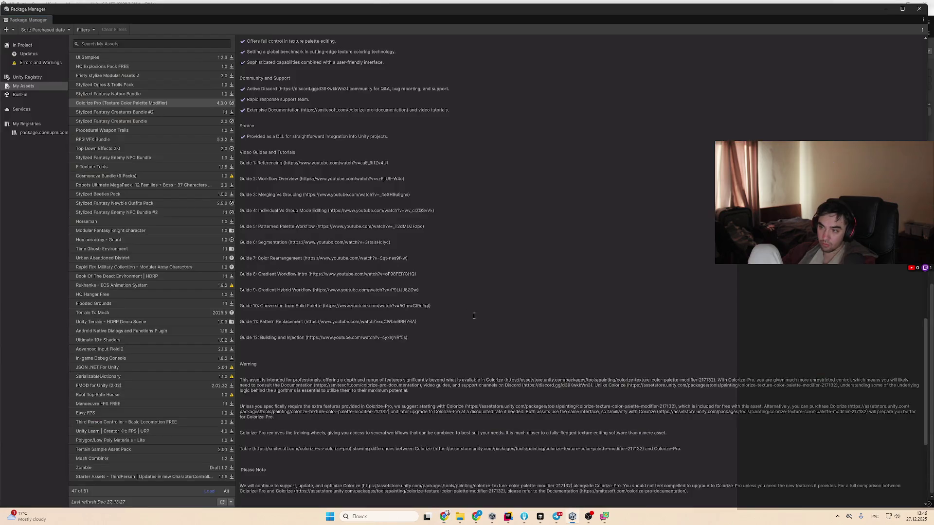
# Close the Package Manager and check the NArcher Colorize mode dropdown without changing it
pyautogui.click(919, 9)
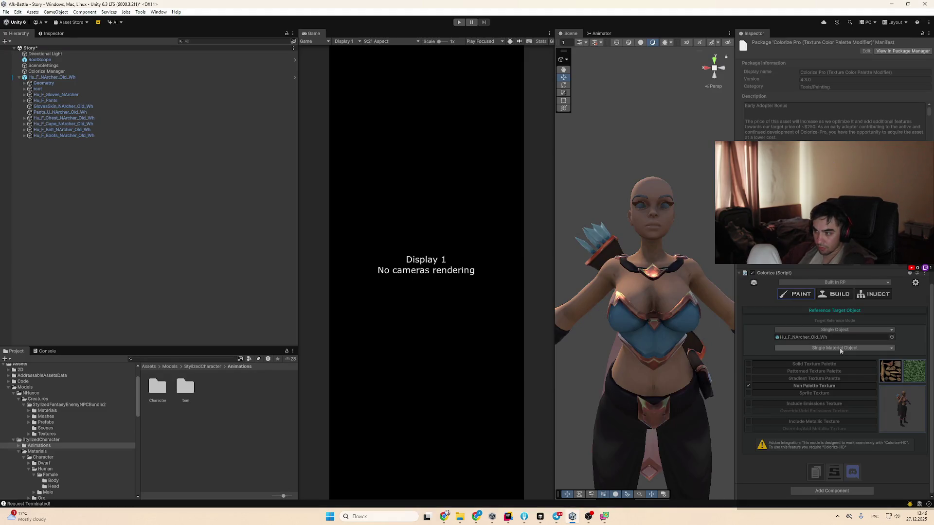
pyautogui.hotkey('alt', 'Tab')
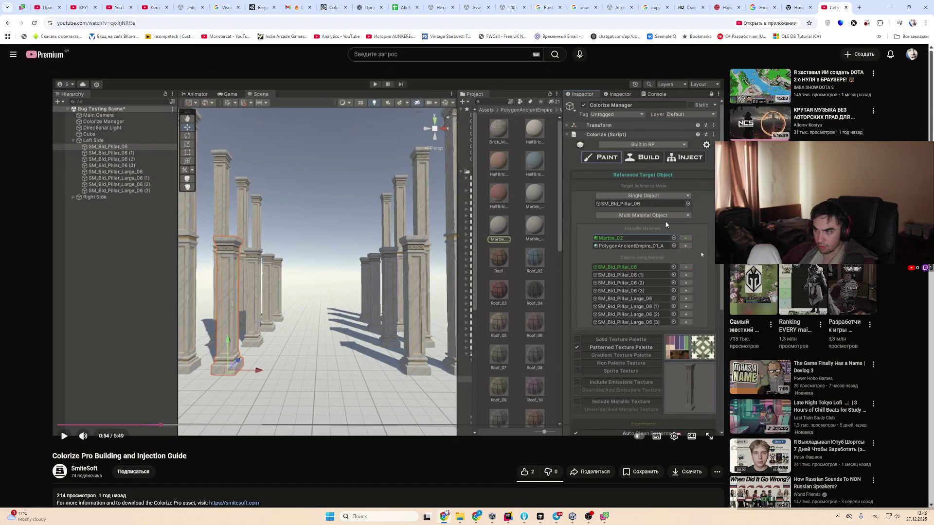
pyautogui.hotkey('alt', 'Tab')
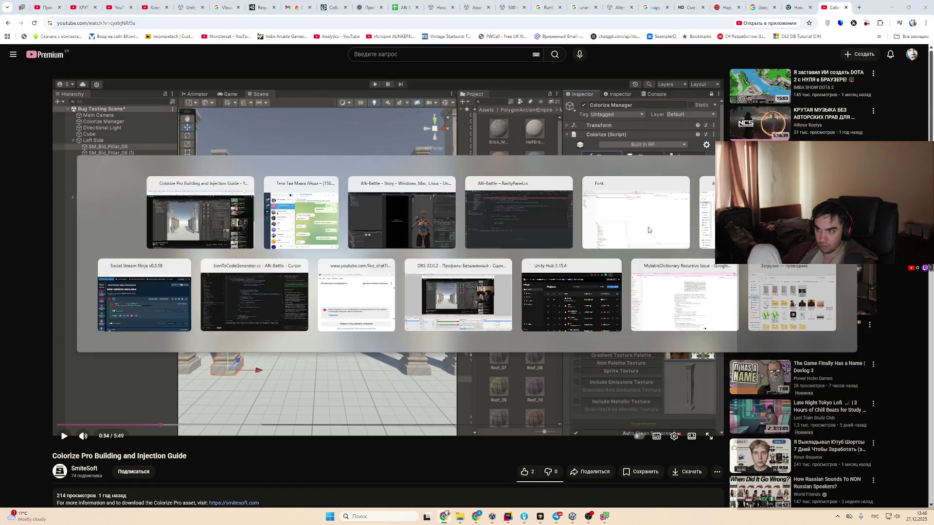
pyautogui.click(822, 340)
pyautogui.click(827, 348)
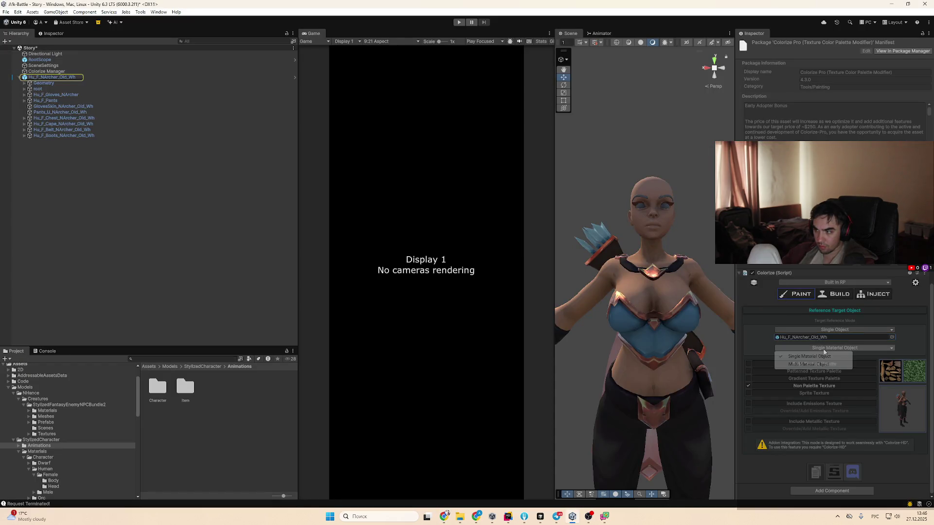
pyautogui.click(884, 465)
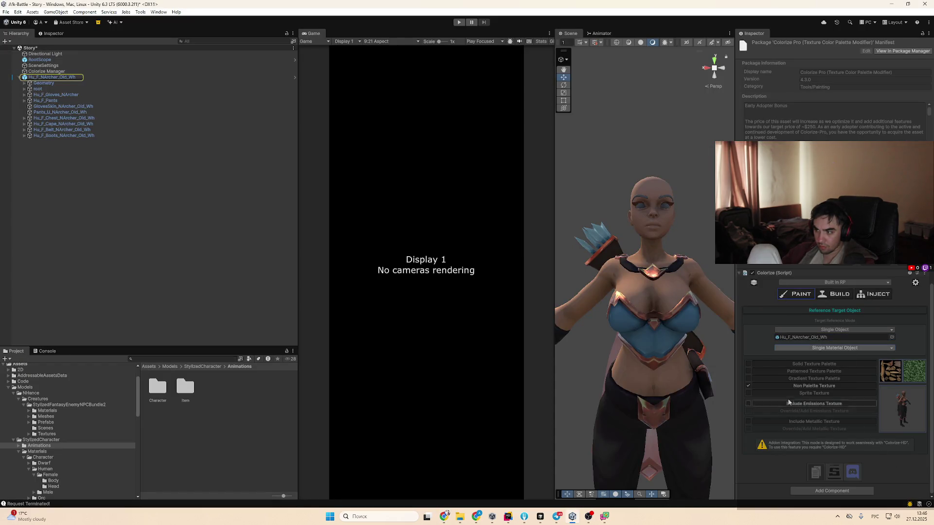
# Compare the archer's Colorize settings against the paused guide, switching between Unity and Chrome
pyautogui.hotkey('alt', 'Tab')
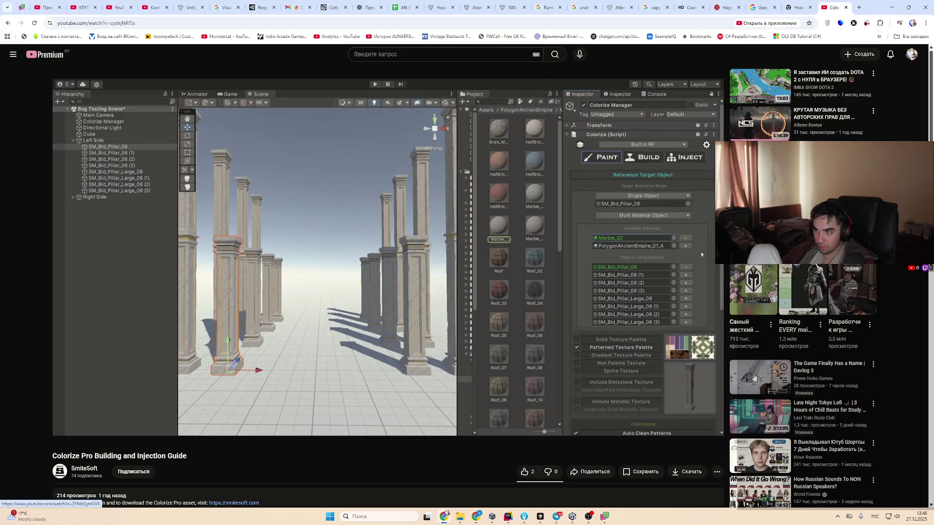
pyautogui.hotkey('alt', 'Tab')
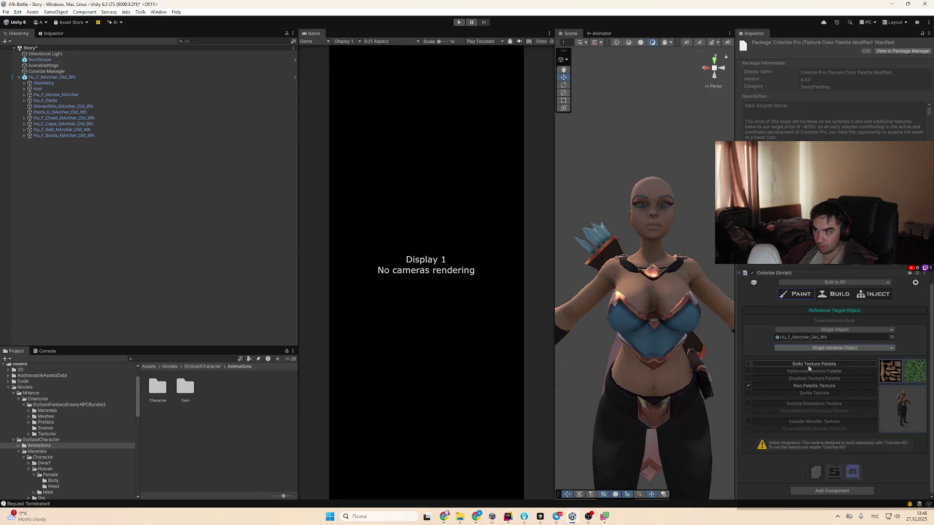
pyautogui.click(748, 386)
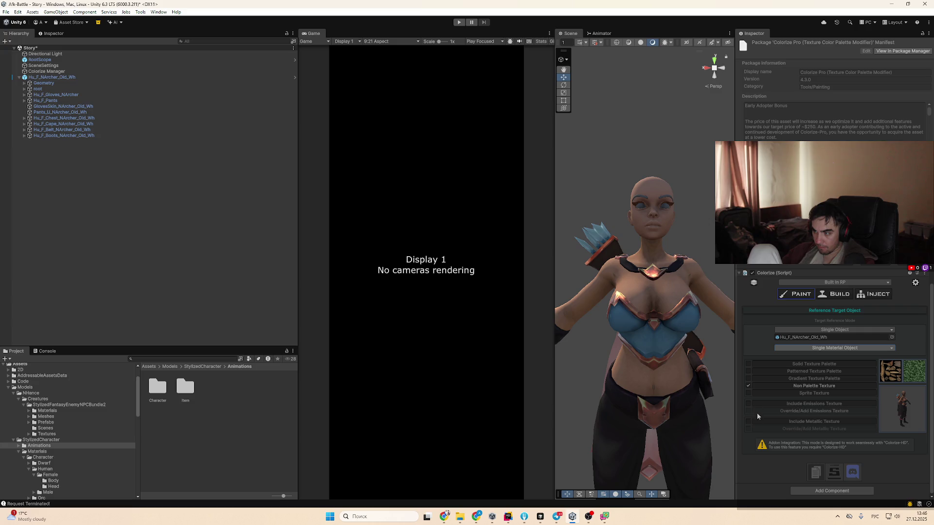
pyautogui.hotkey('alt', 'Tab')
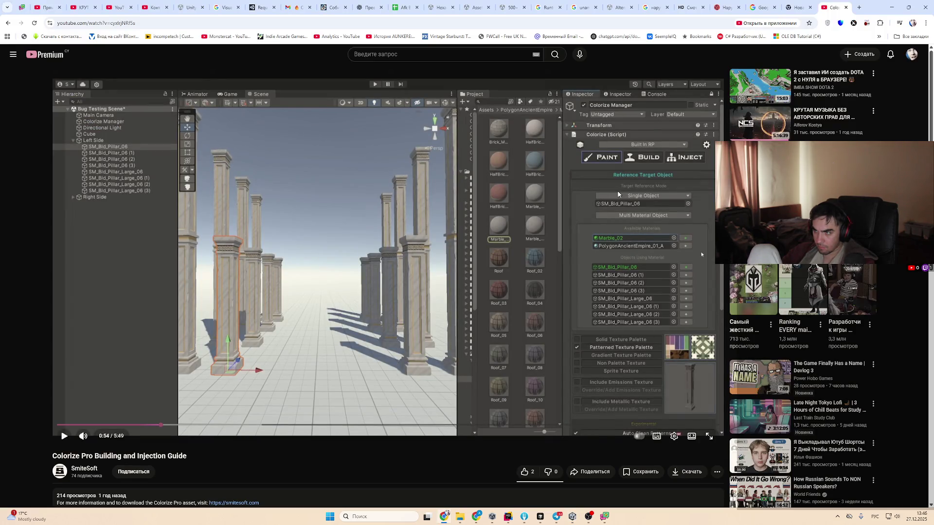
pyautogui.hotkey('alt', 'Tab')
pyautogui.hotkey('alt', 'Tab')
pyautogui.hotkey('alt', 'Tab')
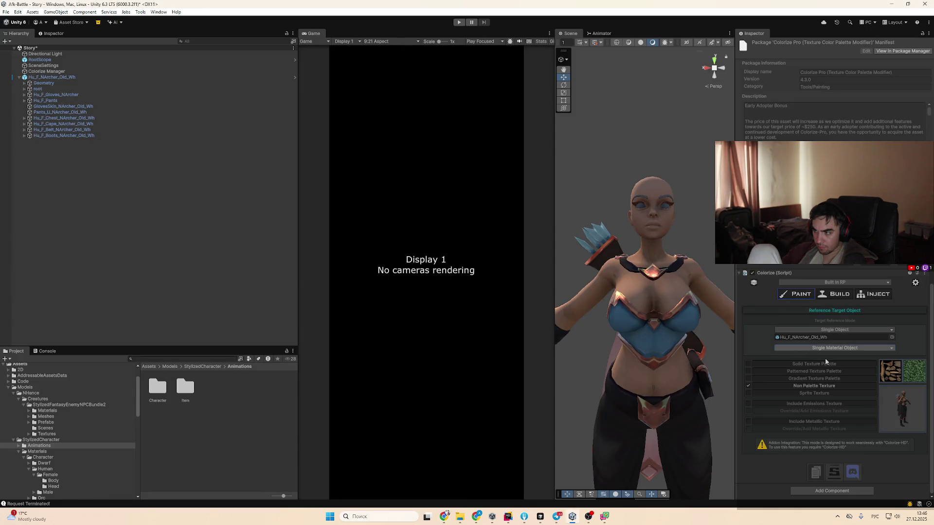
pyautogui.hotkey('alt', 'Tab')
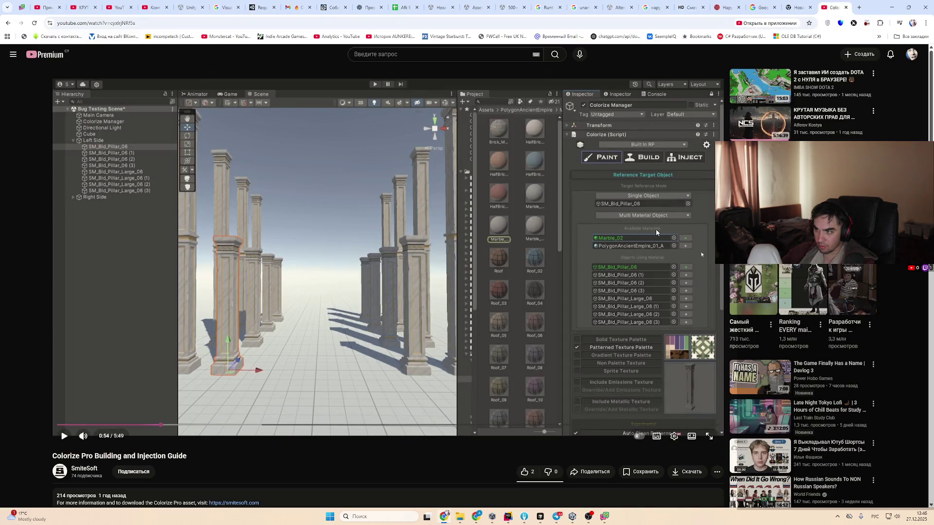
pyautogui.hotkey('alt', 'Tab')
# Set the archer's Colorize mode to Multi Material Object with Boots_Naked as the target
pyautogui.click(827, 347)
pyautogui.click(818, 365)
pyautogui.scroll(-3, 819, 373)
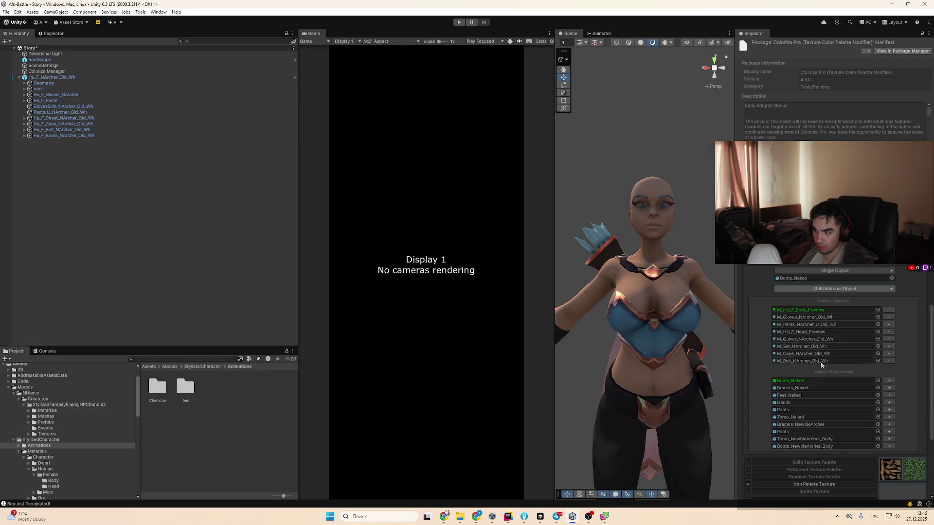
pyautogui.click(826, 317)
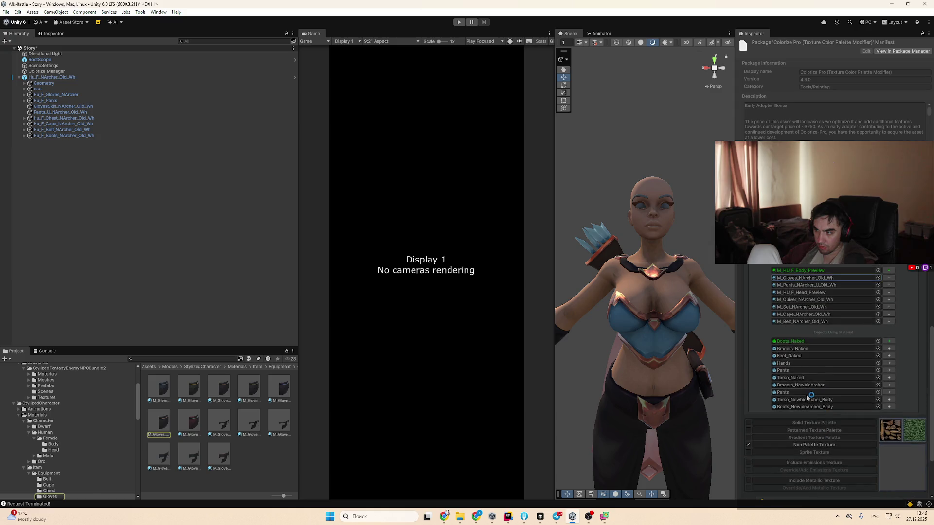
pyautogui.hotkey('alt', 'Tab')
pyautogui.hotkey('alt', 'Tab')
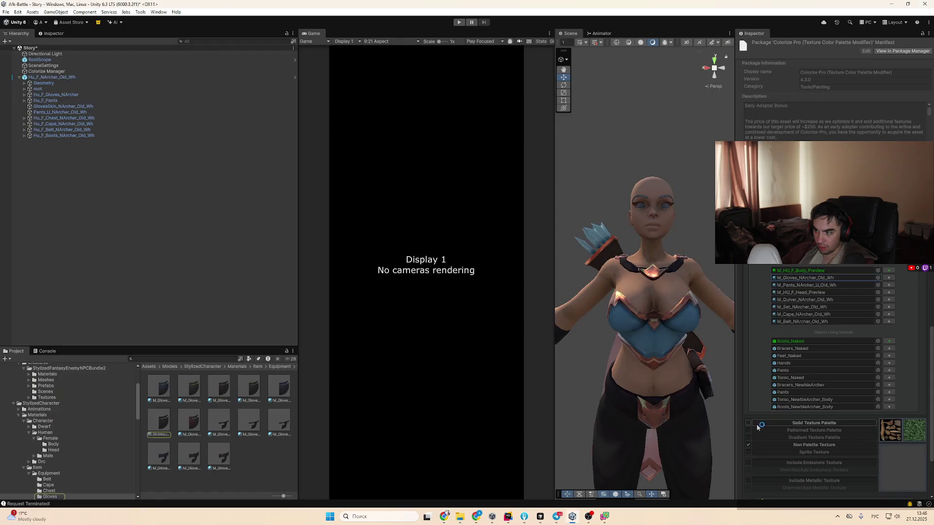
pyautogui.scroll(-5, 813, 384)
pyautogui.scroll(3, 814, 388)
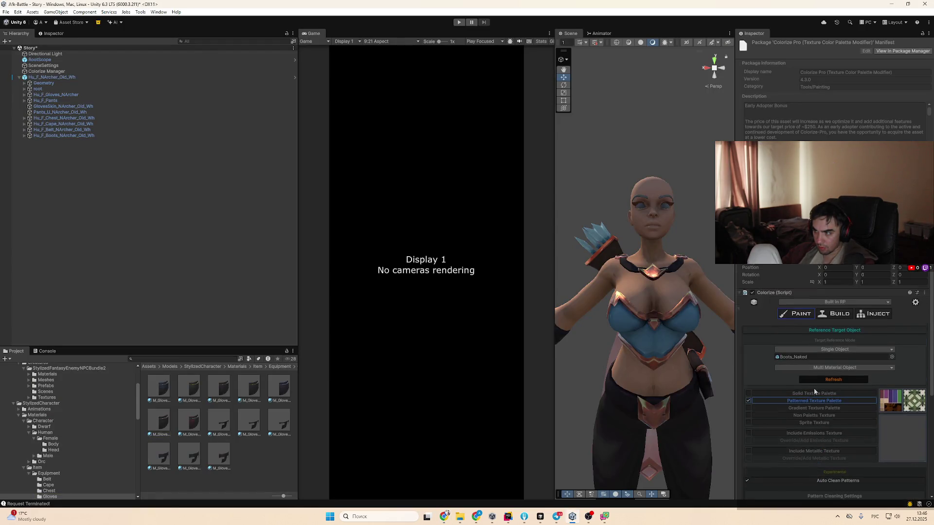
pyautogui.scroll(-3, 871, 405)
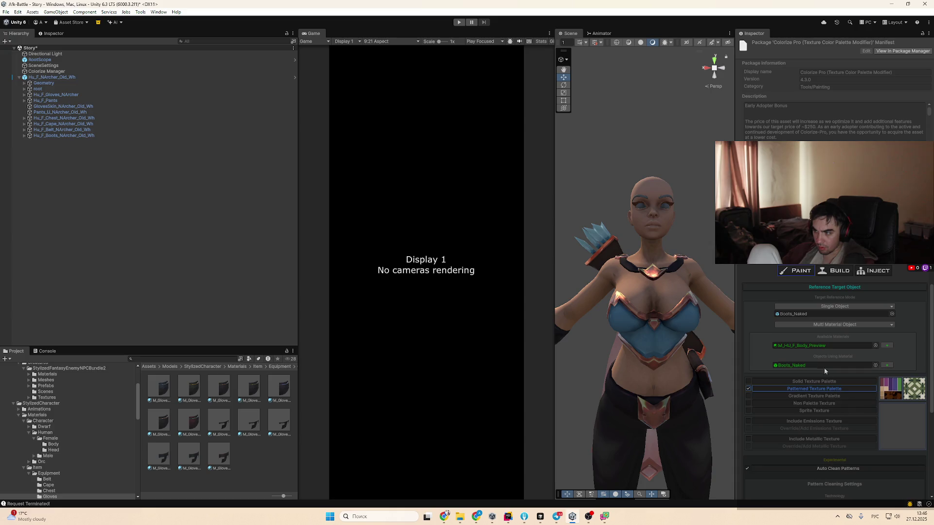
pyautogui.scroll(2, 827, 369)
# Expand and review the available materials and objects lists for the multi-material setup
pyautogui.click(806, 354)
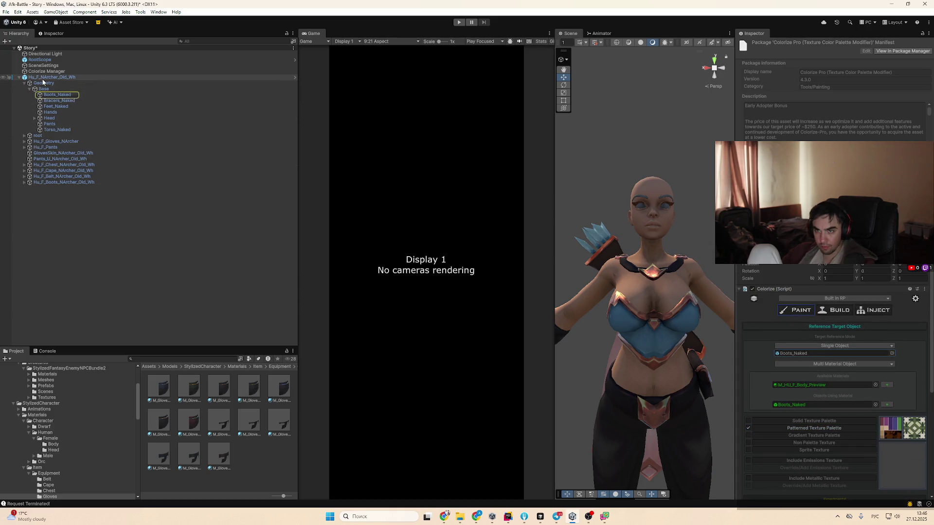
pyautogui.click(840, 358)
pyautogui.click(837, 364)
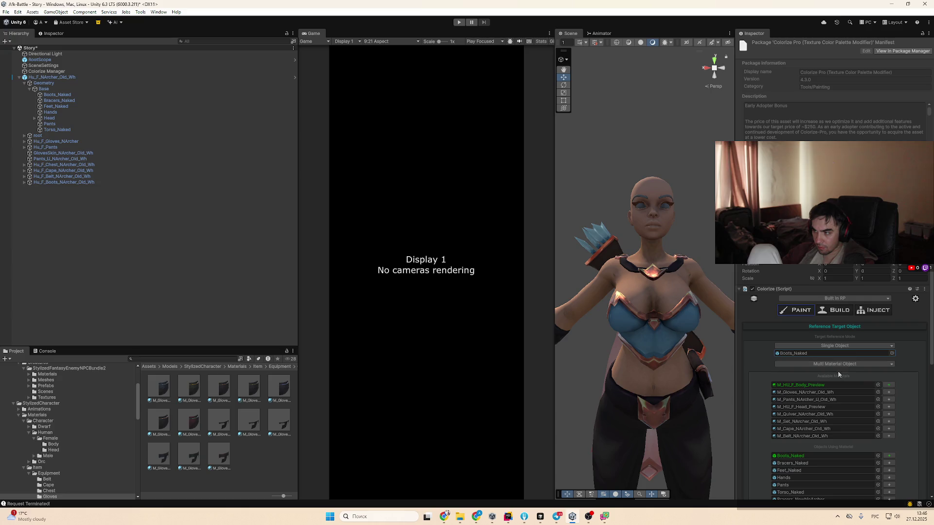
pyautogui.click(855, 365)
pyautogui.click(827, 380)
pyautogui.scroll(-2, 890, 341)
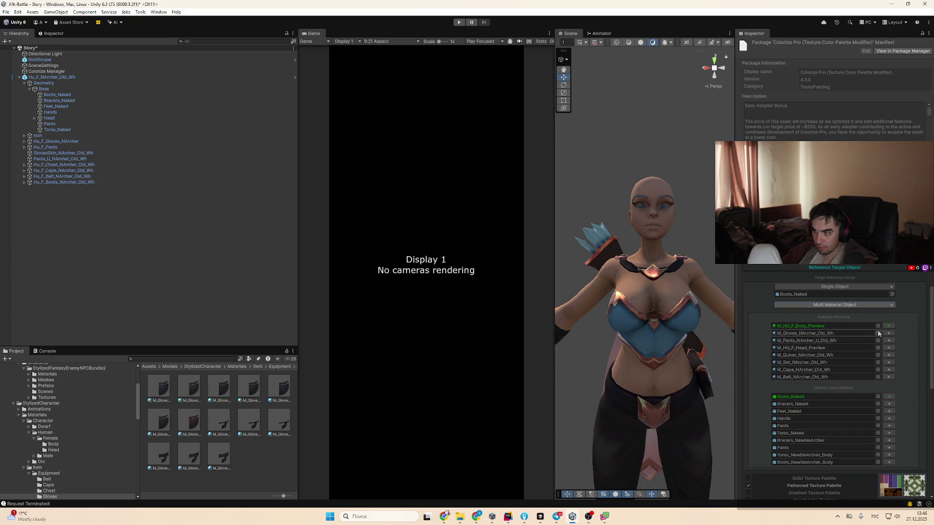
pyautogui.click(838, 326)
pyautogui.scroll(-5, 808, 335)
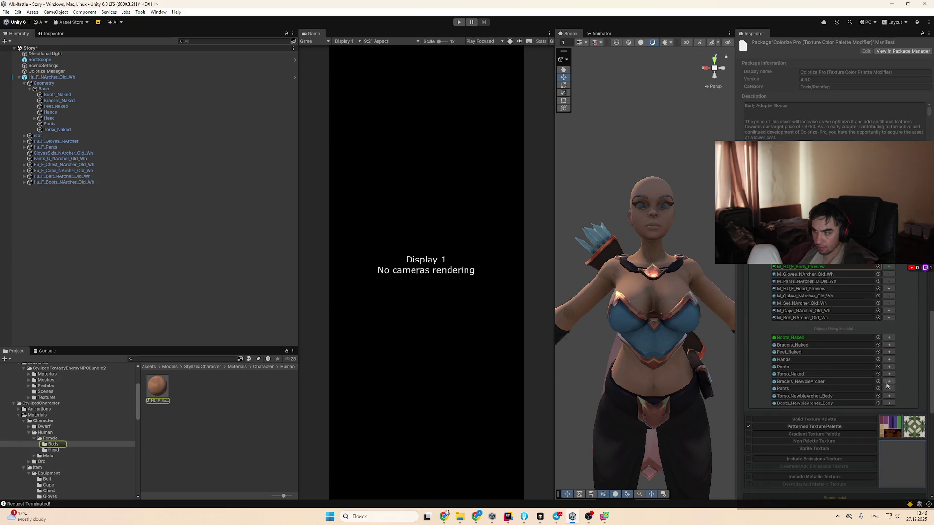
pyautogui.scroll(-3, 841, 458)
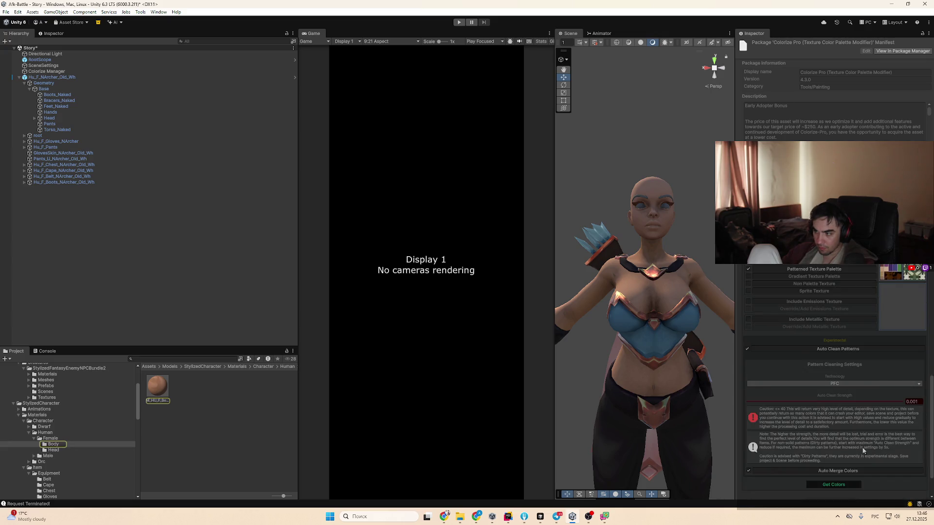
# Run Get Colors twice and inspect the 'Failed getting triangles' submesh out-of-bounds console error
pyautogui.click(858, 448)
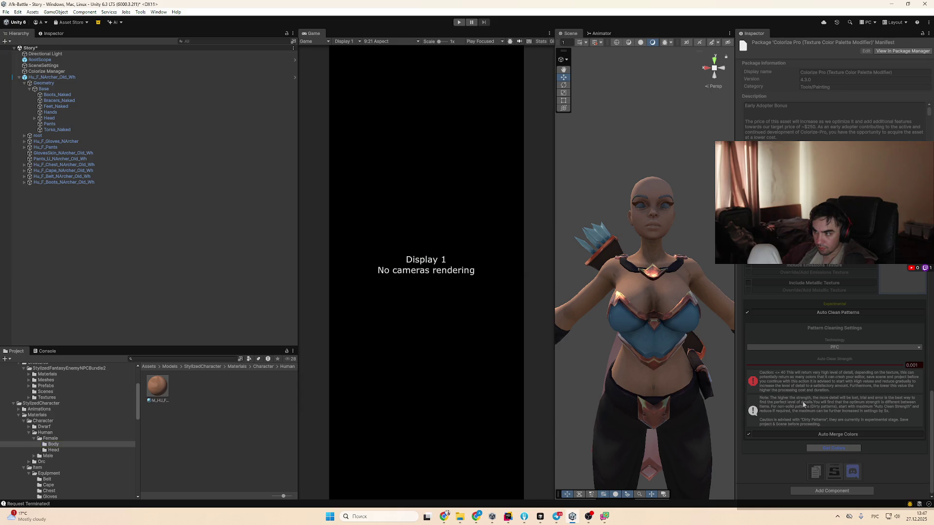
pyautogui.click(48, 351)
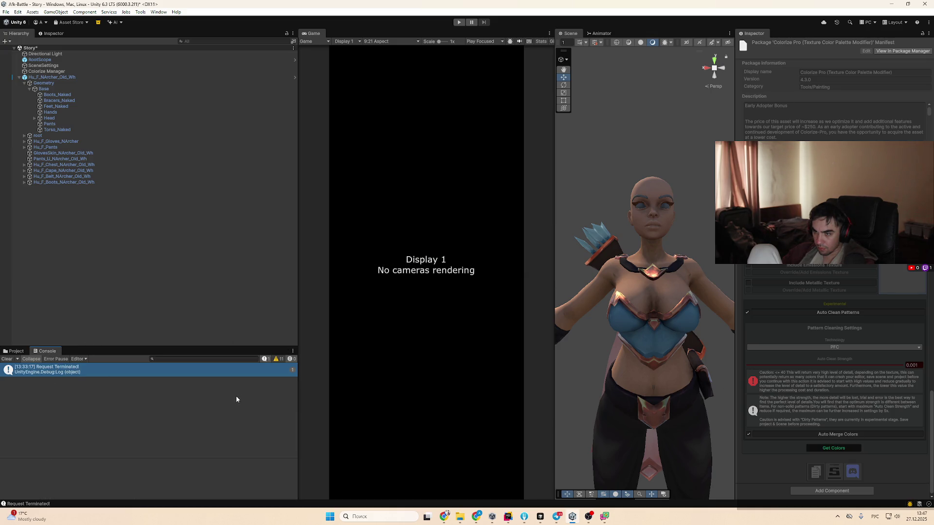
pyautogui.scroll(4, 875, 421)
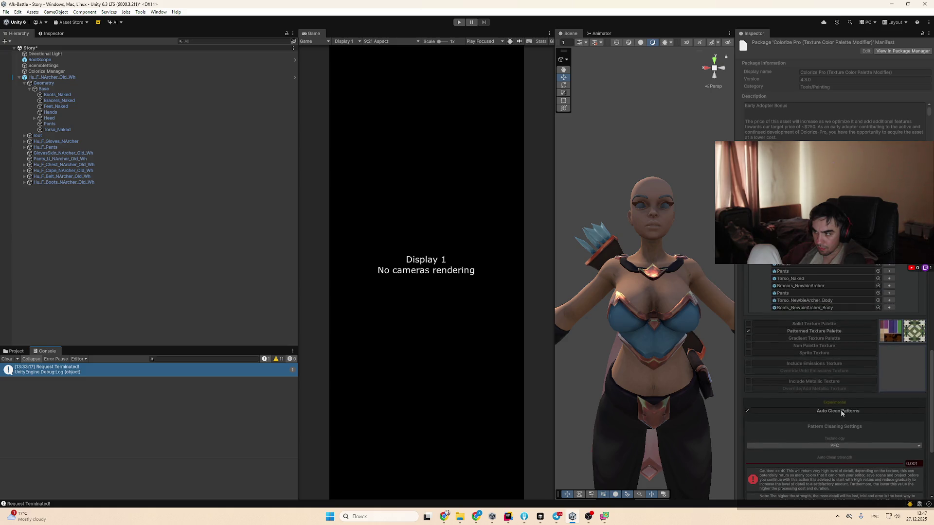
pyautogui.scroll(2, 809, 291)
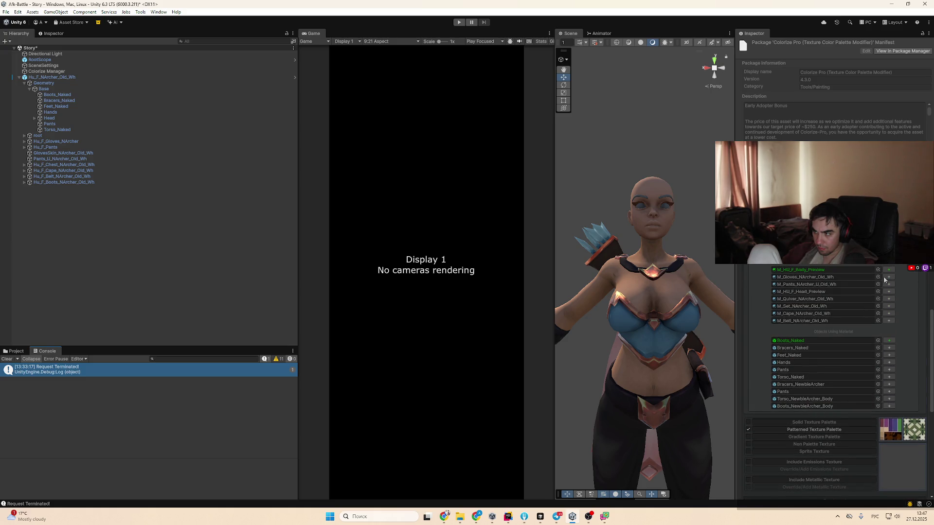
pyautogui.scroll(-6, 810, 404)
pyautogui.click(841, 448)
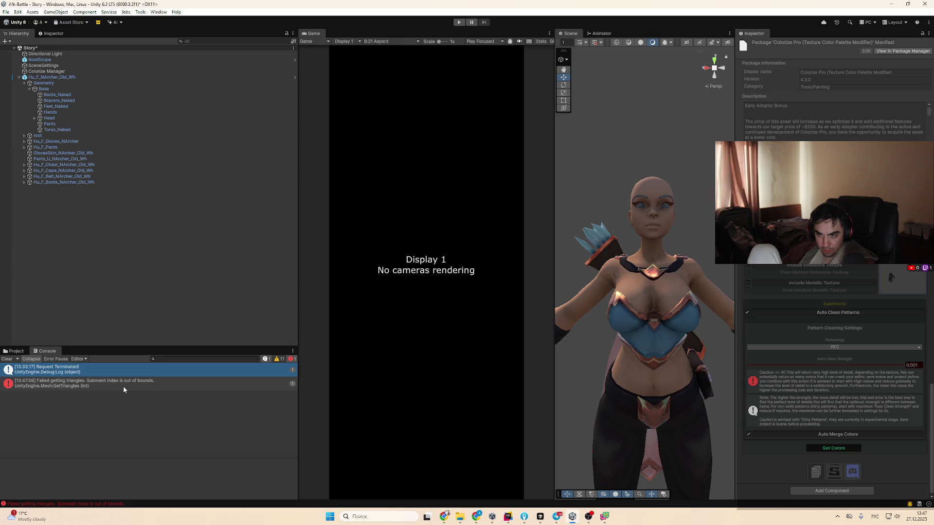
pyautogui.click(123, 387)
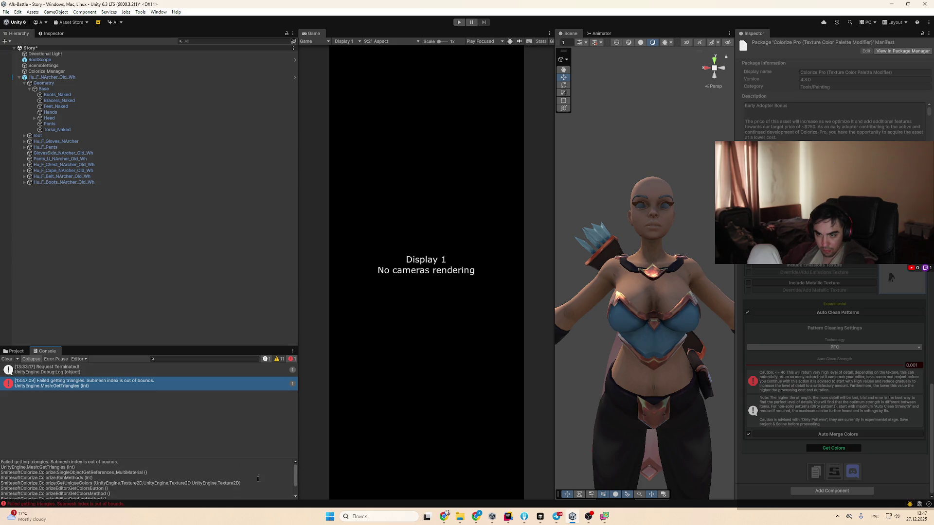
# Change the Pattern Cleaning Technology from PFC to PFVC
pyautogui.scroll(-4, 797, 417)
pyautogui.scroll(4, 796, 417)
pyautogui.click(846, 346)
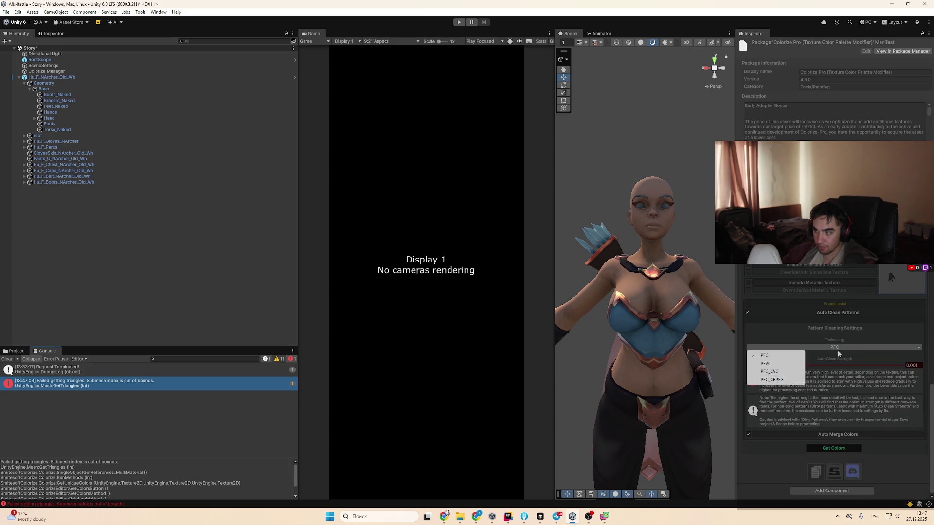
pyautogui.click(836, 366)
# Rerun Get Colors and inspect the resulting ArgumentOutOfRangeException 'Index was out of range' error
pyautogui.scroll(-3, 831, 443)
pyautogui.click(846, 448)
pyautogui.scroll(2, 845, 429)
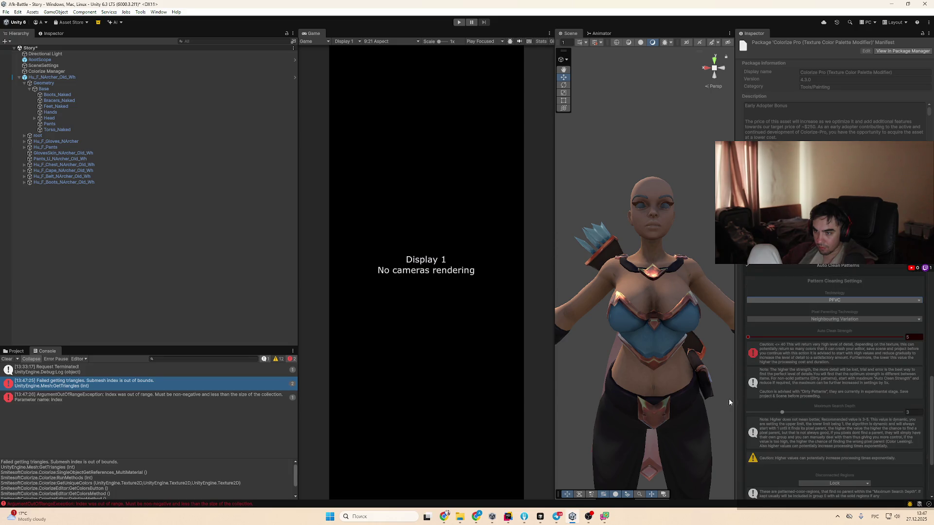
pyautogui.click(145, 401)
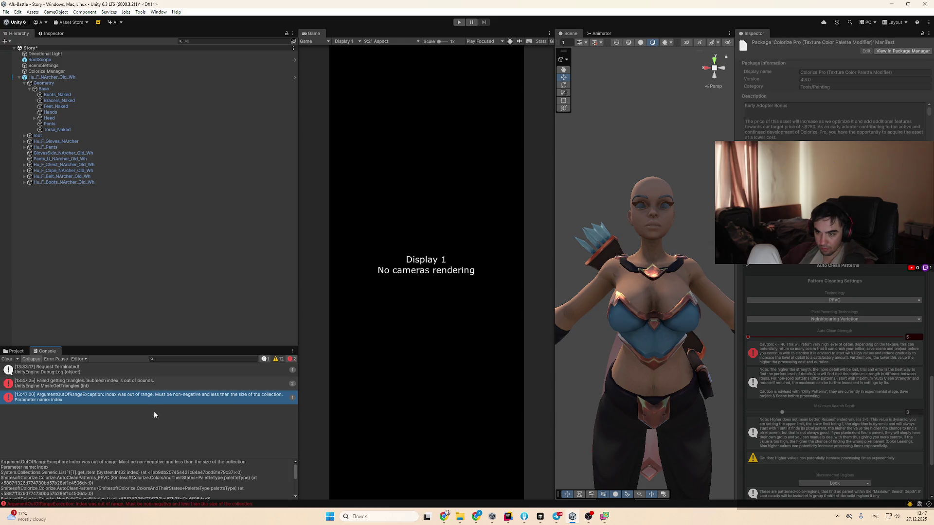
pyautogui.scroll(5, 826, 413)
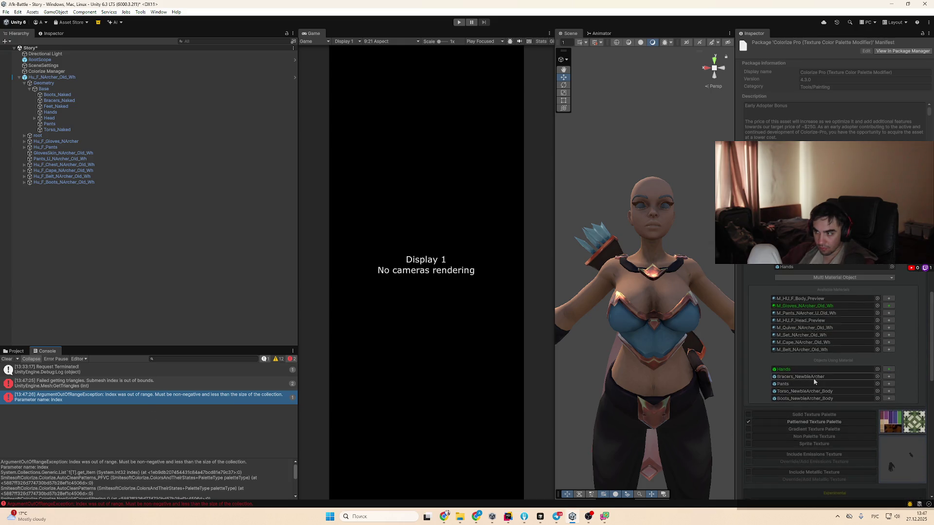
# Select the Hands object in the Hierarchy and run Get Colors on it
pyautogui.click(800, 377)
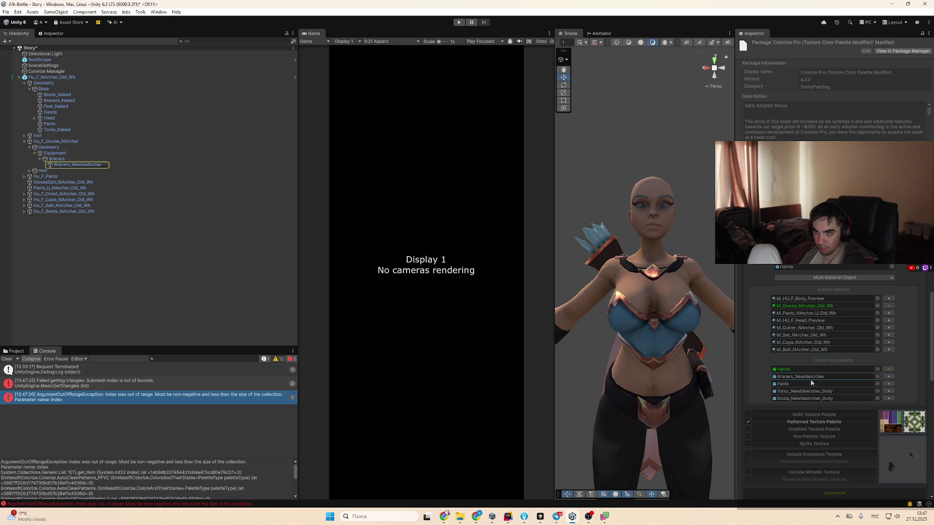
pyautogui.click(803, 370)
pyautogui.click(802, 370)
pyautogui.scroll(-10, 829, 438)
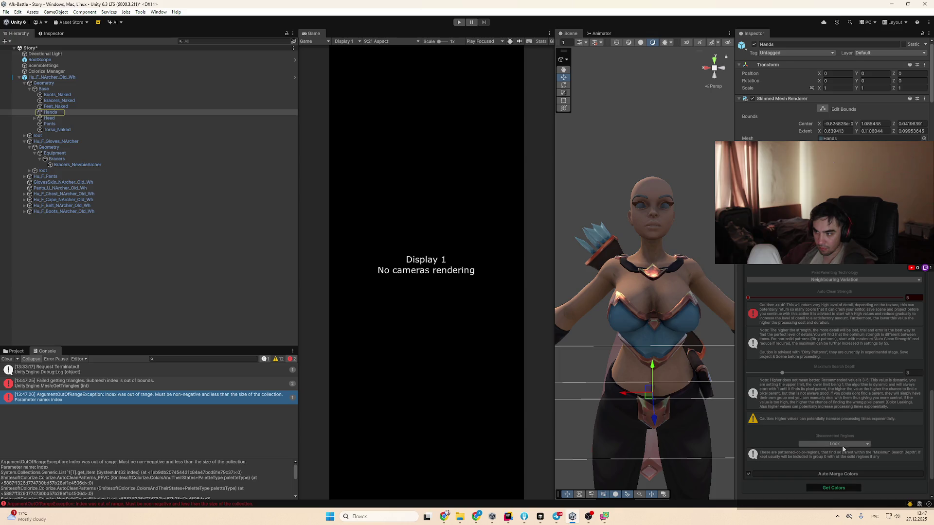
pyautogui.click(834, 488)
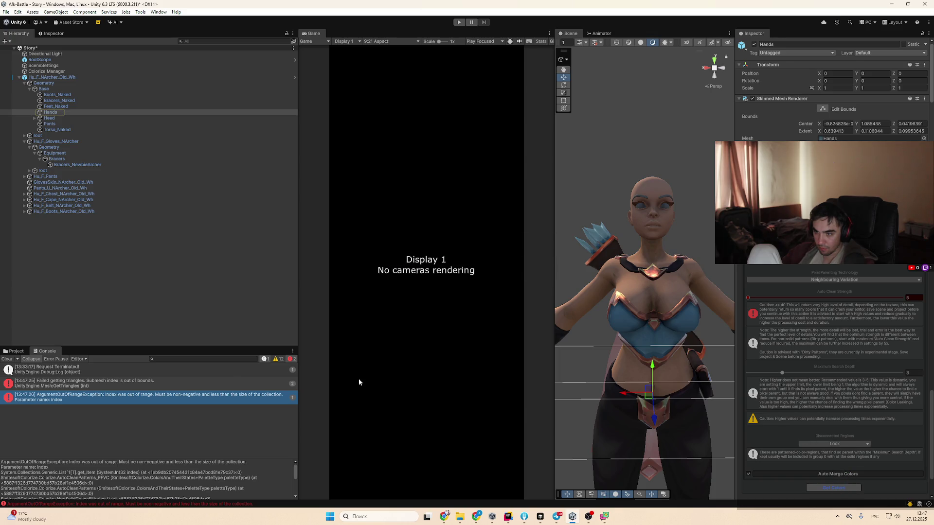
# Retry Get Colors on Hands and inspect the 'Failed getting triangles' Console error
pyautogui.scroll(-3, 796, 443)
pyautogui.scroll(10, 846, 389)
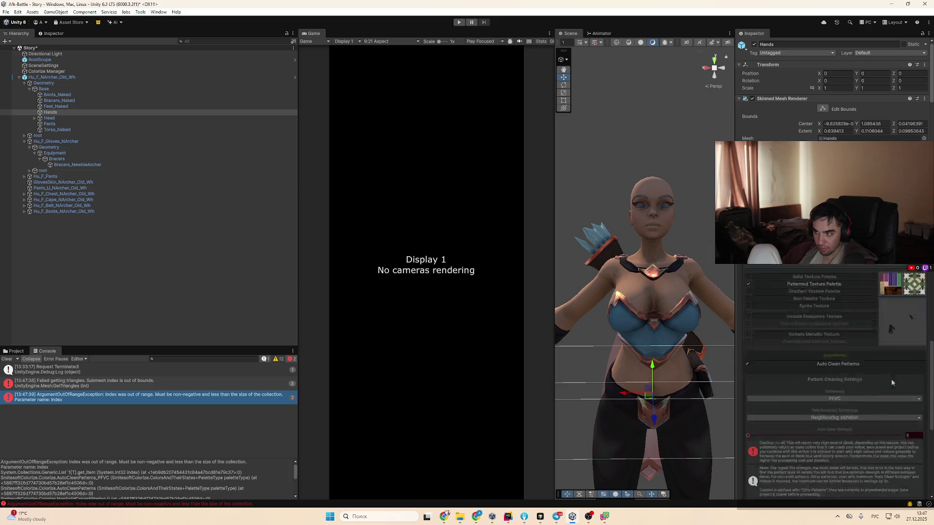
pyautogui.click(818, 365)
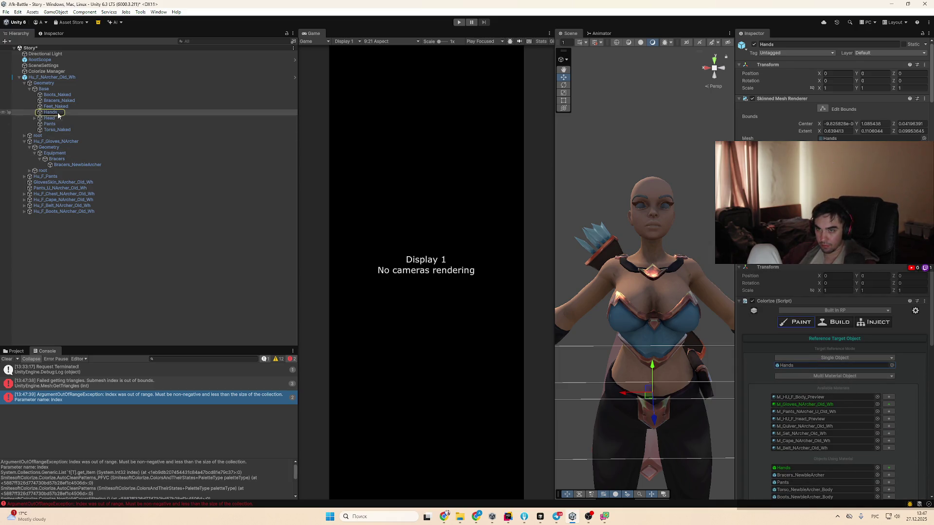
pyautogui.scroll(-10, 863, 410)
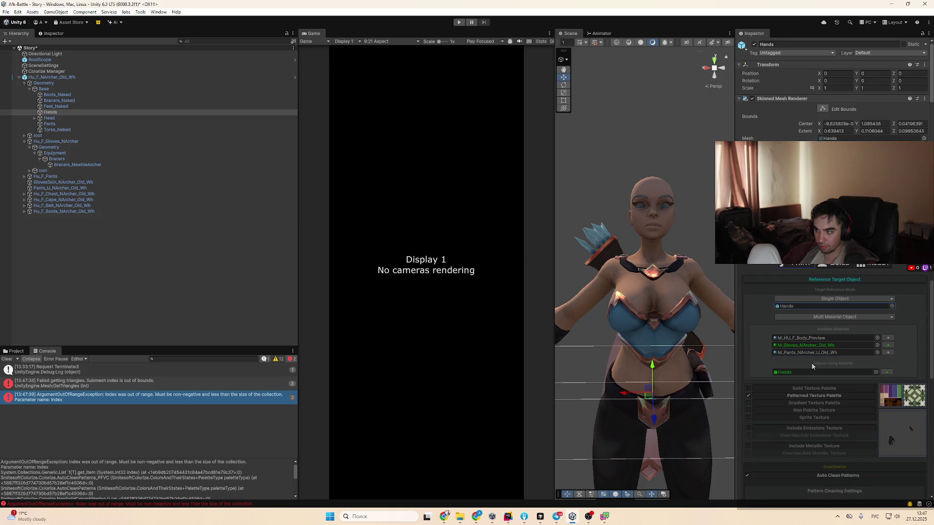
pyautogui.scroll(5, 827, 455)
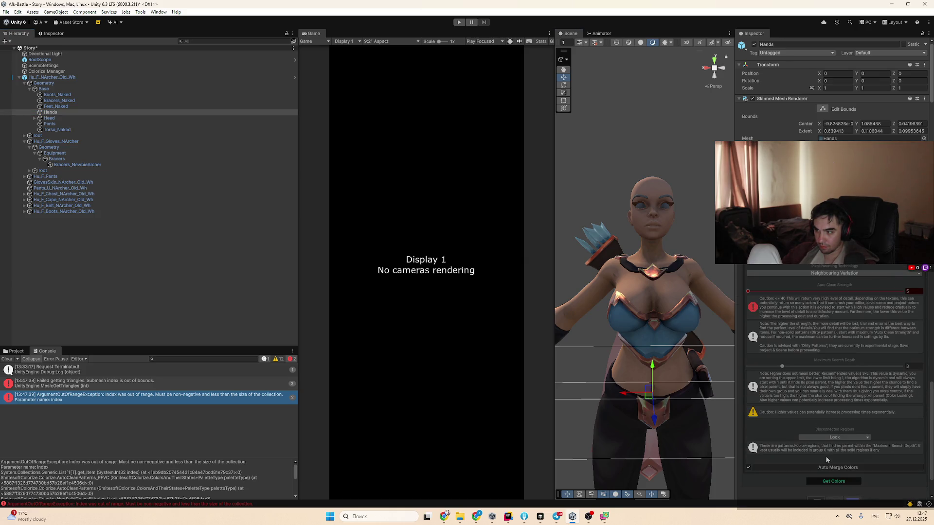
pyautogui.click(840, 483)
pyautogui.click(185, 383)
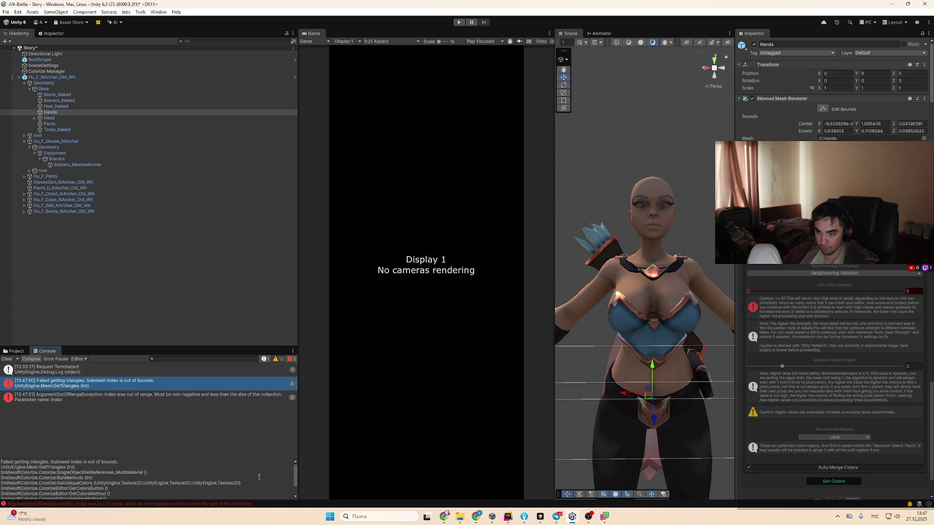
pyautogui.scroll(10, 869, 439)
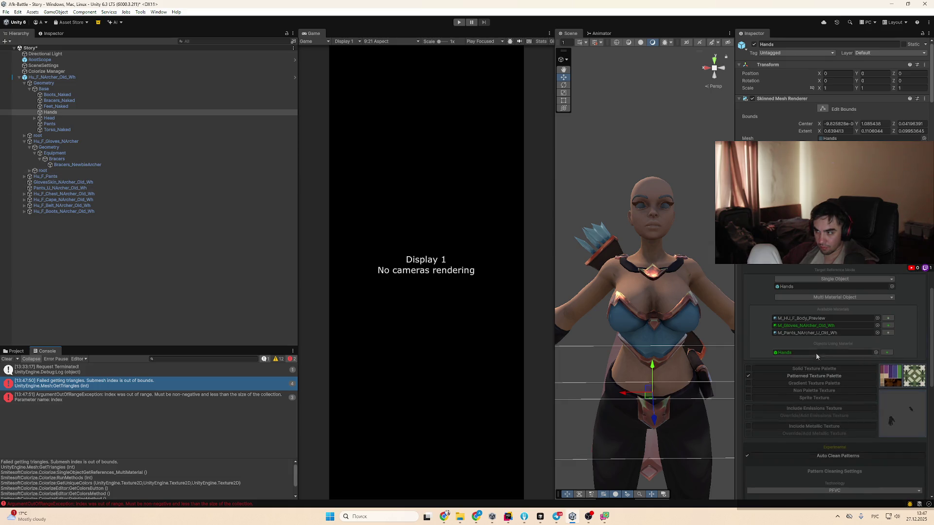
# Frame the Hands mesh in the Scene view
pyautogui.doubleClick(49, 114)
pyautogui.scroll(-5, 779, 205)
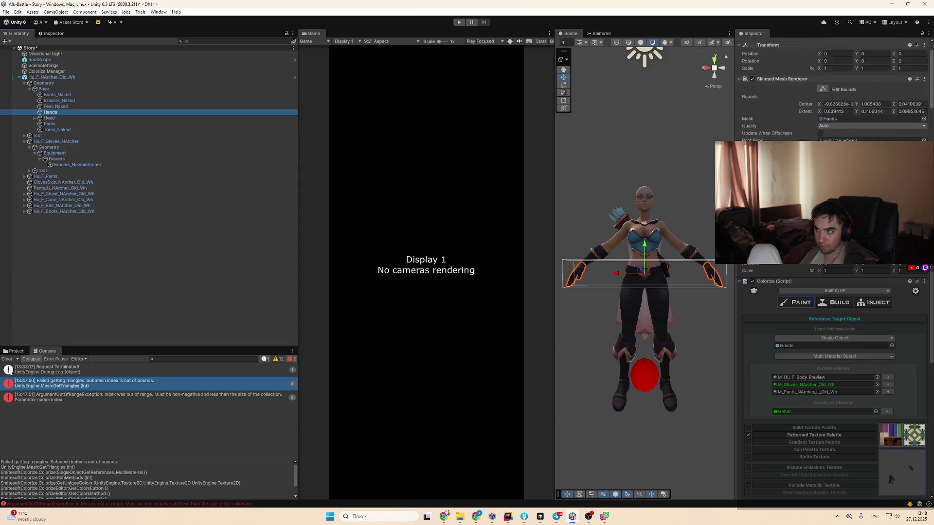
pyautogui.scroll(5, 834, 89)
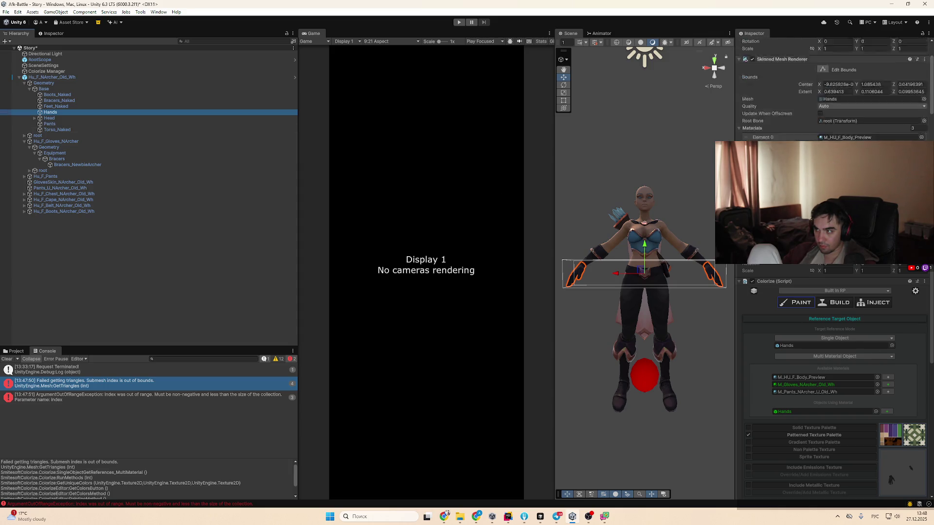
# Try opening the Hands mesh asset, cancel the app chooser, and review its Materials
pyautogui.click(846, 120)
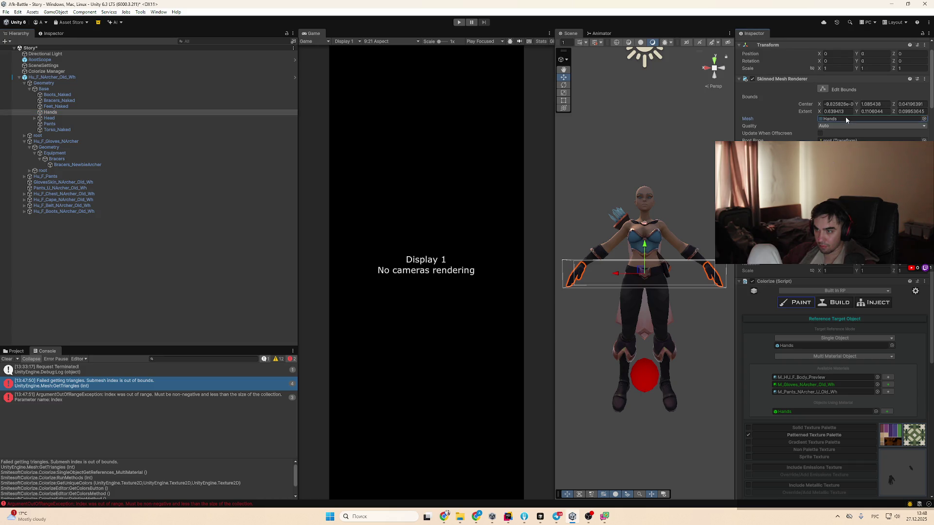
pyautogui.doubleClick(847, 119)
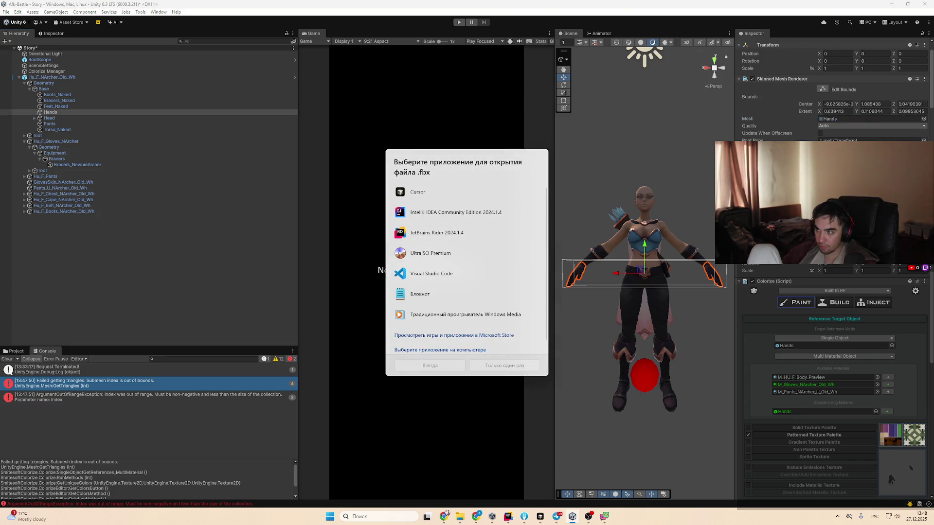
pyautogui.press('Escape')
pyautogui.scroll(-10, 776, 94)
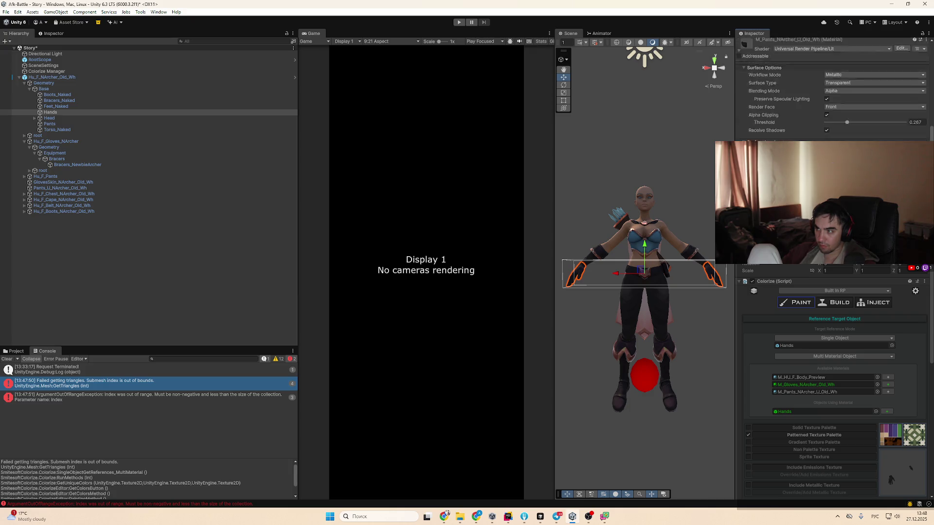
pyautogui.scroll(10, 776, 94)
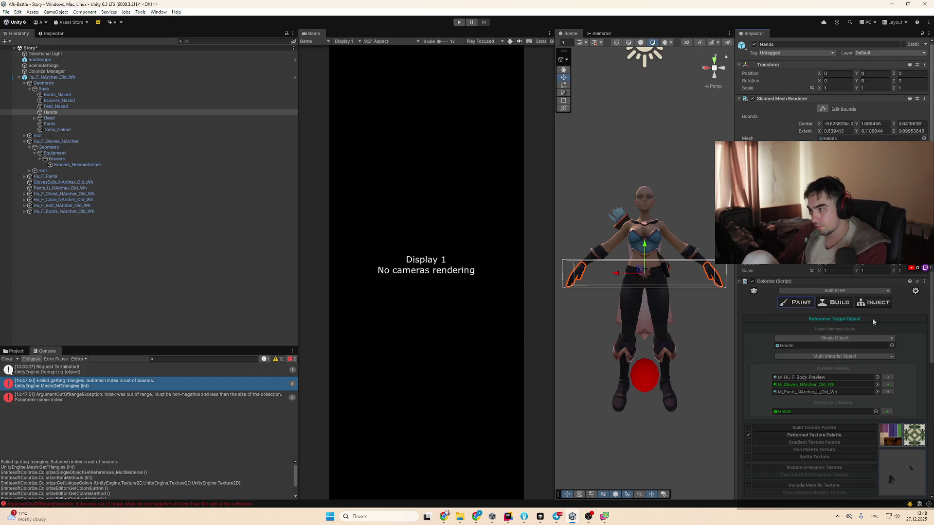
# Set the pattern-cleaning technology to PFC and run Get Colors on Hands
pyautogui.click(889, 392)
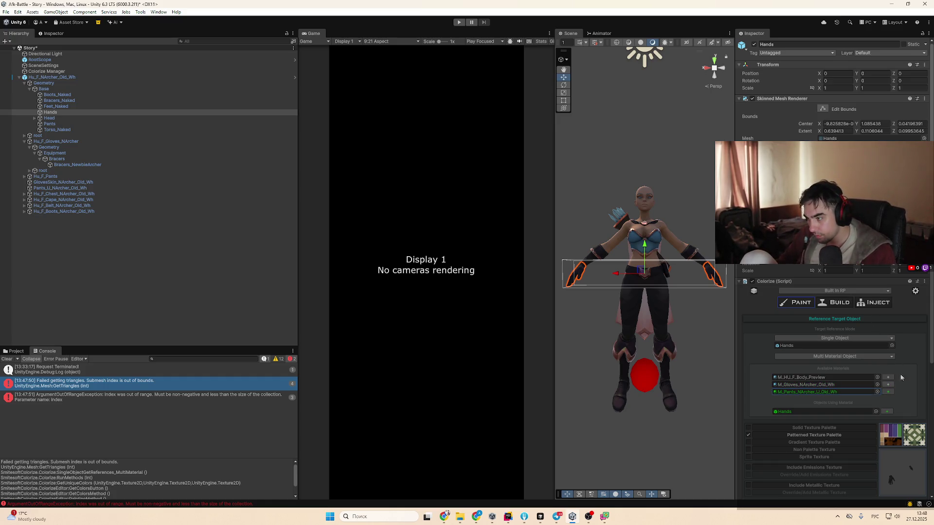
pyautogui.scroll(-5, 848, 418)
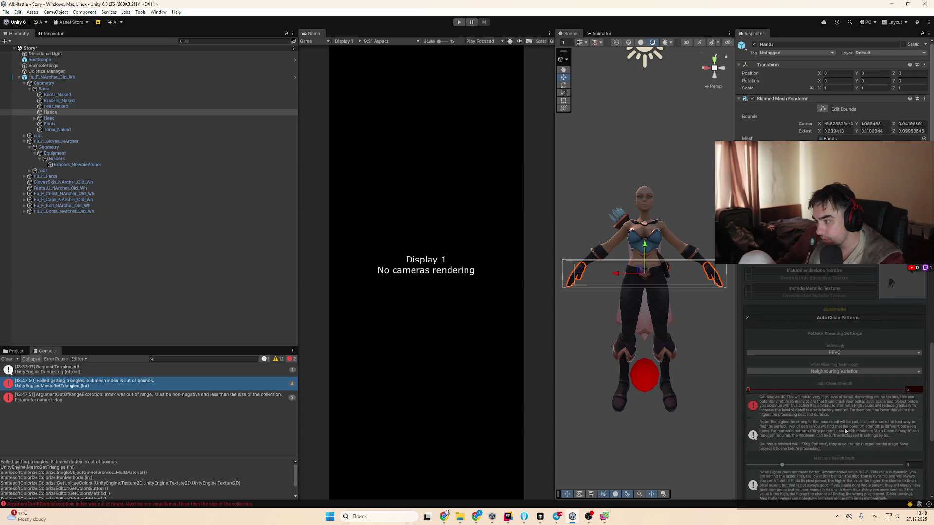
pyautogui.click(840, 352)
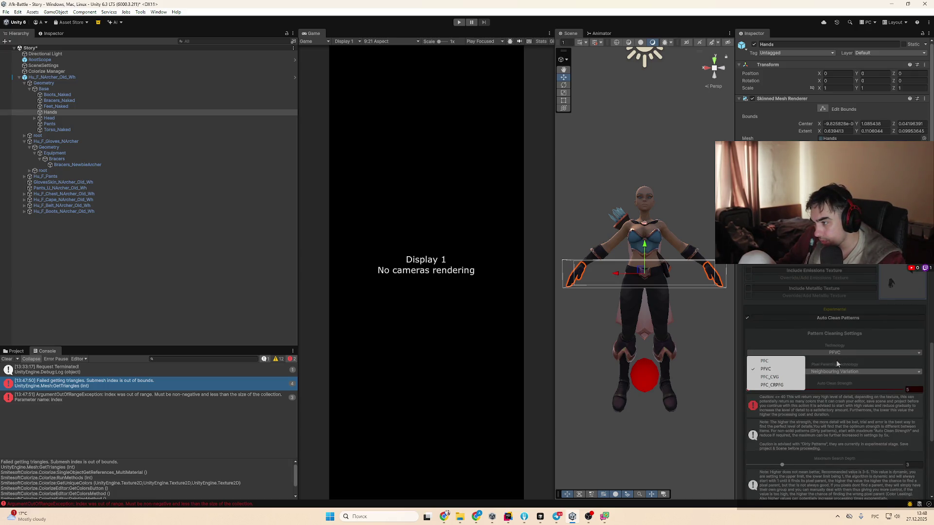
pyautogui.click(800, 364)
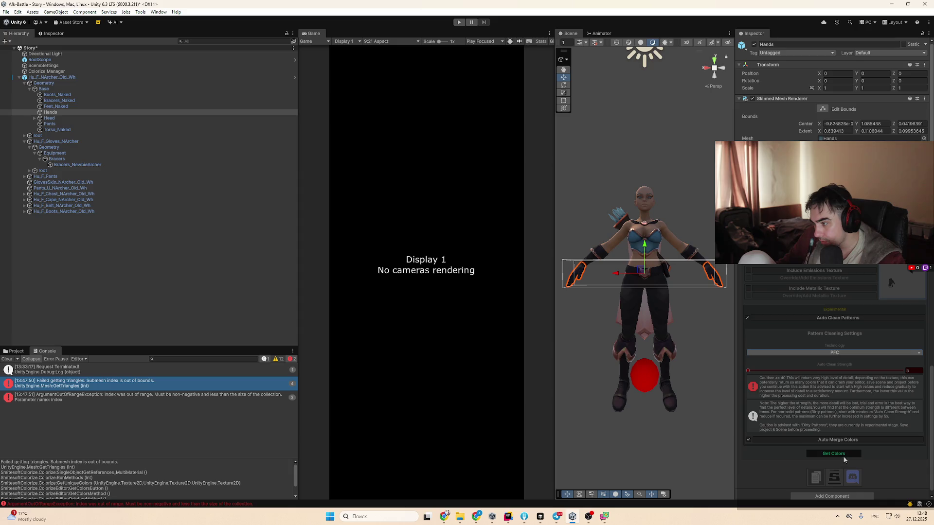
pyautogui.click(850, 455)
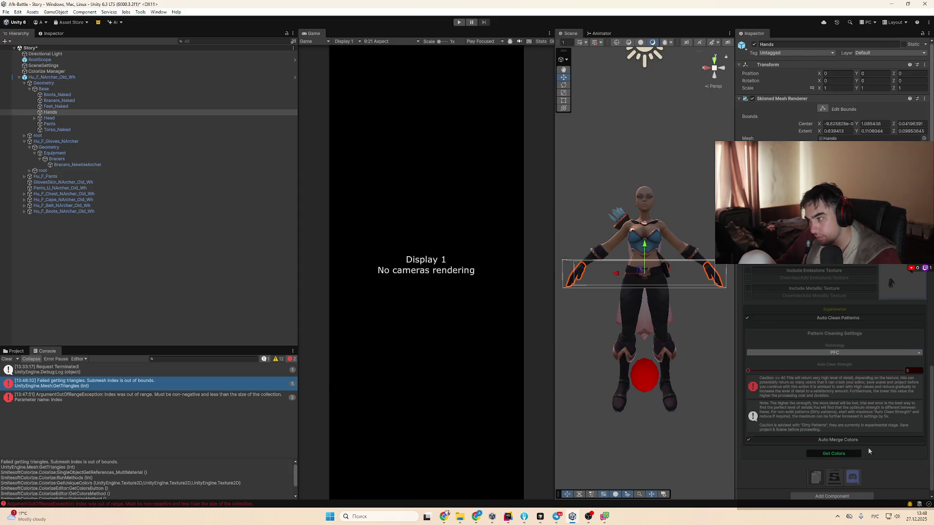
# Rerun Get Colors and set Auto Clean Strength to 2118
pyautogui.scroll(3, 869, 446)
pyautogui.scroll(4, 837, 296)
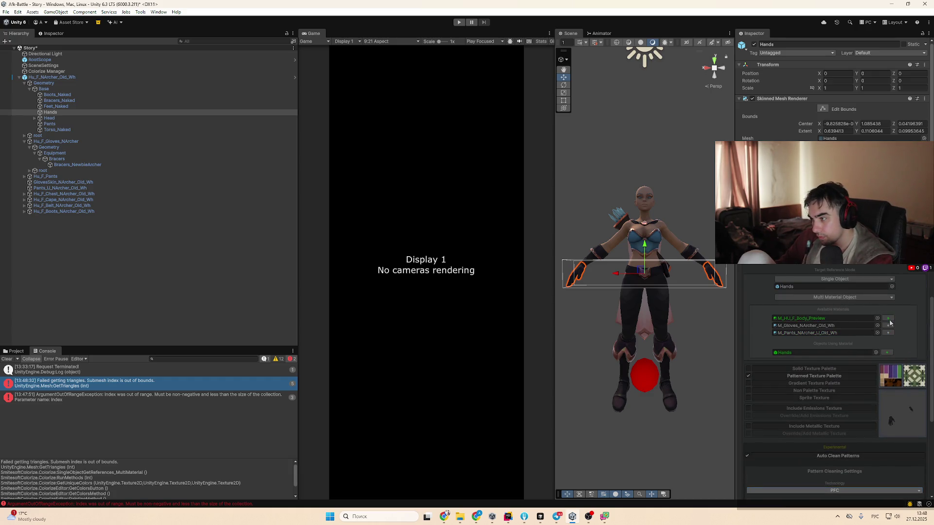
pyautogui.scroll(-6, 845, 381)
pyautogui.click(847, 448)
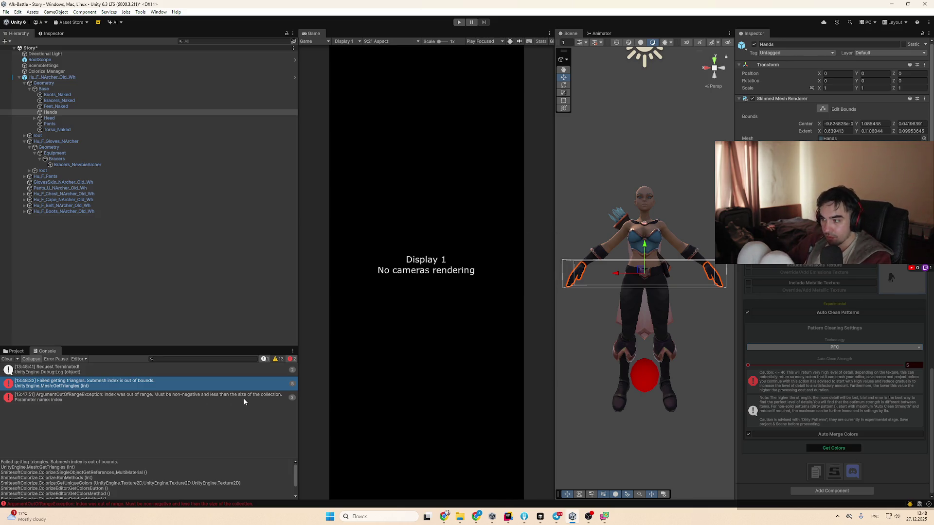
pyautogui.click(812, 366)
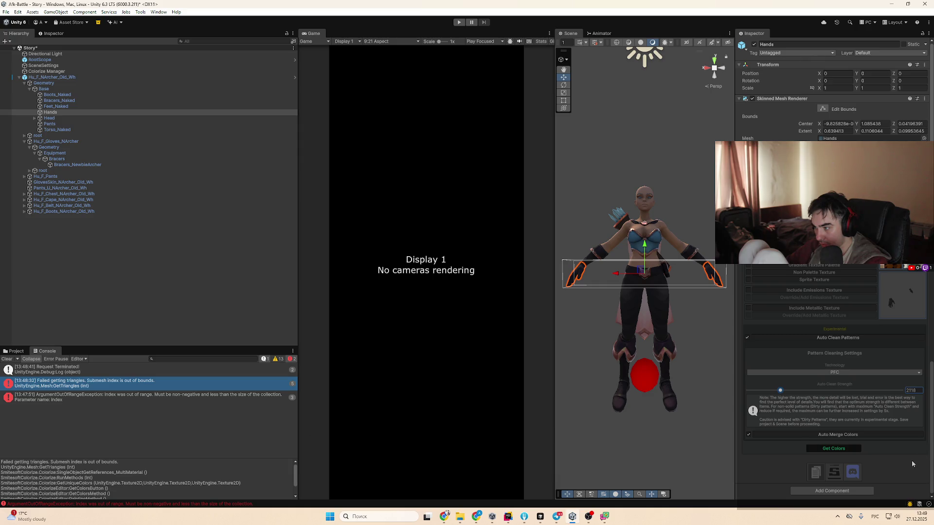
# Drag Auto Clean Strength down to about 218 and run Get Colors again
pyautogui.click(253, 431)
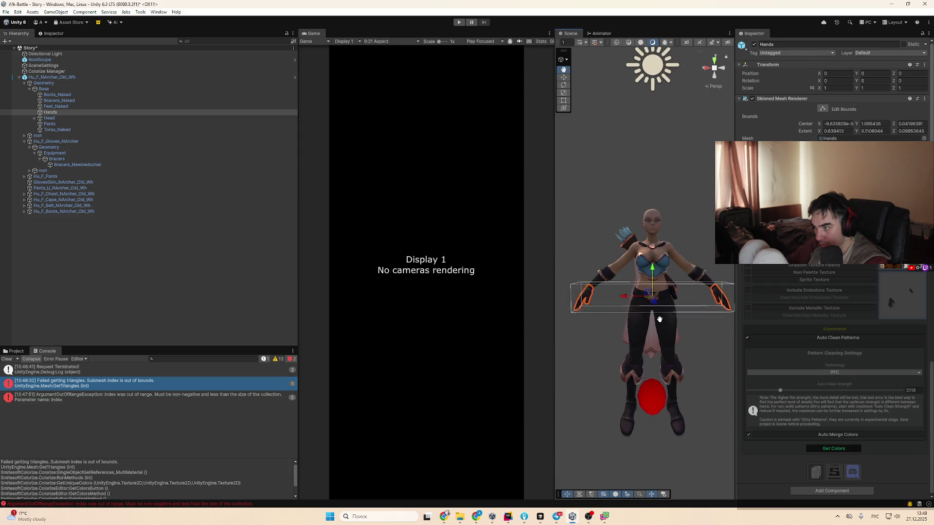
pyautogui.click(786, 411)
pyautogui.moveTo(785, 413); pyautogui.dragTo(748, 411)
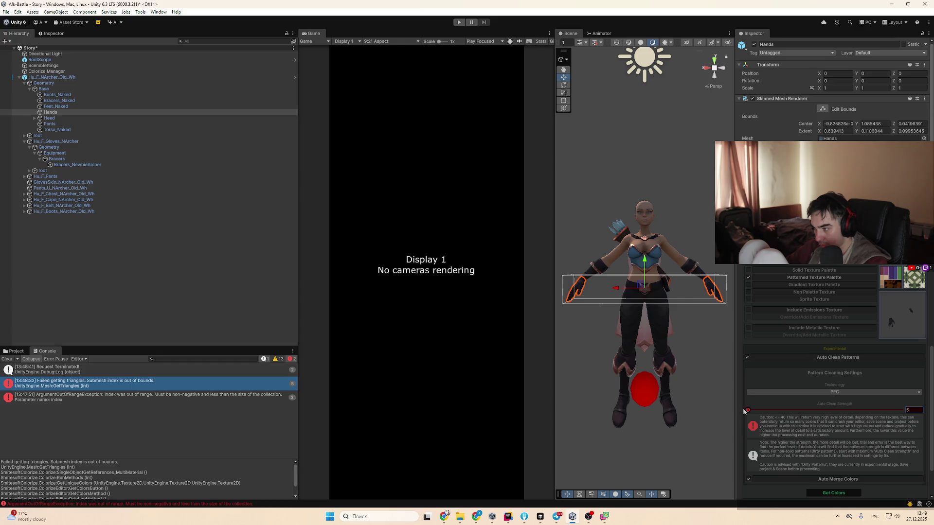
pyautogui.moveTo(745, 411); pyautogui.dragTo(751, 413)
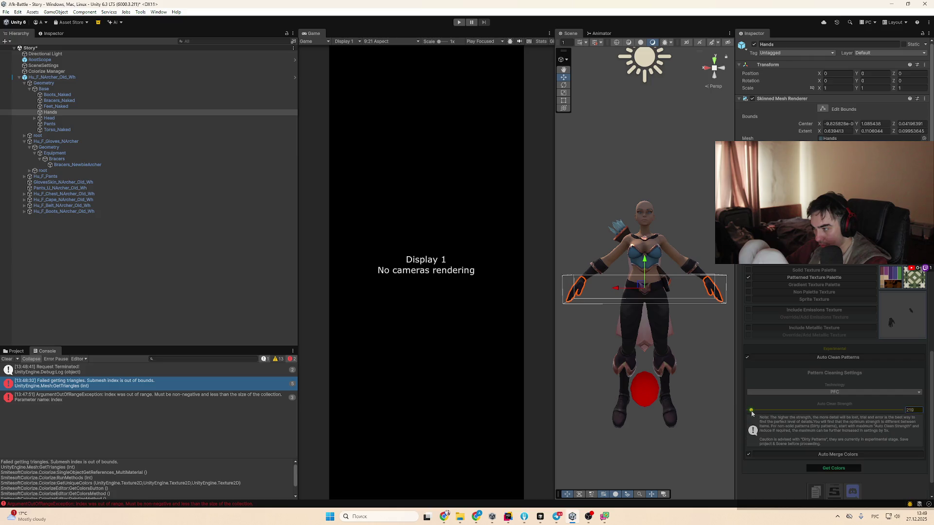
pyautogui.click(821, 467)
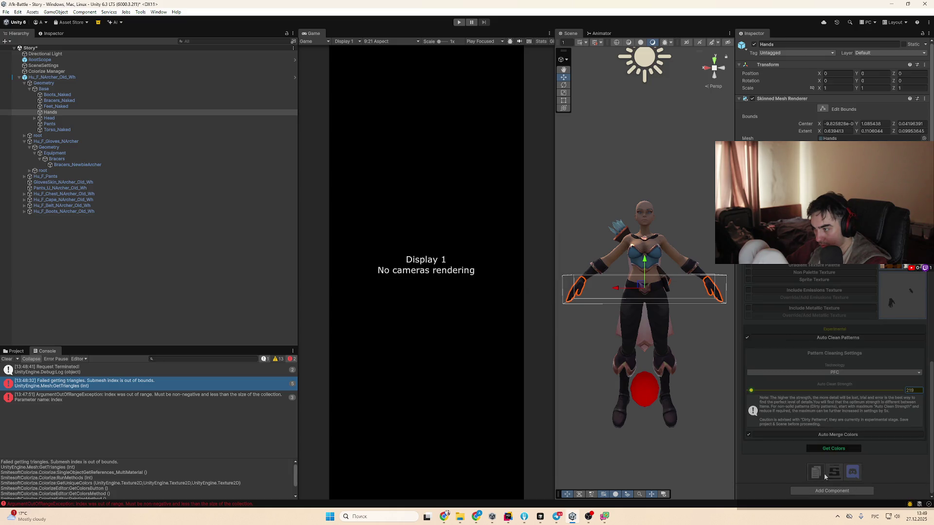
# Look through the Tools and Window menus without choosing anything
pyautogui.scroll(10, 865, 358)
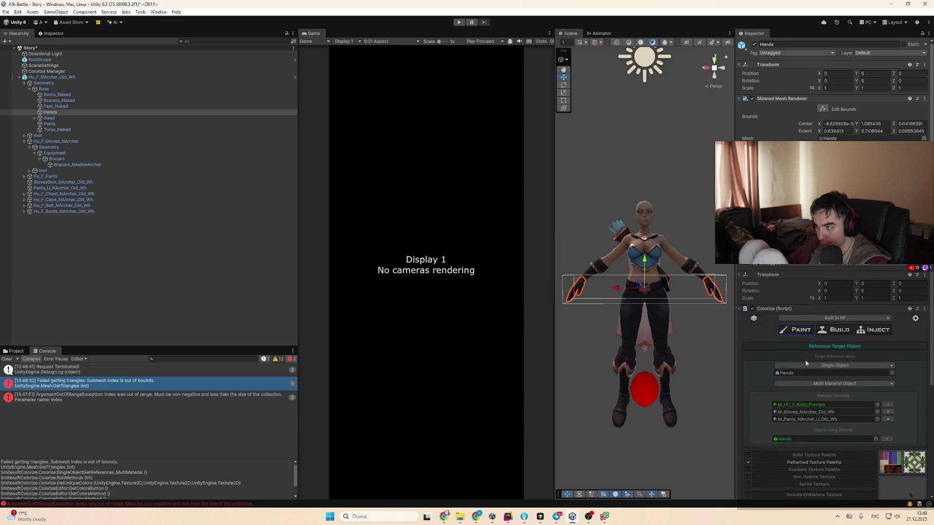
pyautogui.scroll(-10, 827, 364)
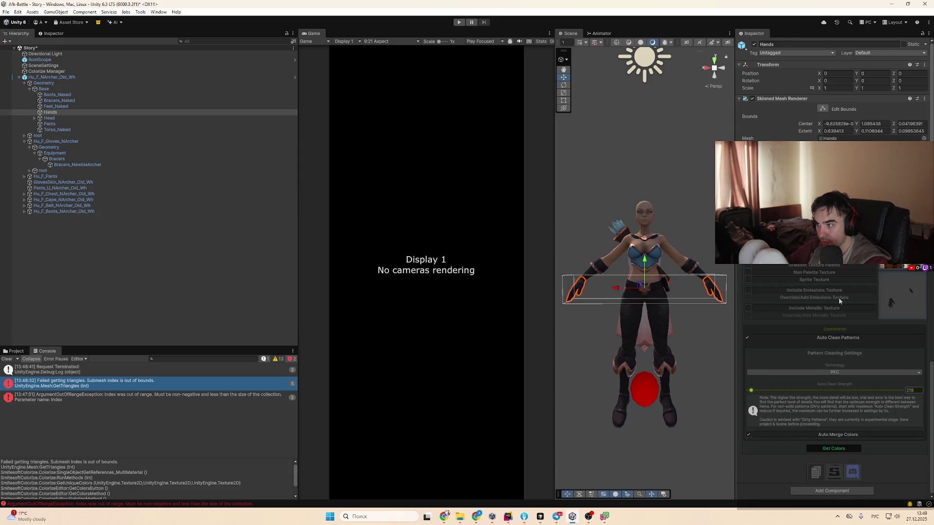
pyautogui.click(141, 12)
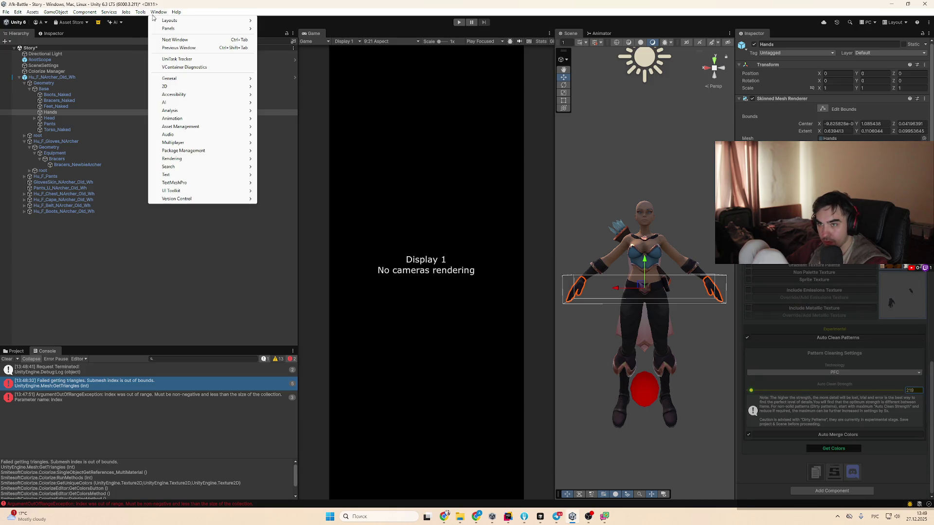
pyautogui.moveTo(144, 16)
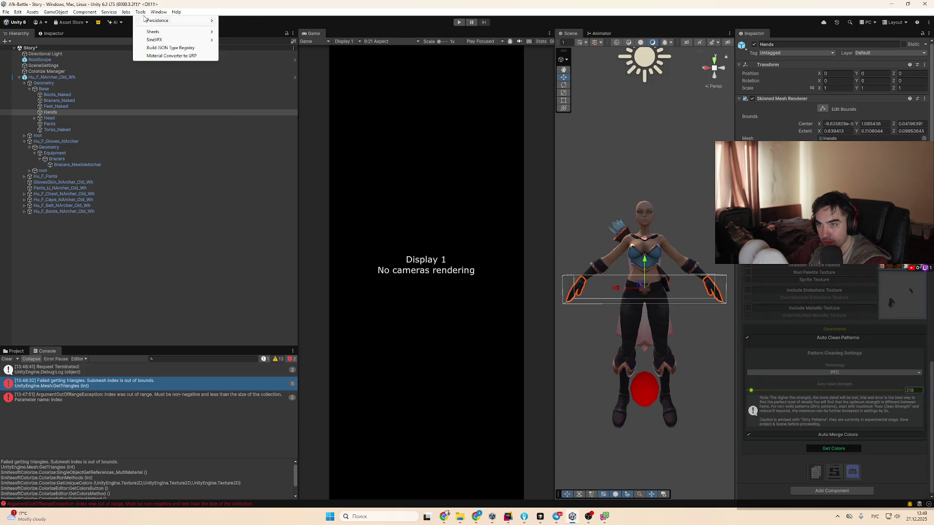
pyautogui.click(912, 458)
pyautogui.scroll(2, 842, 377)
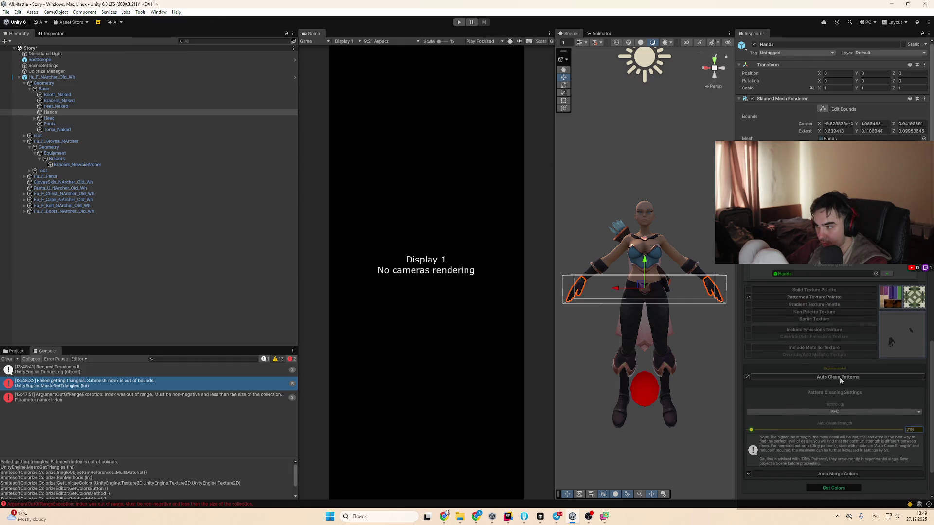
# Run Get Colors on the Hands mesh, then switch to the tutorial in the browser
pyautogui.scroll(3, 827, 375)
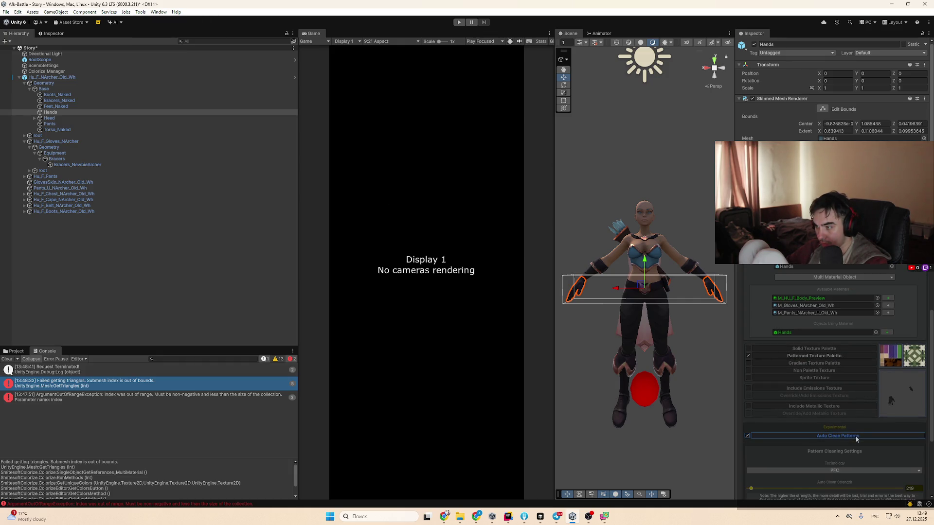
pyautogui.scroll(3, 849, 404)
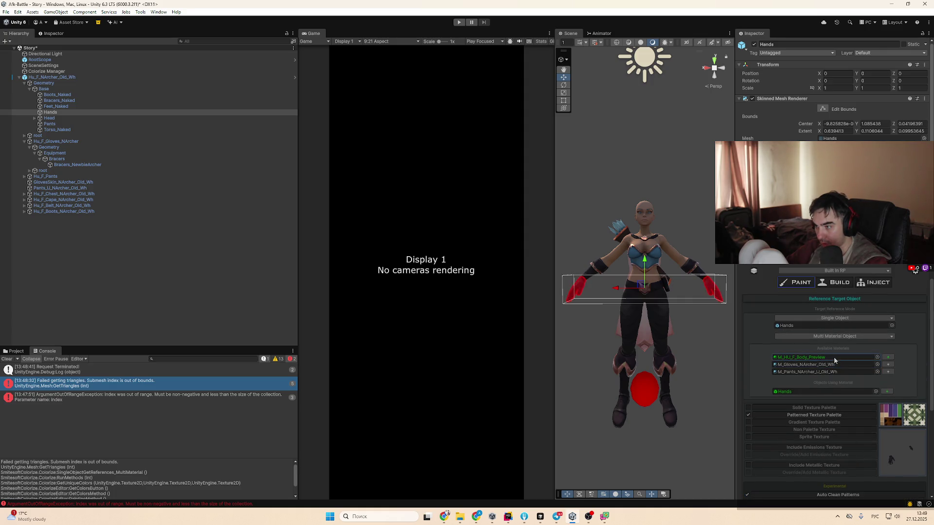
pyautogui.scroll(-8, 835, 369)
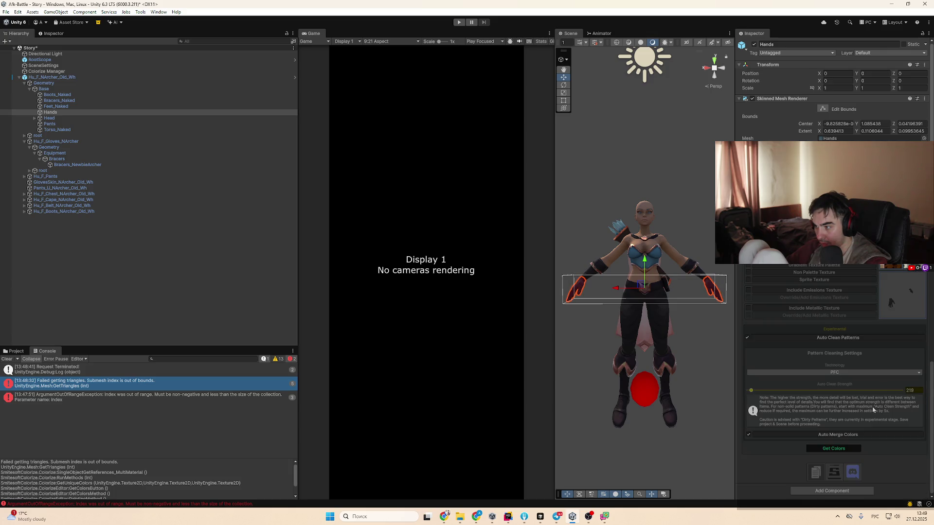
pyautogui.click(845, 449)
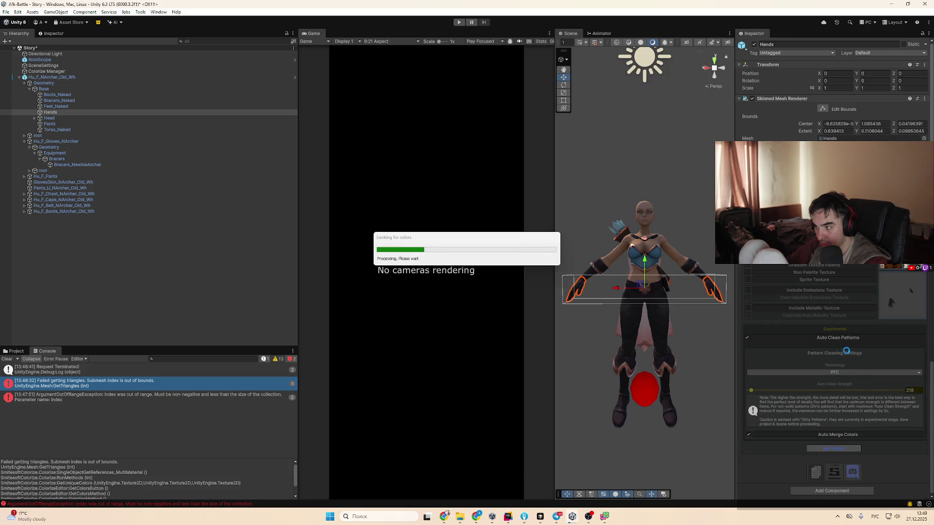
pyautogui.hotkey('alt', 'Tab')
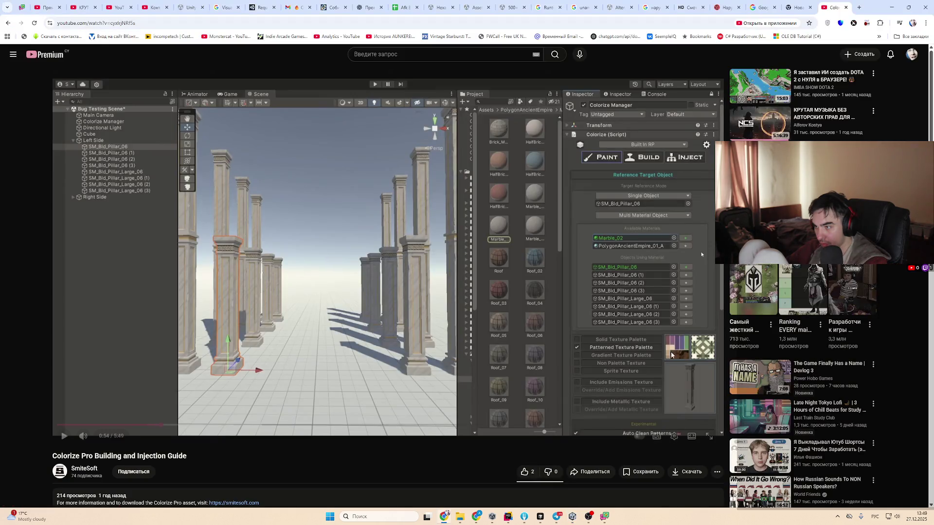
# Play the Colorize Pro tutorial from about 1:03, pause at 1:06, and return to Unity
pyautogui.click(607, 372)
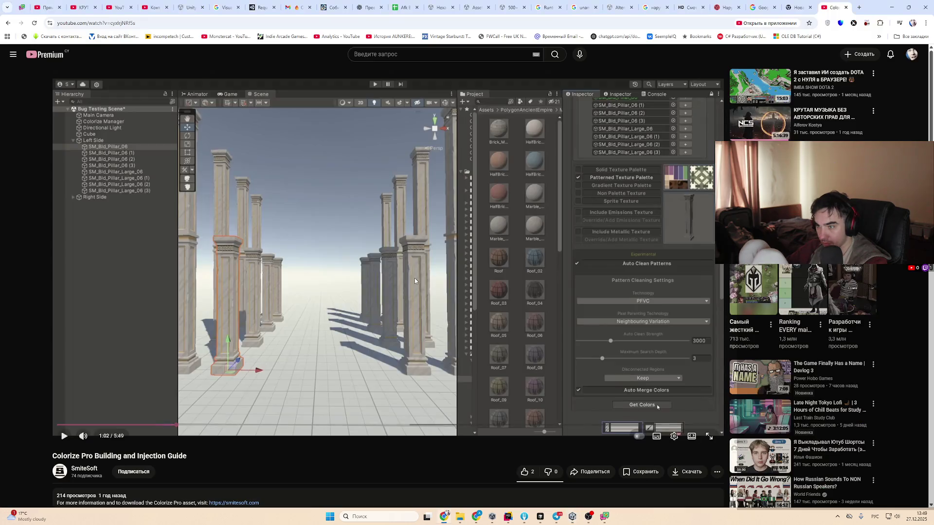
pyautogui.click(415, 278)
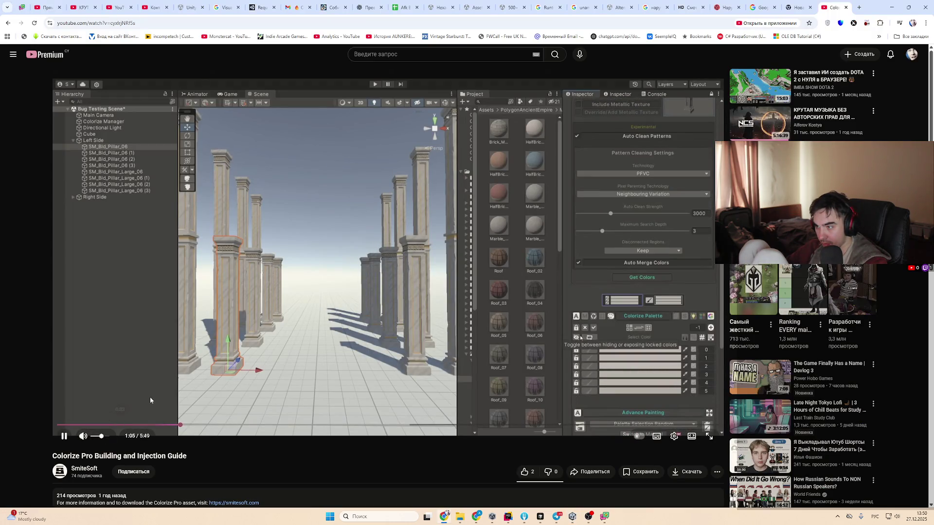
pyautogui.click(300, 284)
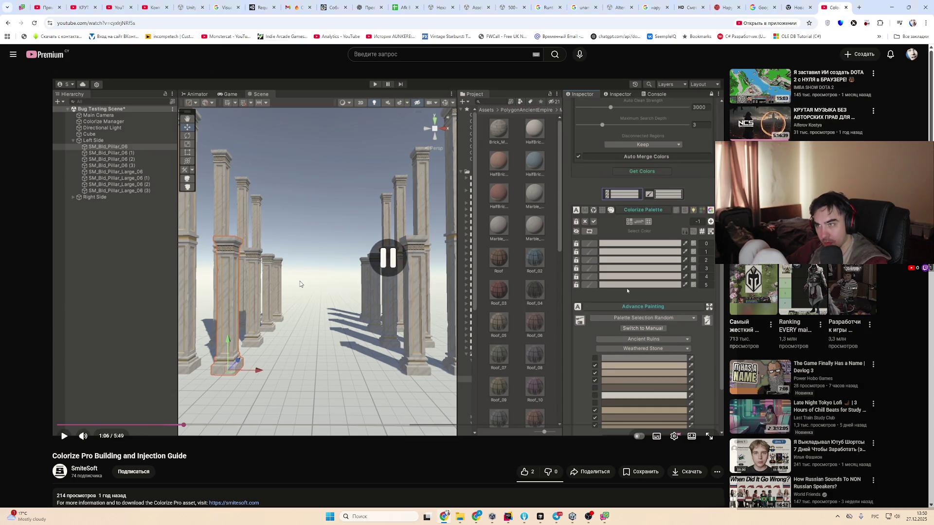
pyautogui.hotkey('alt', 'Tab')
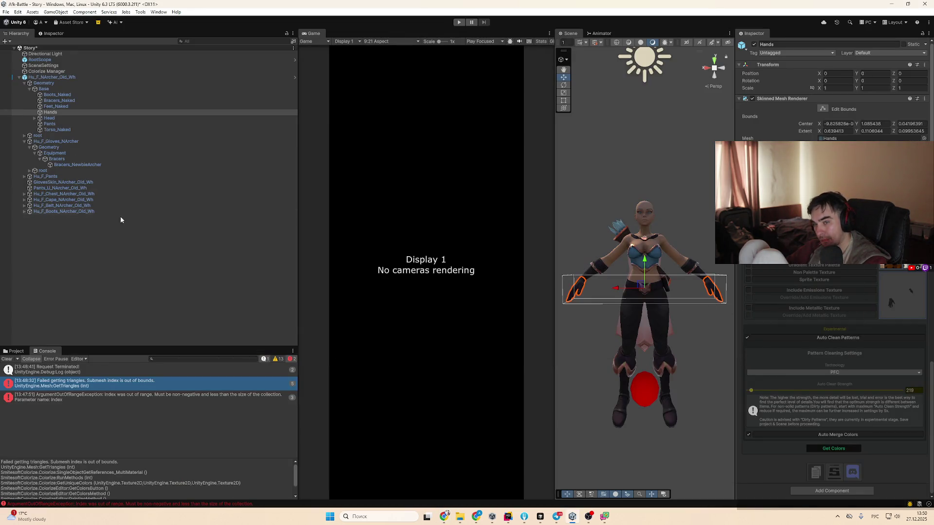
# Browse the Project to Assets/Models/NHance/Creatures/StylizedFantasyEnemyNPCBundle2/Prefabs
pyautogui.click(16, 351)
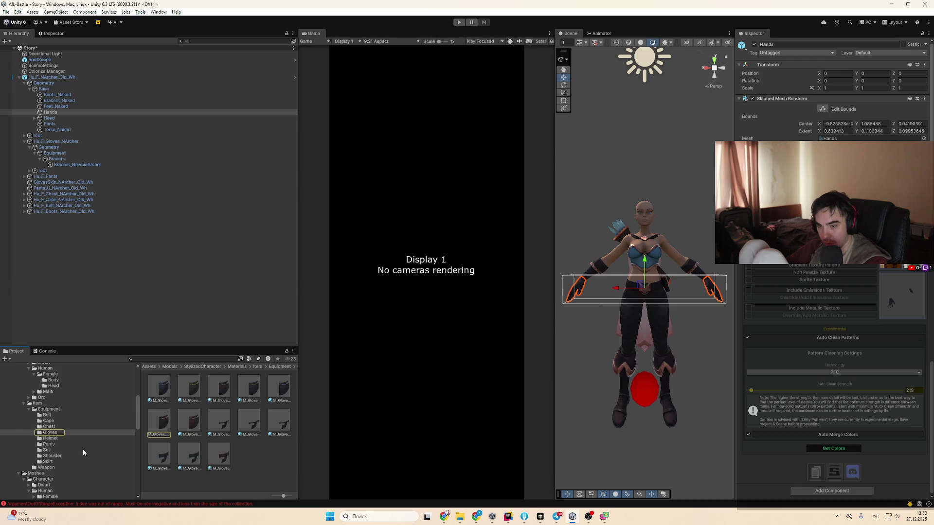
pyautogui.scroll(10, 80, 446)
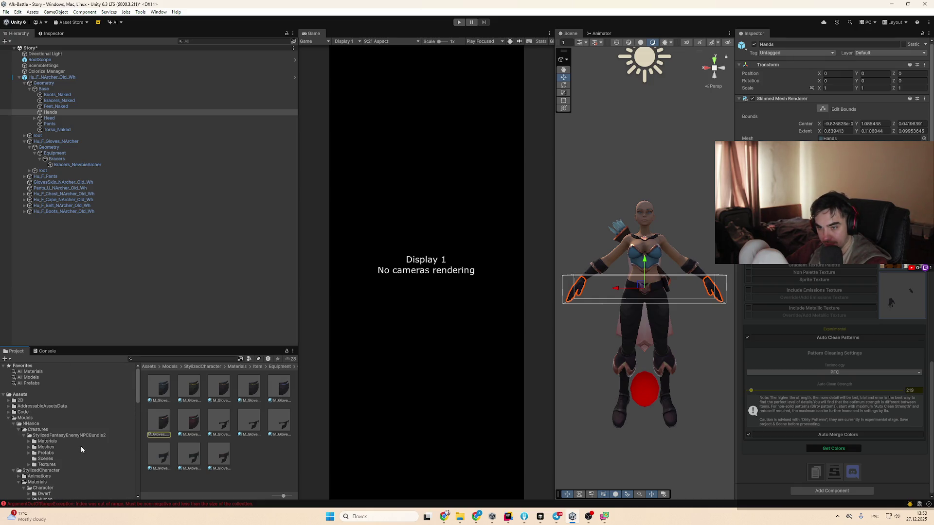
pyautogui.click(42, 417)
pyautogui.click(34, 423)
pyautogui.click(50, 430)
pyautogui.click(73, 441)
pyautogui.click(73, 447)
pyautogui.click(73, 453)
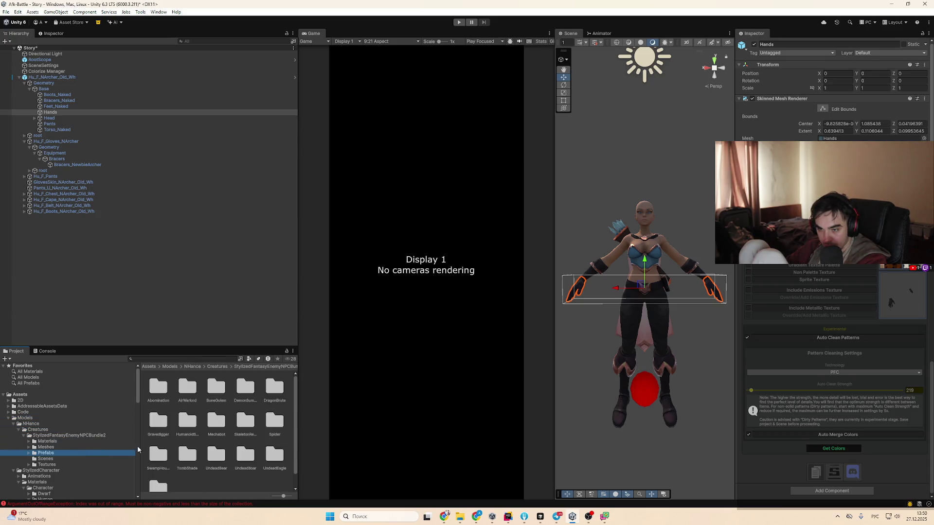
# Open the BoneGolem prefab folder and place BoneGolem_Bl into the scene
pyautogui.click(28, 453)
pyautogui.click(189, 434)
pyautogui.click(97, 464)
pyautogui.click(89, 472)
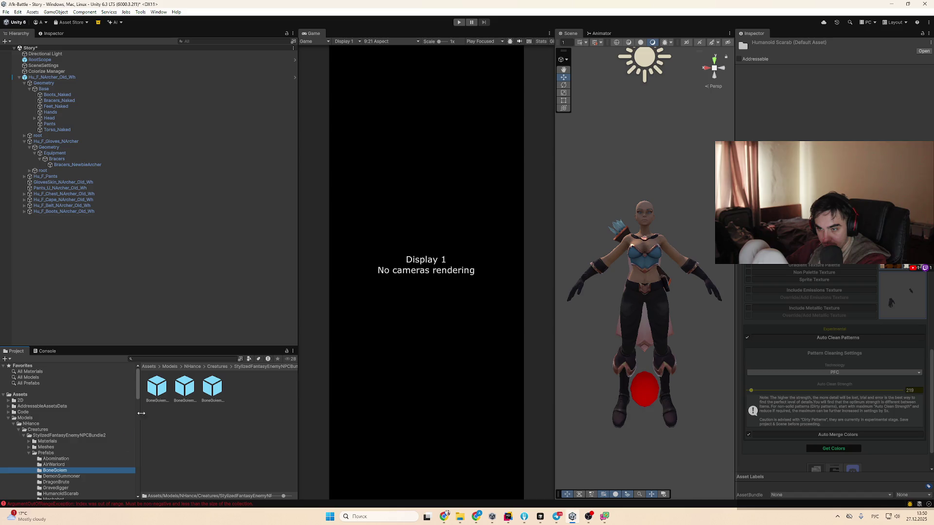
pyautogui.moveTo(159, 391); pyautogui.dragTo(156, 310)
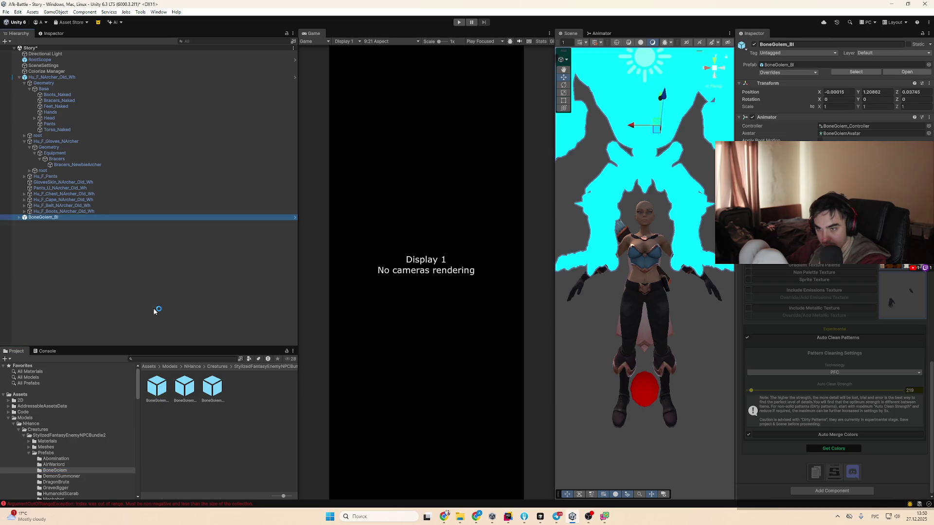
# Collapse the archer's hierarchy and select Colorize Manager under SceneSettings
pyautogui.scroll(-5, 662, 335)
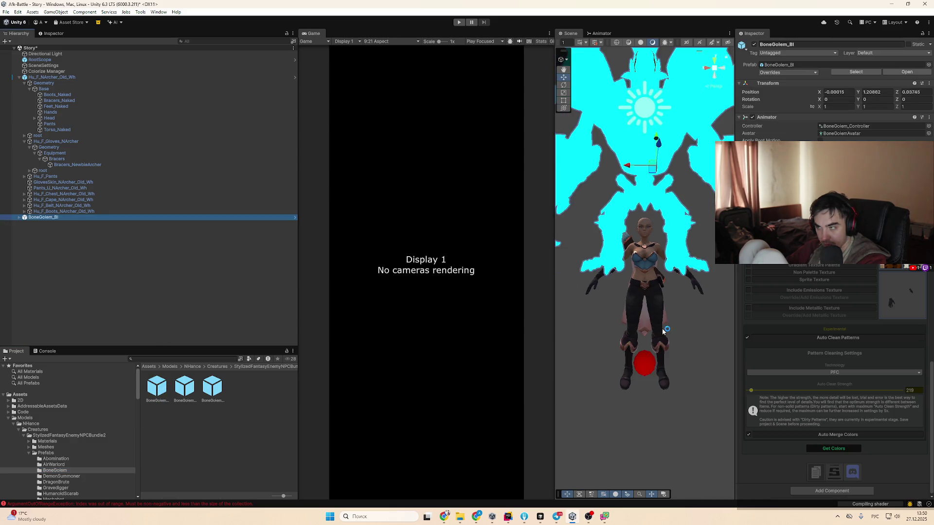
pyautogui.click(100, 79)
pyautogui.press('Left')
pyautogui.click(88, 67)
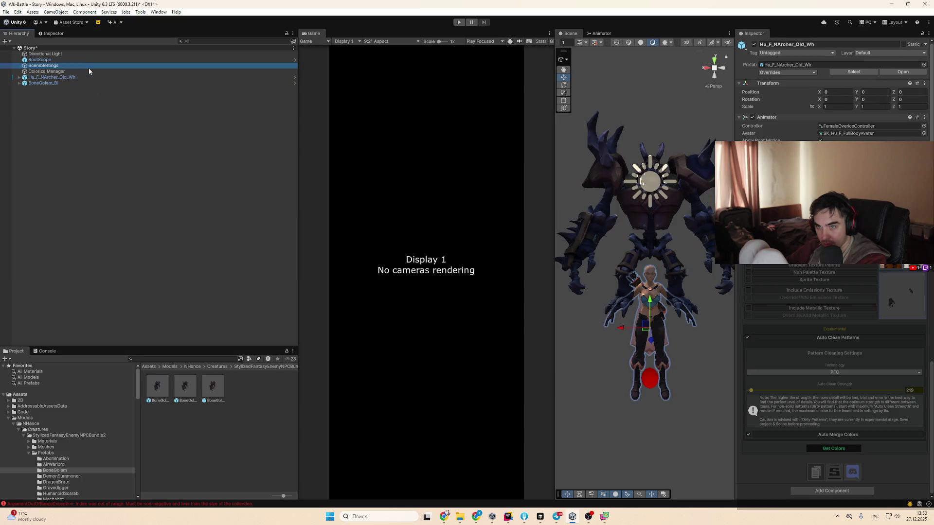
pyautogui.click(87, 71)
pyautogui.press('Up')
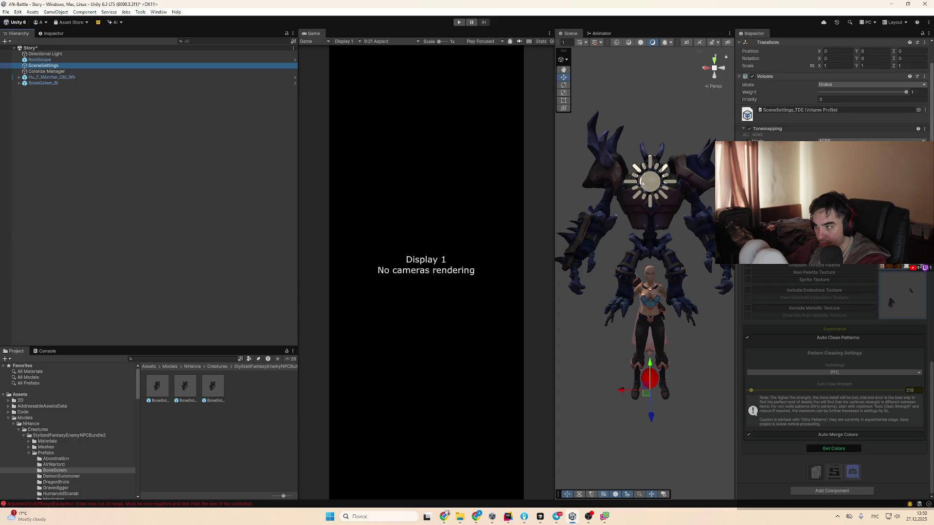
pyautogui.scroll(10, 815, 390)
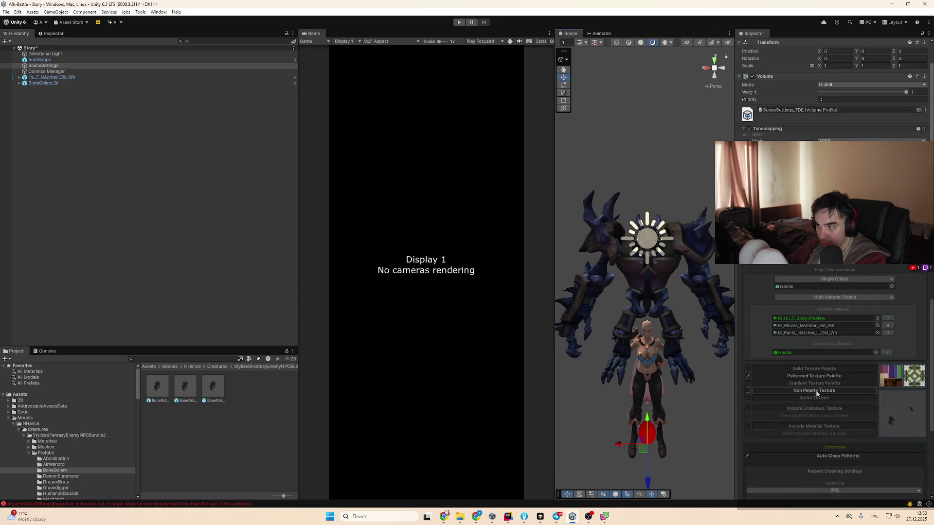
# Assign BoneGolem_Bl as the Colorize reference target and browse its Geometry parts
pyautogui.click(62, 84)
pyautogui.moveTo(116, 117); pyautogui.dragTo(819, 383)
pyautogui.click(19, 83)
pyautogui.click(43, 89)
pyautogui.press('Right')
pyautogui.press('Down')
pyautogui.press('Down')
pyautogui.press('Down')
pyautogui.press('Down')
pyautogui.press('Up')
pyautogui.press('Up')
pyautogui.press('Up')
pyautogui.click(611, 392)
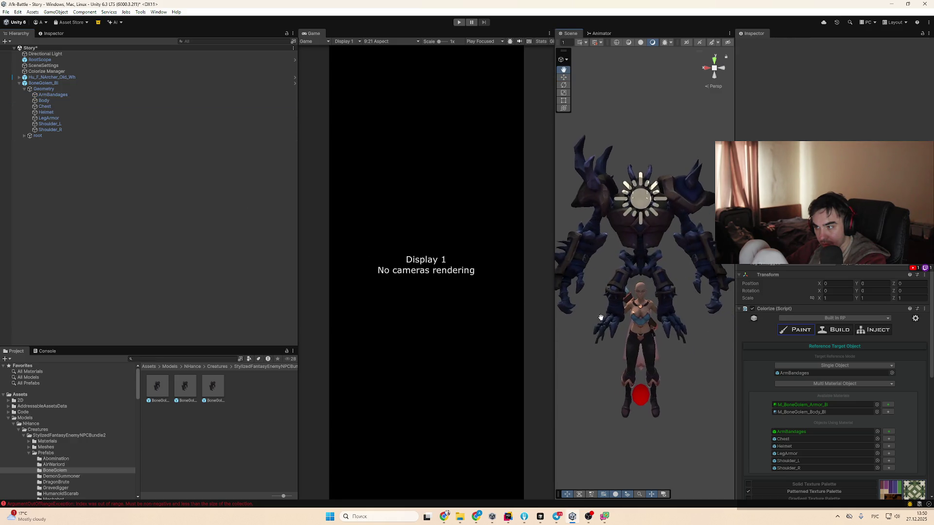
# Dismiss the Add Component search and maximize the Console showing the submesh out-of-bounds error
pyautogui.scroll(-4, 867, 434)
pyautogui.scroll(-3, 868, 438)
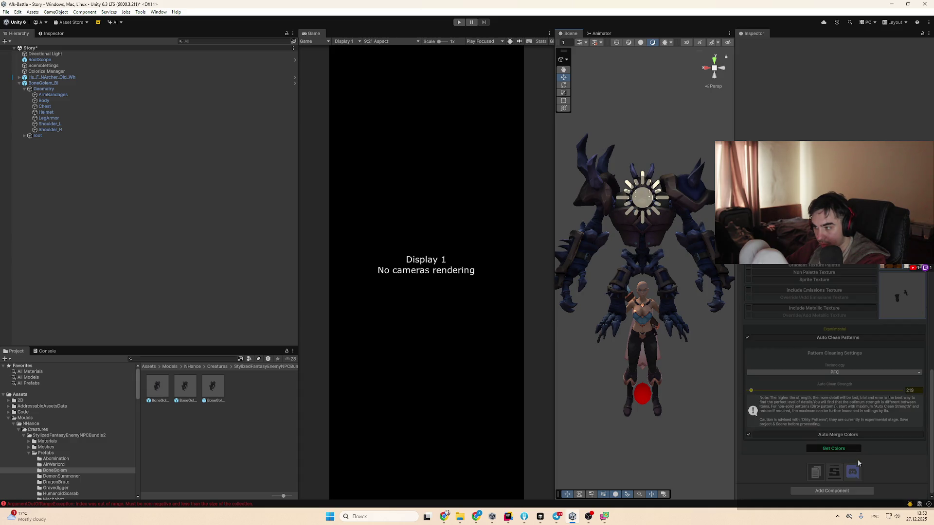
pyautogui.click(832, 491)
pyautogui.click(911, 475)
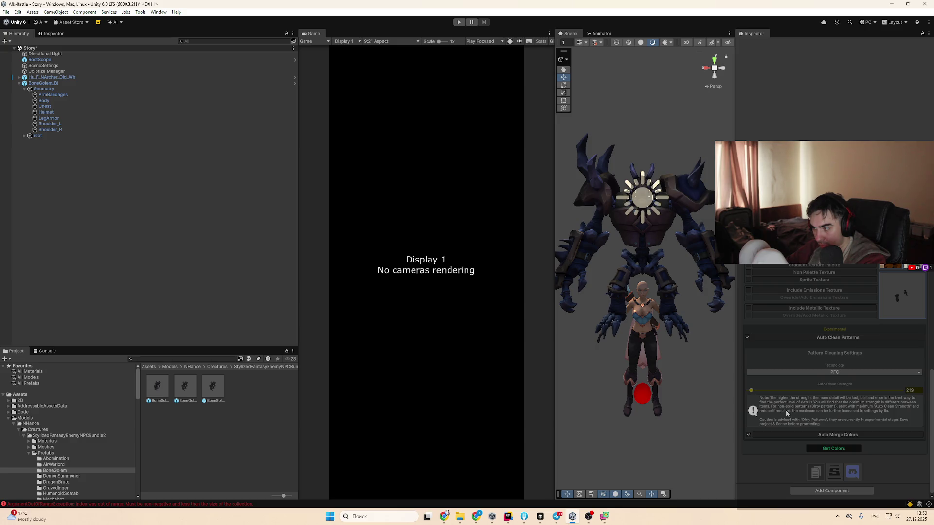
pyautogui.doubleClick(48, 351)
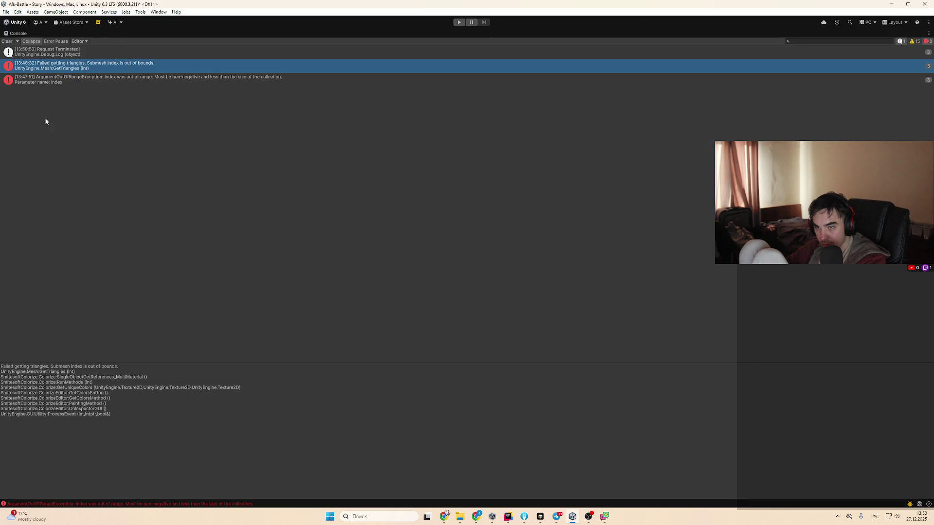
# Restore the editor layout, clear the Console, and target Colorize at the M_BoneGolem_Body_Bl material
pyautogui.doubleClick(17, 34)
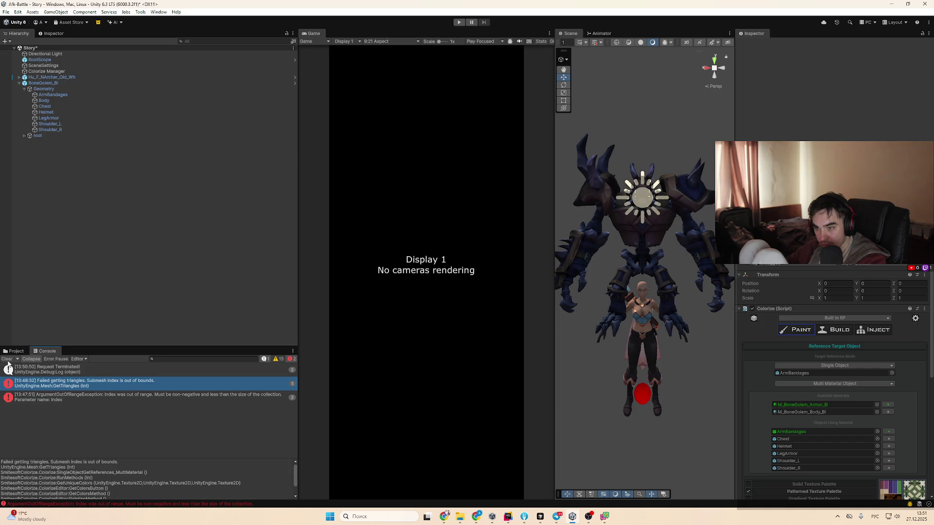
pyautogui.click(4, 359)
pyautogui.scroll(-3, 921, 400)
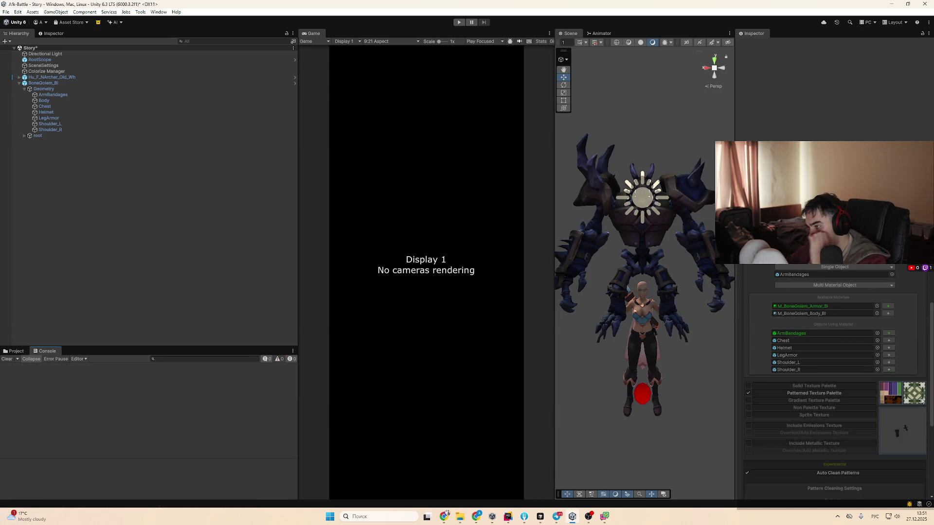
pyautogui.scroll(3, 827, 385)
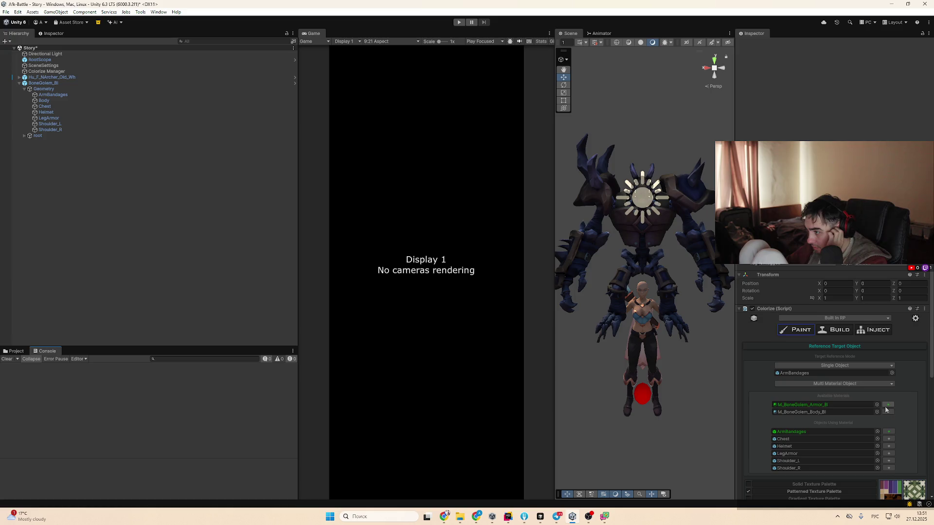
pyautogui.scroll(-3, 847, 387)
pyautogui.click(811, 342)
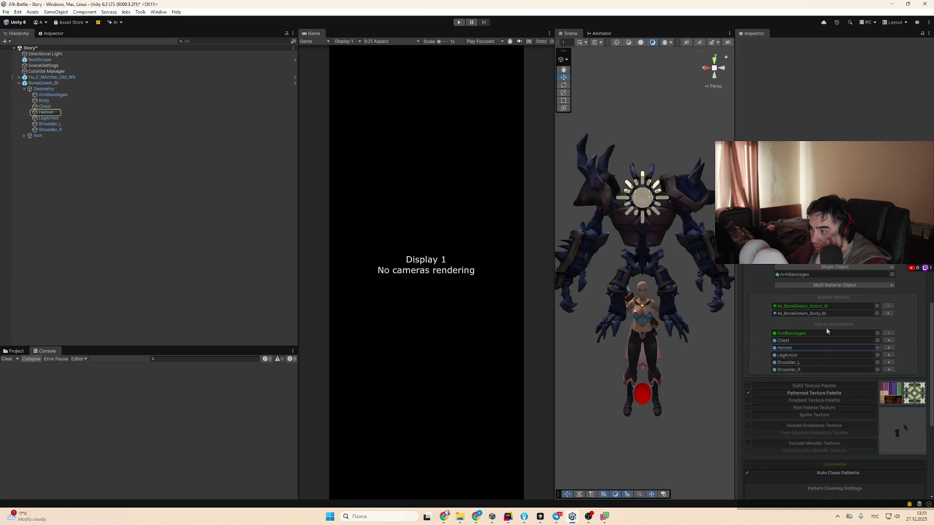
pyautogui.click(824, 314)
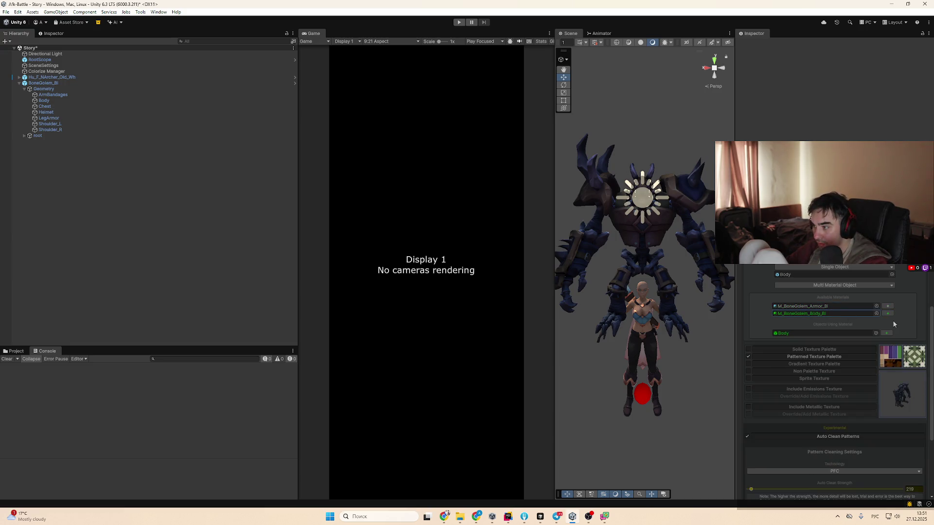
pyautogui.scroll(-3, 871, 369)
pyautogui.scroll(2, 893, 283)
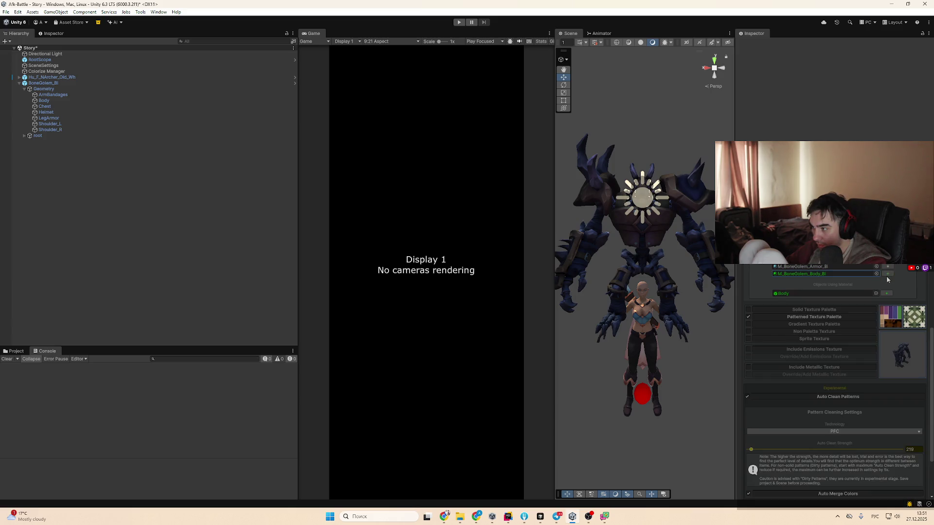
pyautogui.scroll(-2, 851, 384)
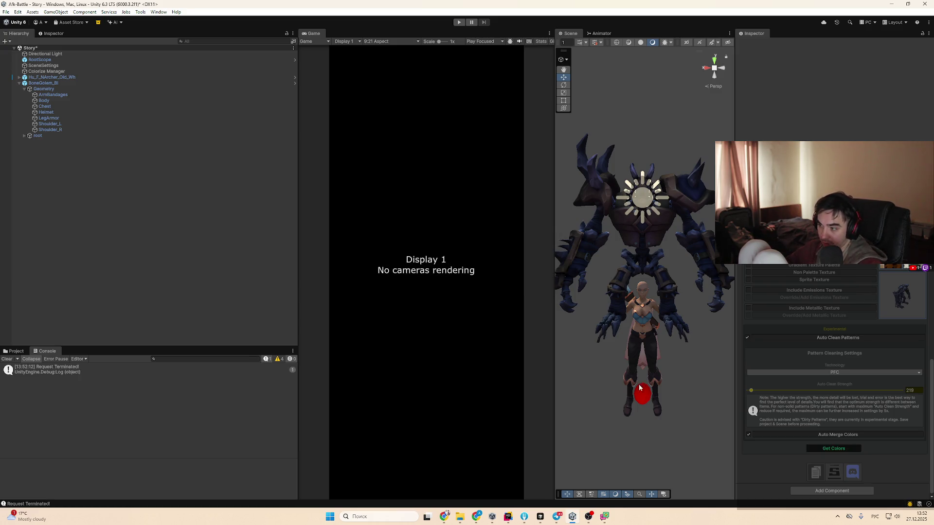
# Select the Request Terminated! log entry and copy its stack trace text
pyautogui.click(196, 373)
pyautogui.scroll(-1, 190, 493)
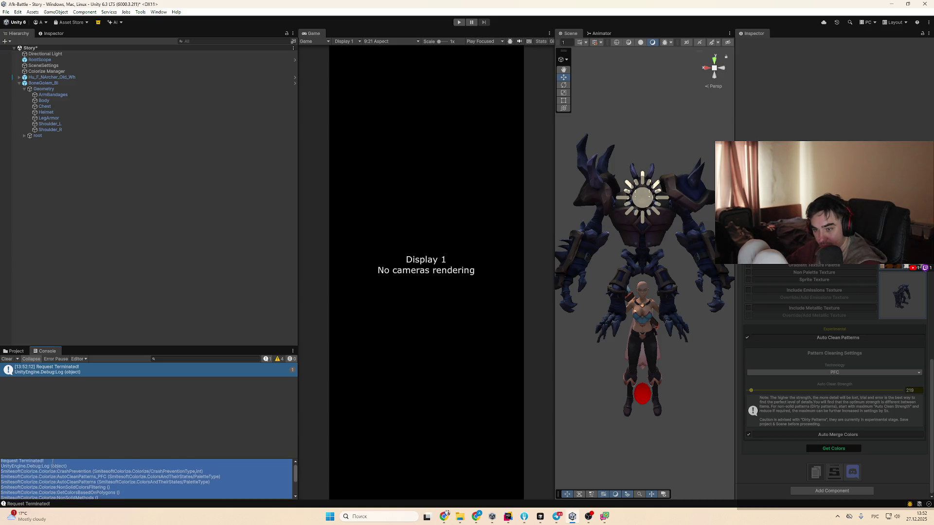
pyautogui.moveTo(53, 460); pyautogui.dragTo(0, 461)
pyautogui.click(443, 517)
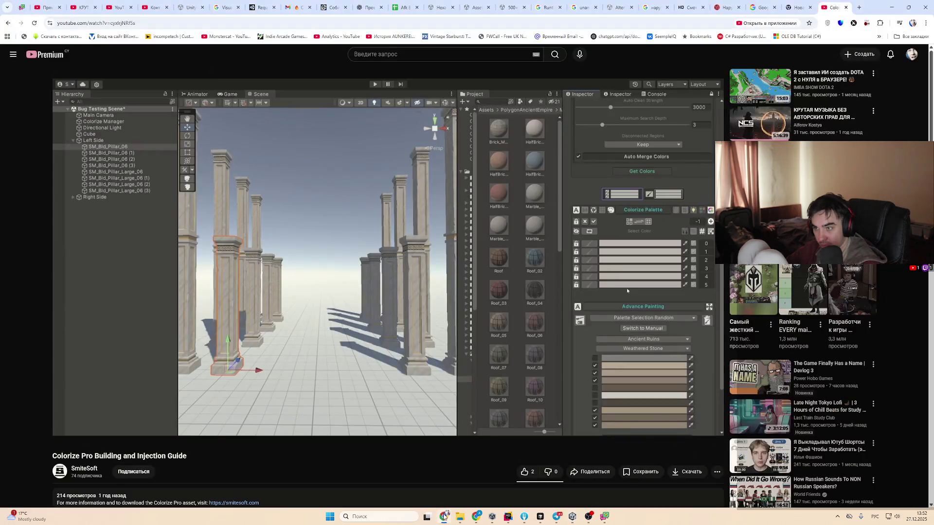
# Google-search the pasted error plus the video title: "Request Terminated! Colorize Pro Building"
pyautogui.hotkey('ctrl', 't')
pyautogui.write('Request Terminated!')
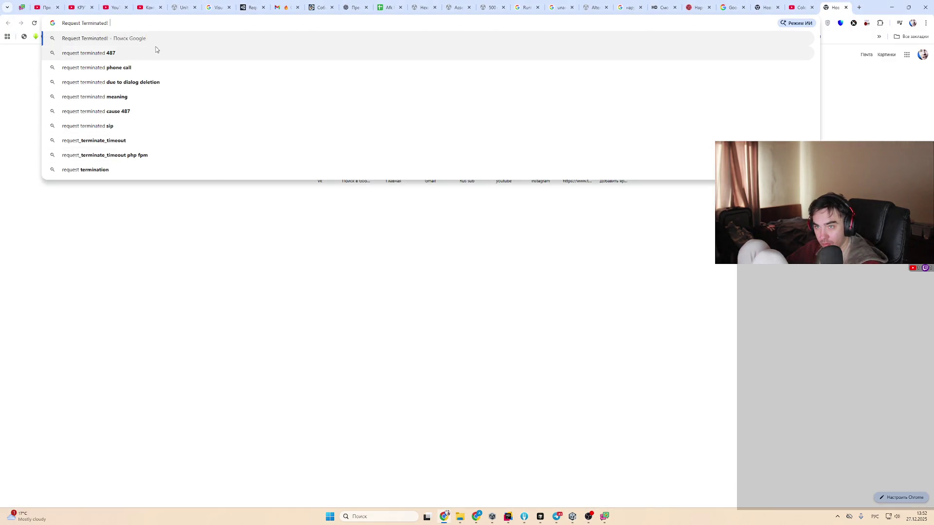
pyautogui.hotkey('ctrl', 'shift', 'Tab')
pyautogui.moveTo(52, 457); pyautogui.dragTo(125, 450)
pyautogui.hotkey('ctrl', 'c')
pyautogui.hotkey('ctrl', 'Tab')
pyautogui.press('super+ctrl+v')
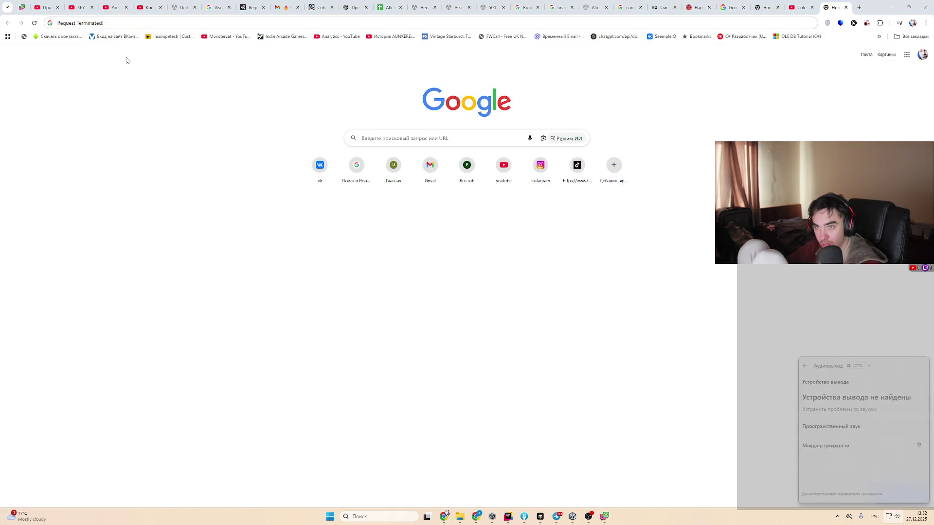
pyautogui.click(125, 22)
pyautogui.hotkey('ctrl', 'v')
pyautogui.press('Return')
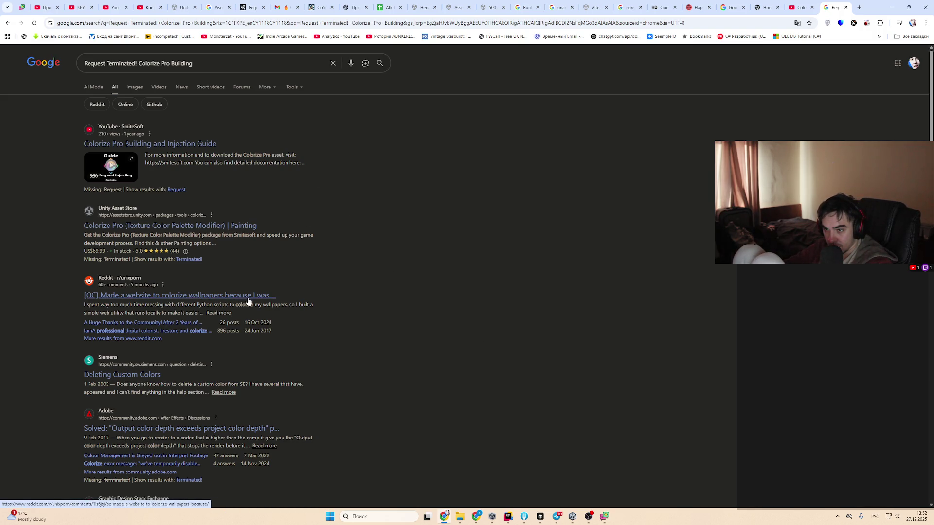
# Open the Colorize Pro guide video, pause it at 1:31, and return to Unity
pyautogui.click(211, 144)
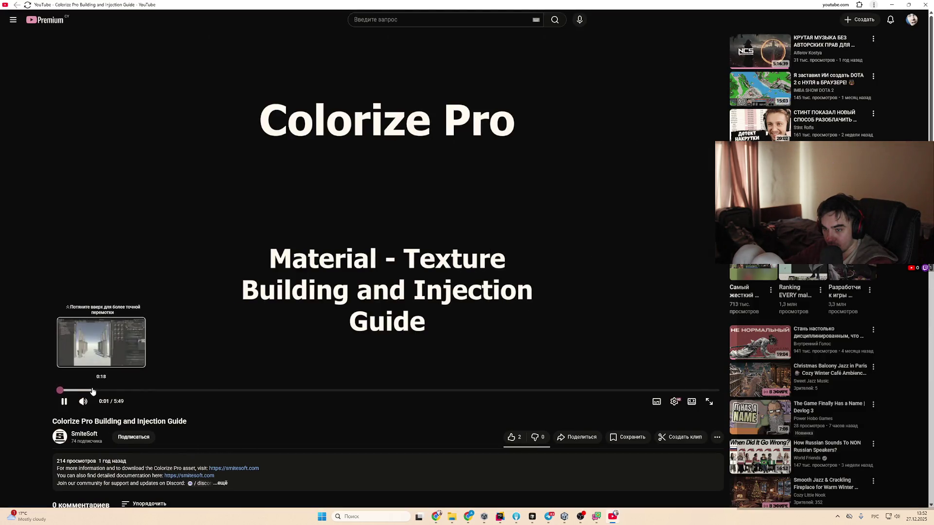
pyautogui.moveTo(117, 391); pyautogui.dragTo(230, 395)
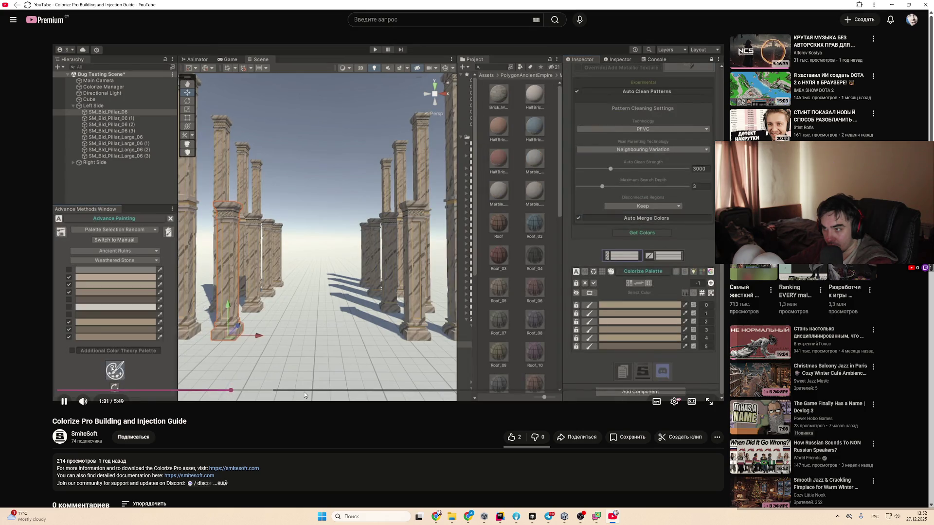
pyautogui.press('space')
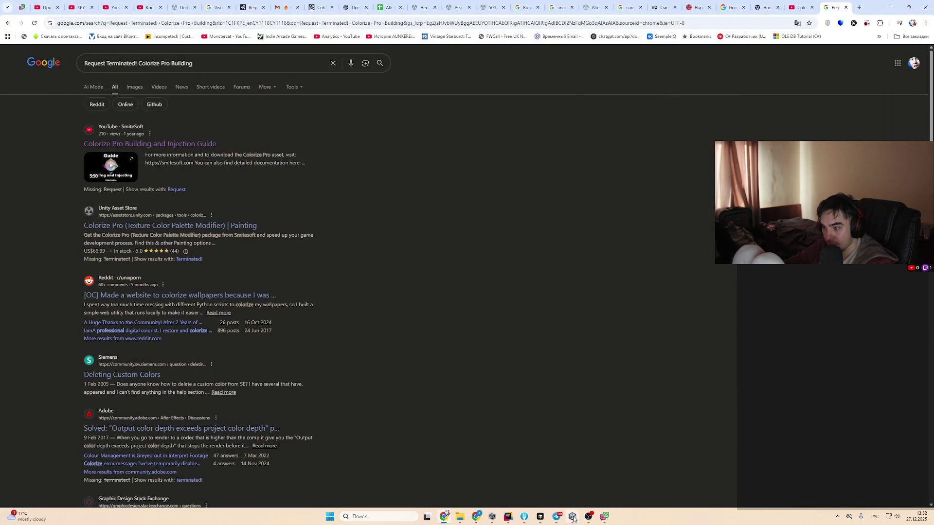
pyautogui.click(573, 517)
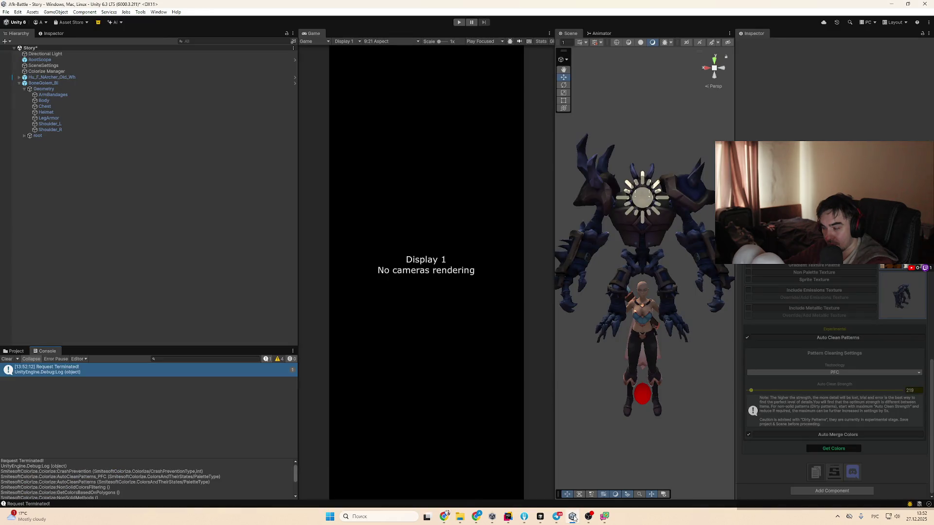
# Change Colorize's pipeline from Built In RP to Universal RP and run Get Colors on the golem body
pyautogui.scroll(2, 871, 360)
pyautogui.scroll(3, 853, 424)
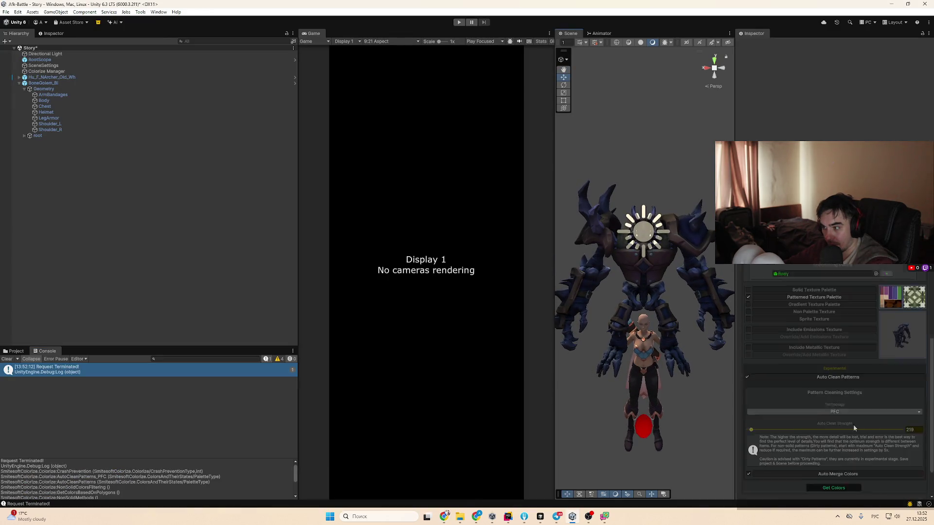
pyautogui.scroll(3, 854, 428)
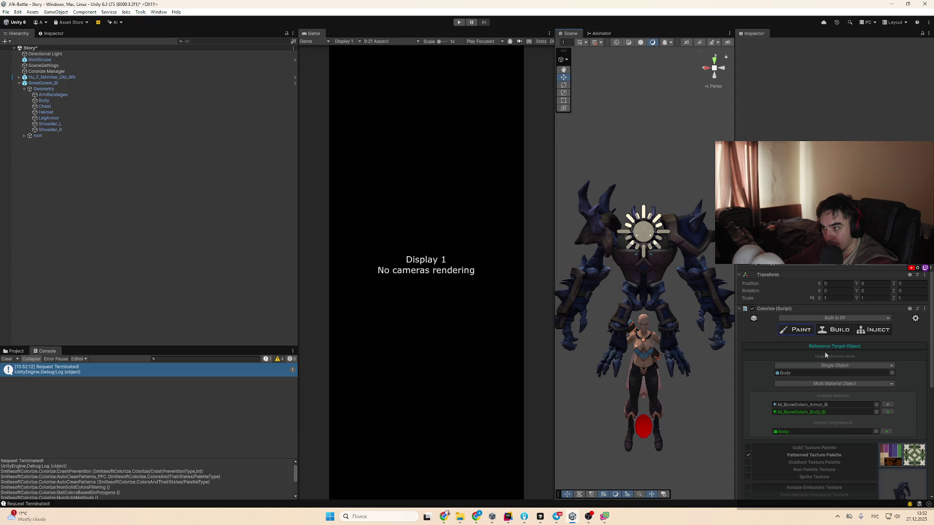
pyautogui.click(805, 320)
pyautogui.click(805, 334)
pyautogui.scroll(-2, 848, 416)
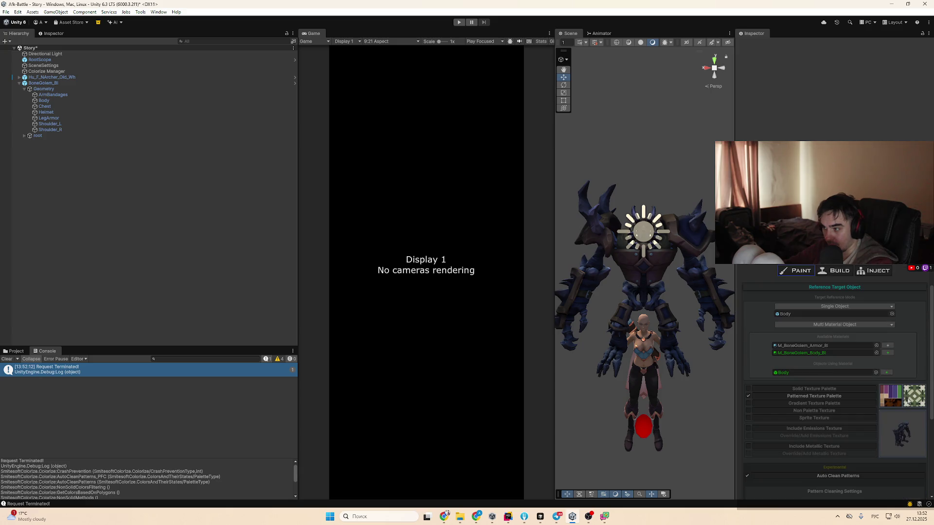
pyautogui.scroll(-3, 848, 416)
pyautogui.click(853, 488)
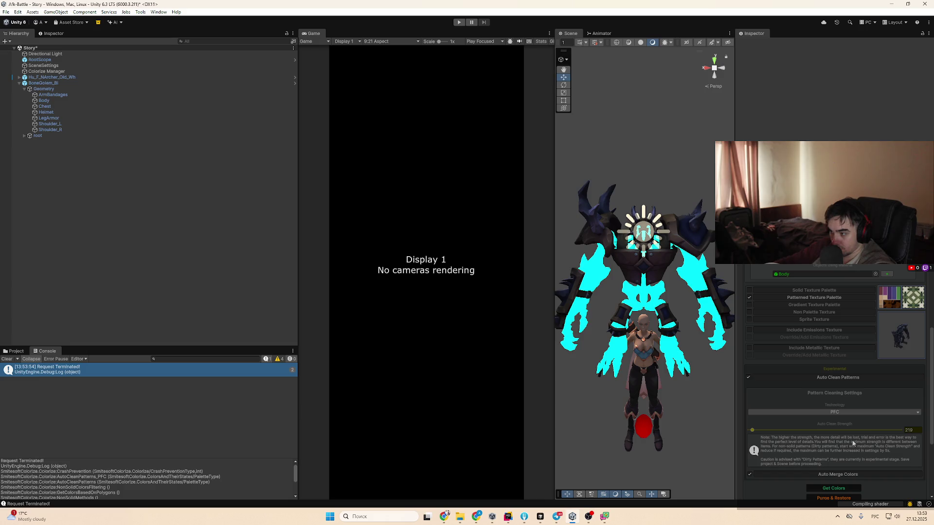
# Open the Segmentation & Consolidation panel under Colorize Groups, using Manual Precision Targeting with radius 16
pyautogui.scroll(-4, 851, 430)
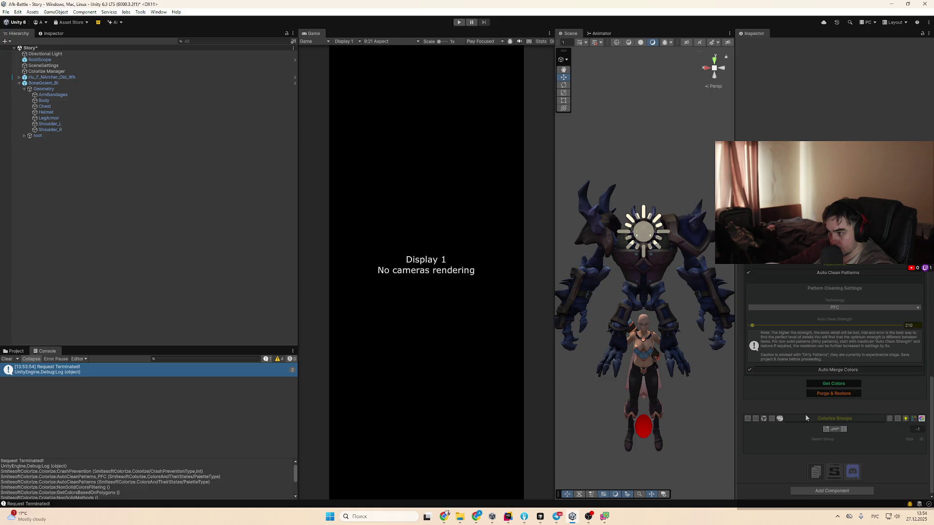
pyautogui.click(833, 431)
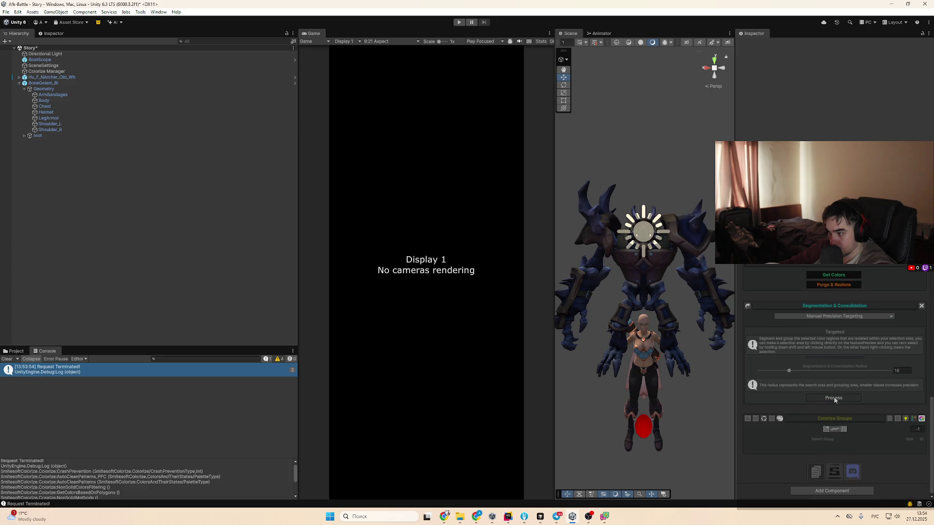
pyautogui.click(847, 433)
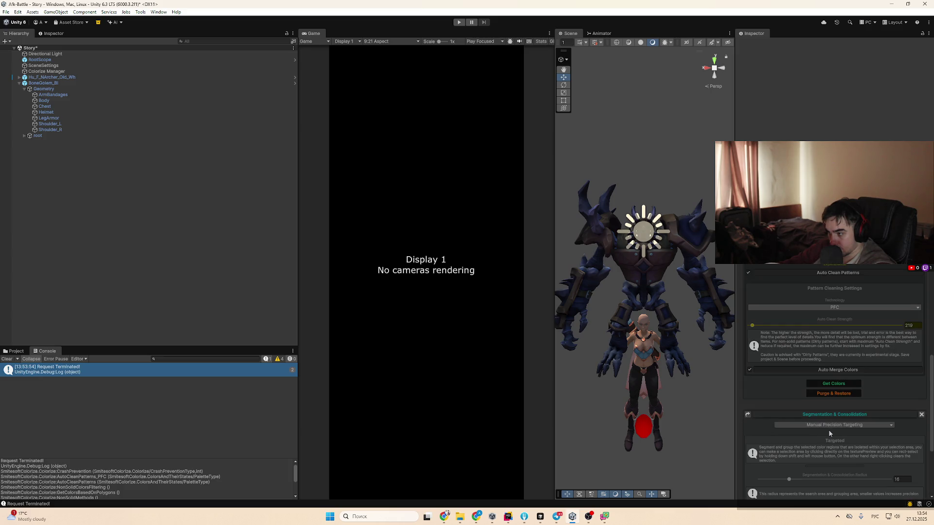
pyautogui.click(828, 430)
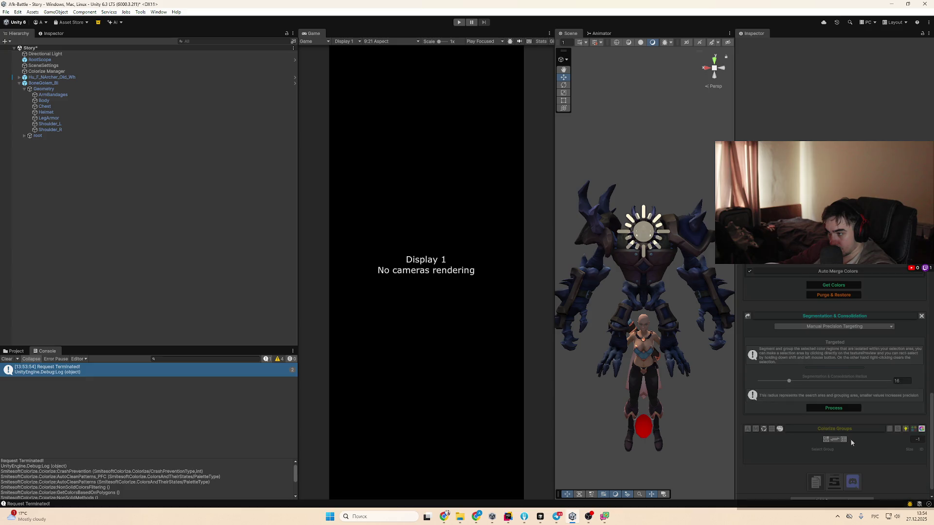
# Make the archer's Hands object the Single Object target and run Get Colors
pyautogui.click(780, 419)
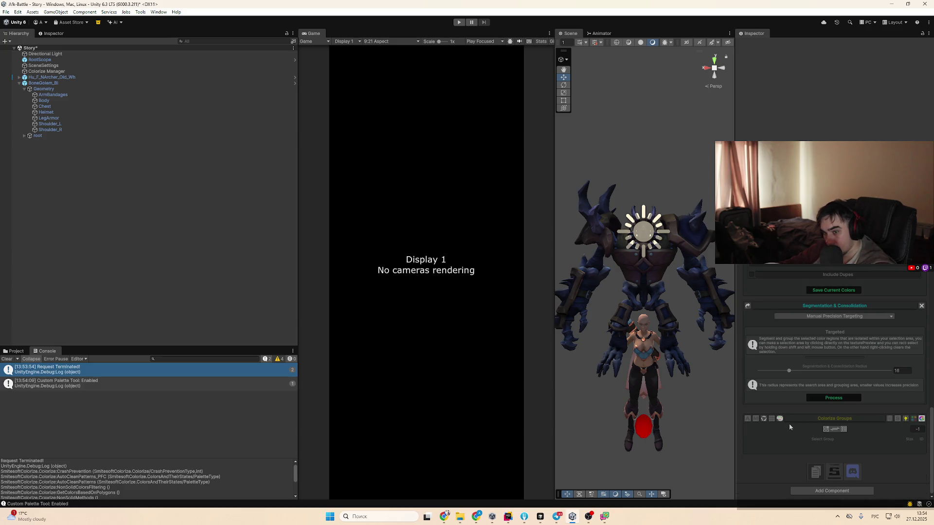
pyautogui.scroll(5, 815, 428)
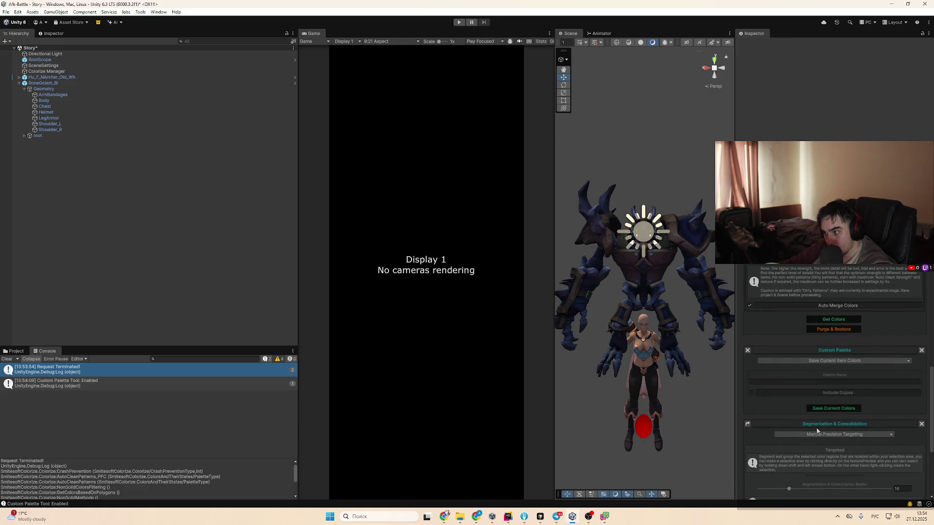
pyautogui.scroll(10, 851, 378)
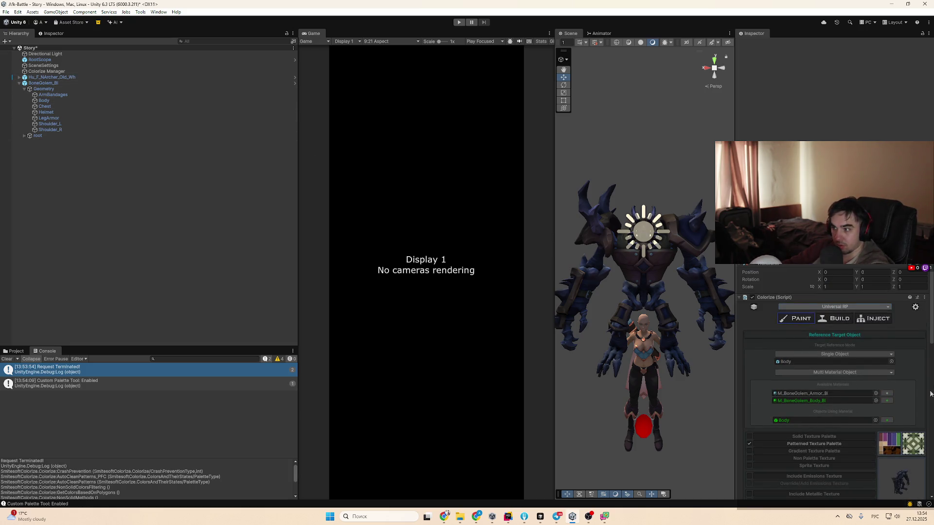
pyautogui.scroll(1, 878, 373)
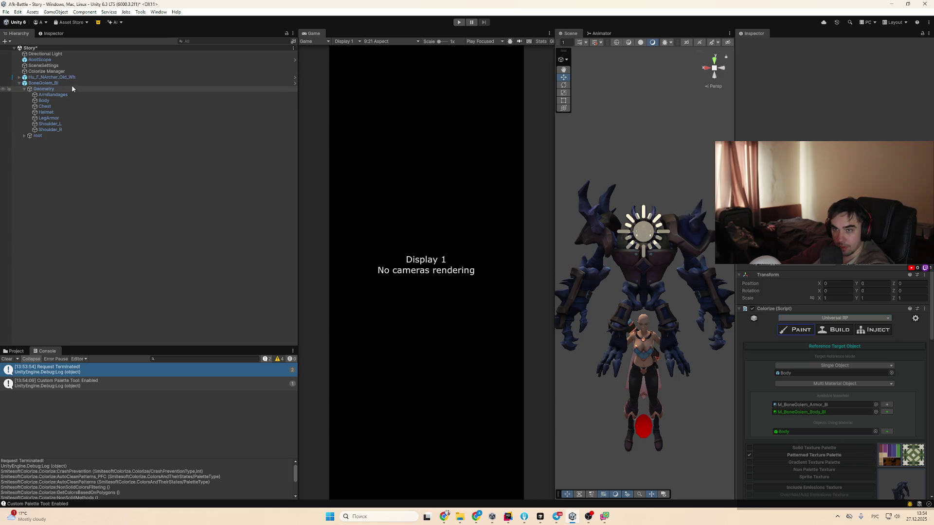
pyautogui.moveTo(73, 79)
pyautogui.mouseDown()
pyautogui.moveTo(423, 175)
pyautogui.moveTo(805, 388)
pyautogui.moveTo(807, 374)
pyautogui.mouseUp()
pyautogui.scroll(-3, 851, 384)
pyautogui.scroll(-8, 815, 379)
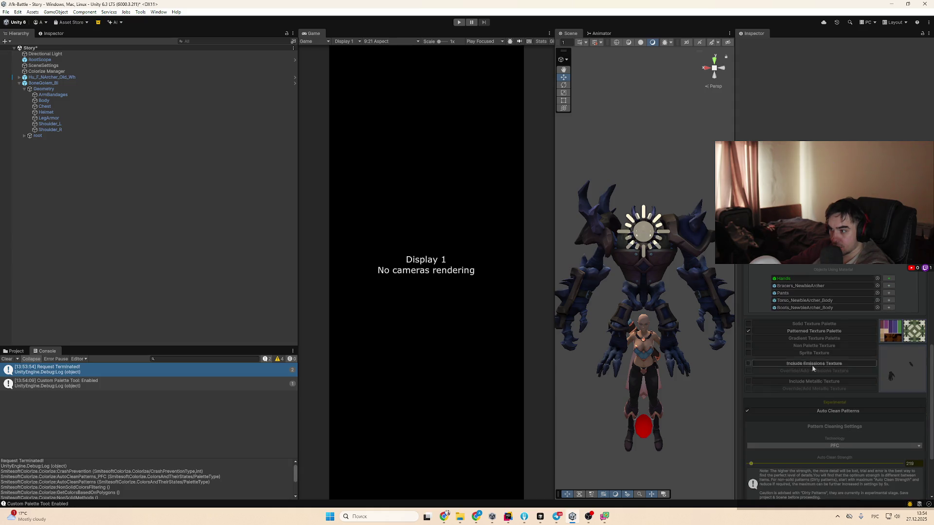
pyautogui.click(852, 448)
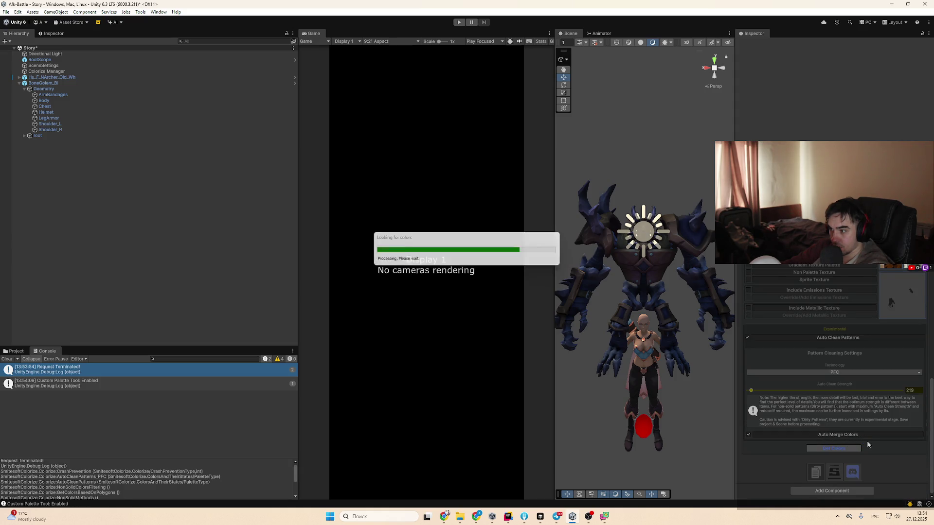
# After extraction, set segmentation mode to Comprehensive and close the Texture Preview window
pyautogui.scroll(-5, 849, 430)
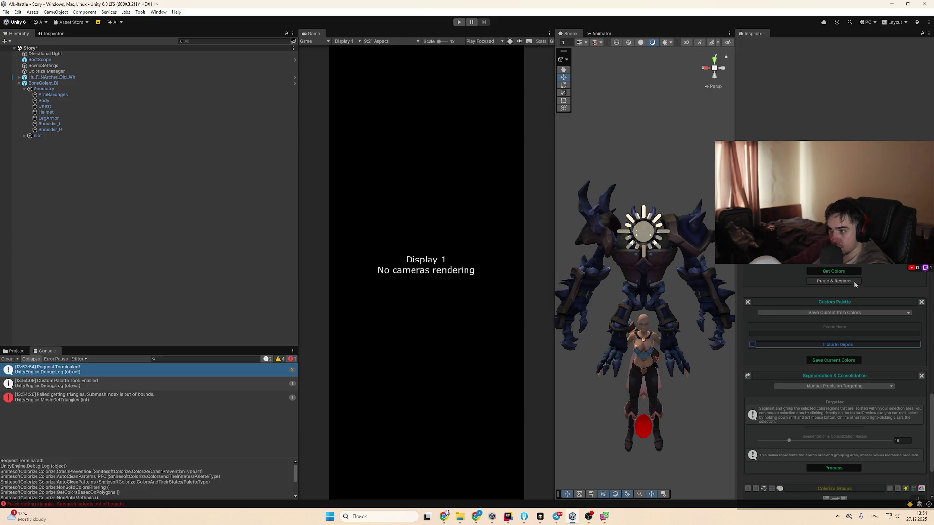
pyautogui.click(863, 313)
pyautogui.click(872, 321)
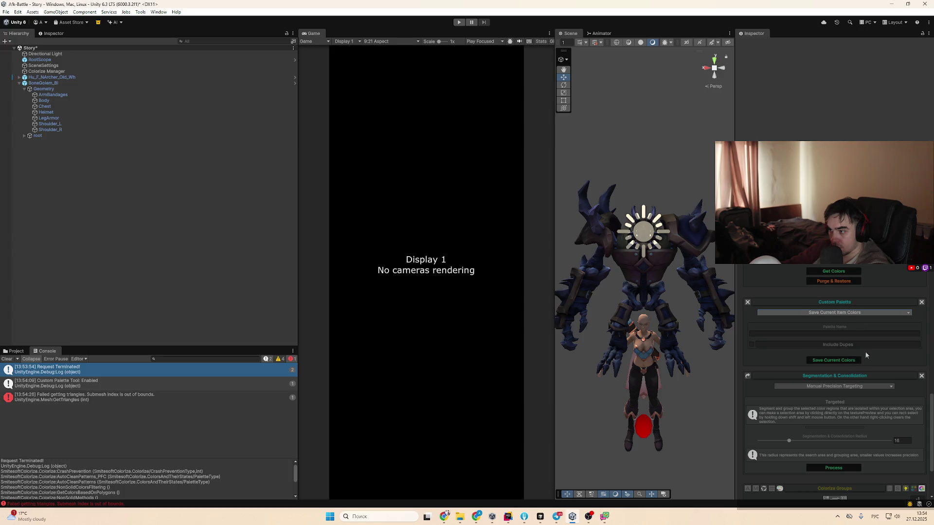
pyautogui.click(852, 387)
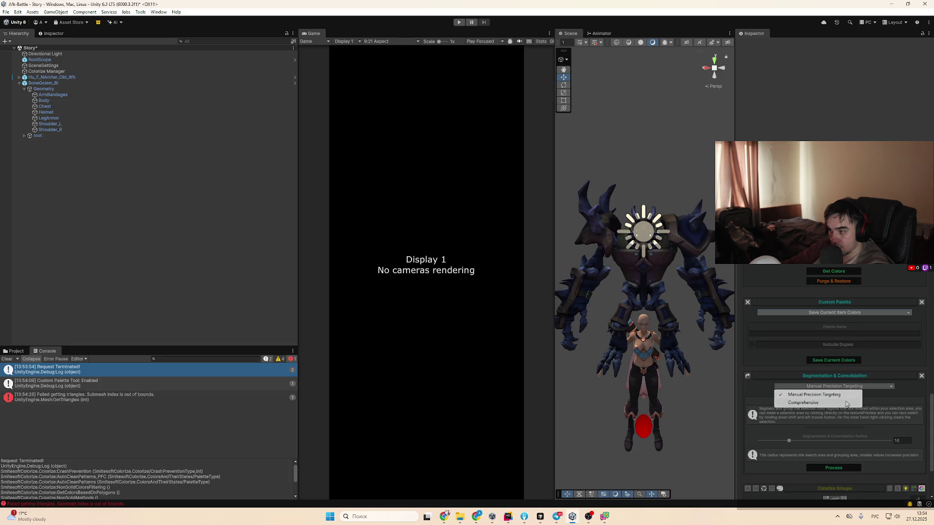
pyautogui.click(846, 402)
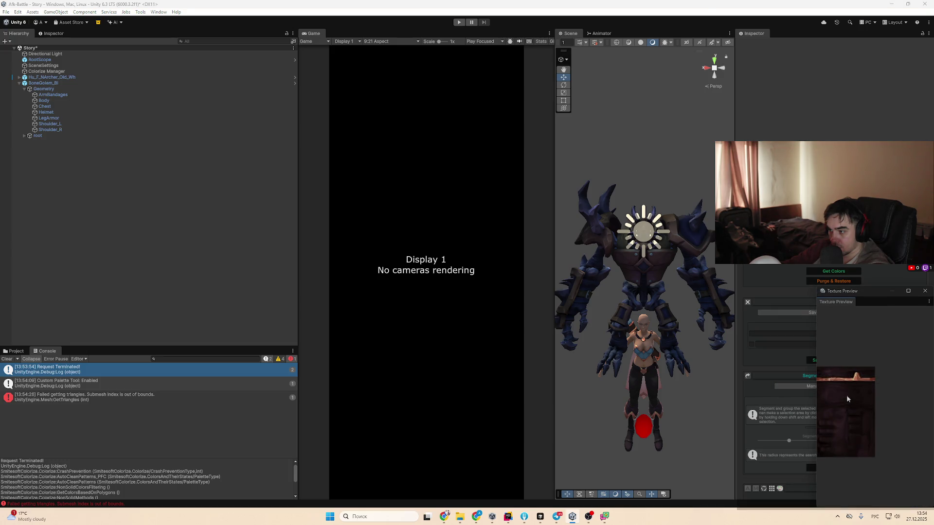
pyautogui.click(923, 289)
# Switch segmentation back to Manual Precision Targeting, then settle on Comprehensive again
pyautogui.click(832, 386)
pyautogui.click(831, 403)
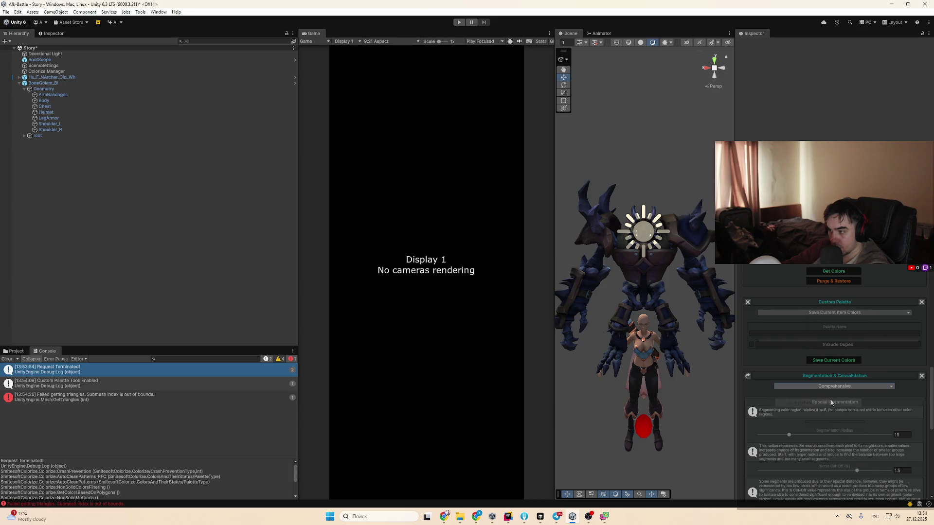
pyautogui.scroll(-2, 831, 403)
pyautogui.click(845, 349)
pyautogui.click(844, 364)
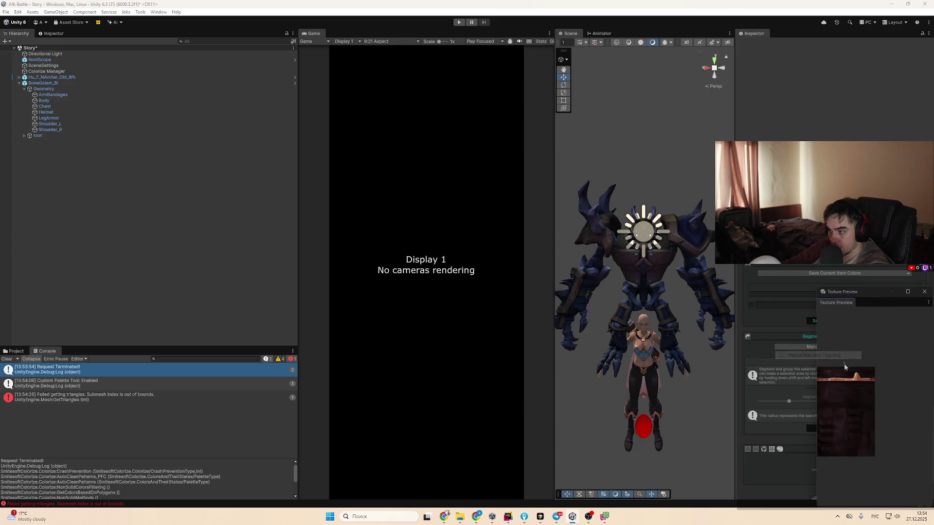
pyautogui.click(924, 291)
pyautogui.click(835, 347)
pyautogui.click(829, 364)
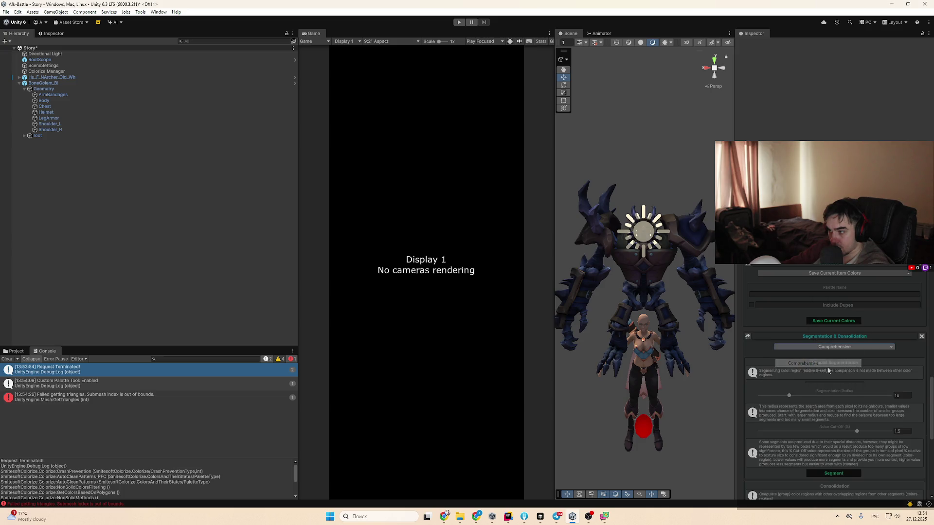
pyautogui.scroll(-10, 848, 396)
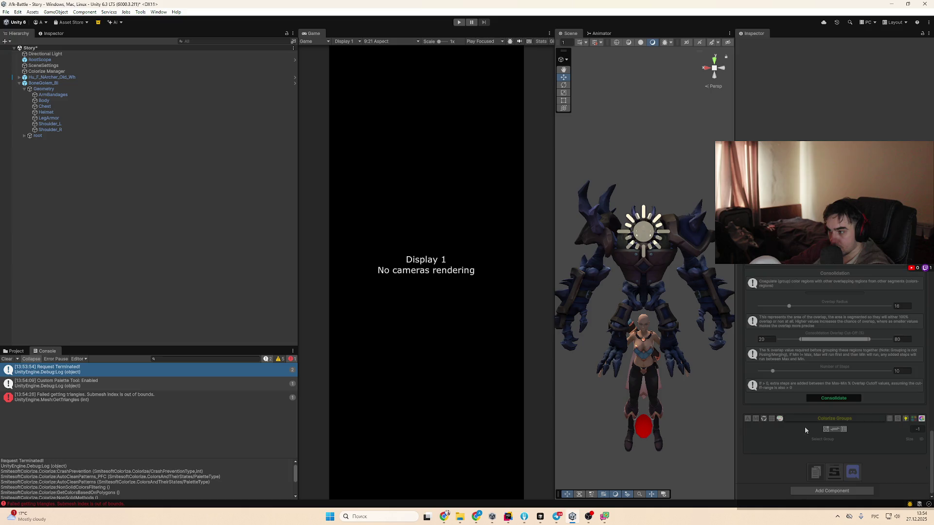
# Tick Include Dupes, then Segment and Consolidate the extracted colours
pyautogui.click(825, 429)
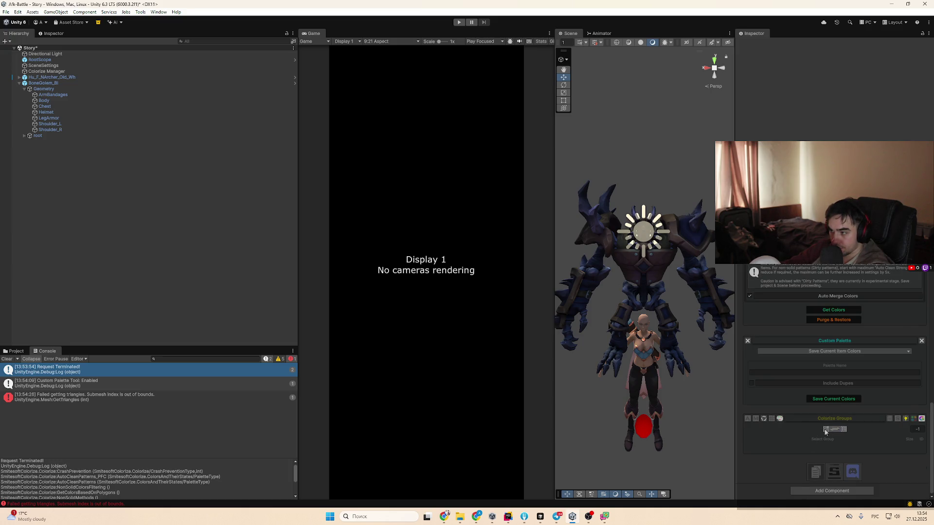
pyautogui.scroll(4, 845, 406)
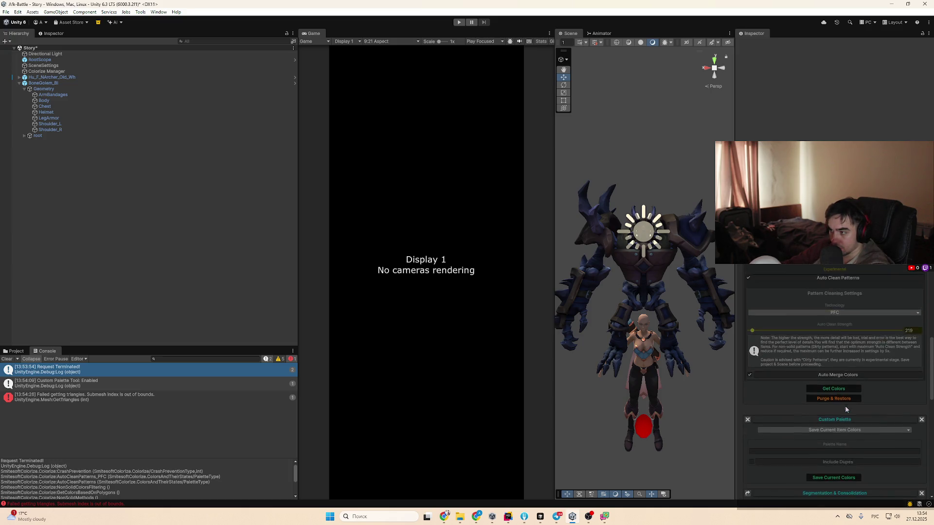
pyautogui.scroll(-4, 845, 407)
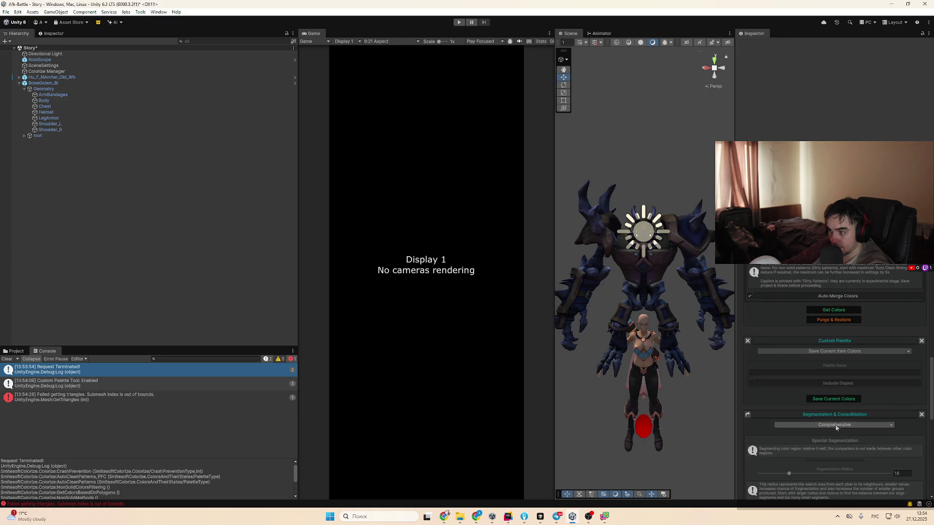
pyautogui.click(848, 385)
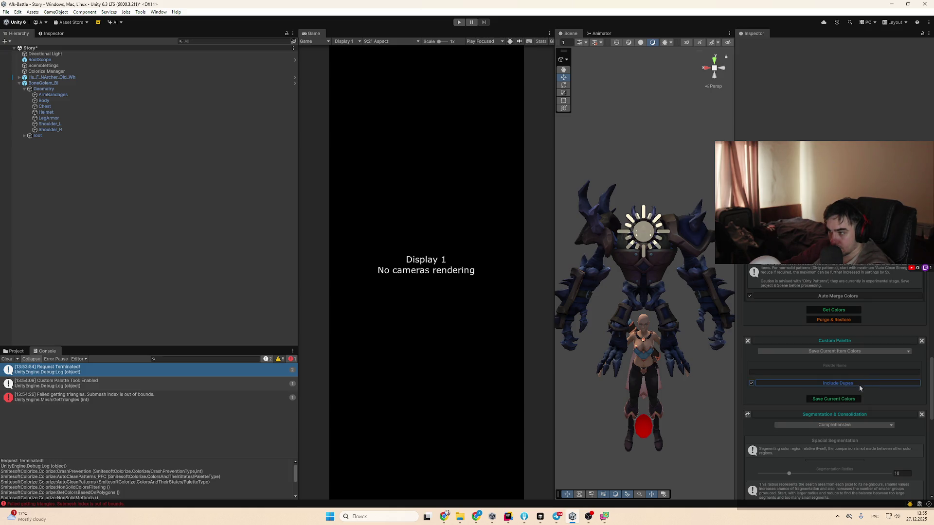
pyautogui.scroll(-5, 859, 384)
pyautogui.click(842, 395)
pyautogui.scroll(-4, 829, 423)
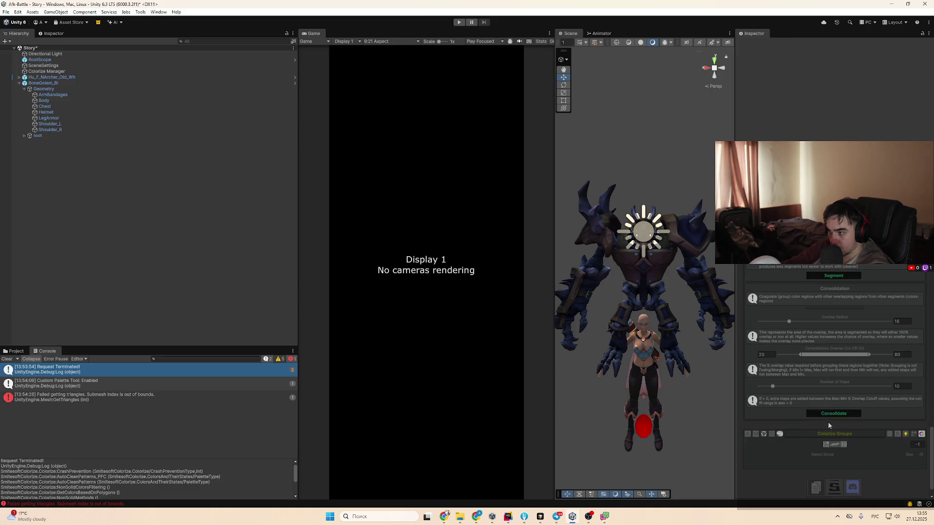
pyautogui.click(833, 415)
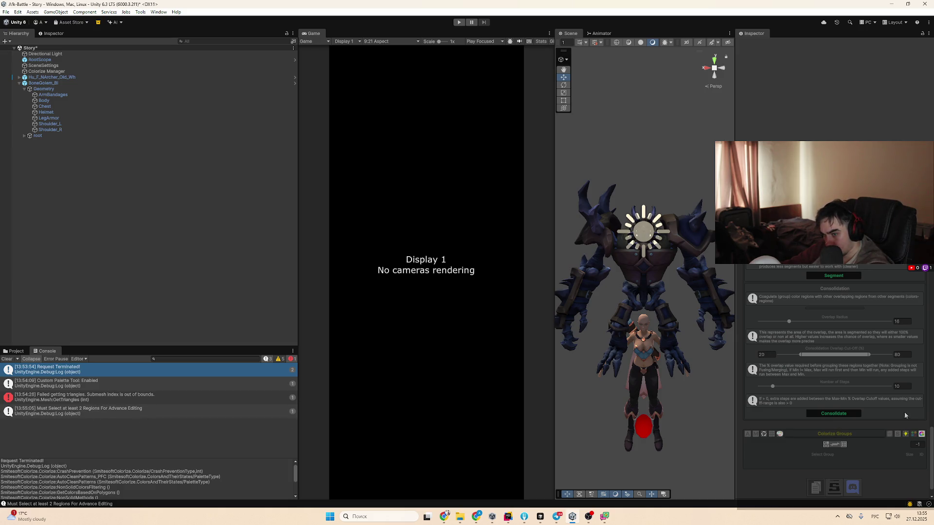
# Enable Advance Painting, set to Tinting Grey Scaled with tint value 0
pyautogui.scroll(8, 851, 433)
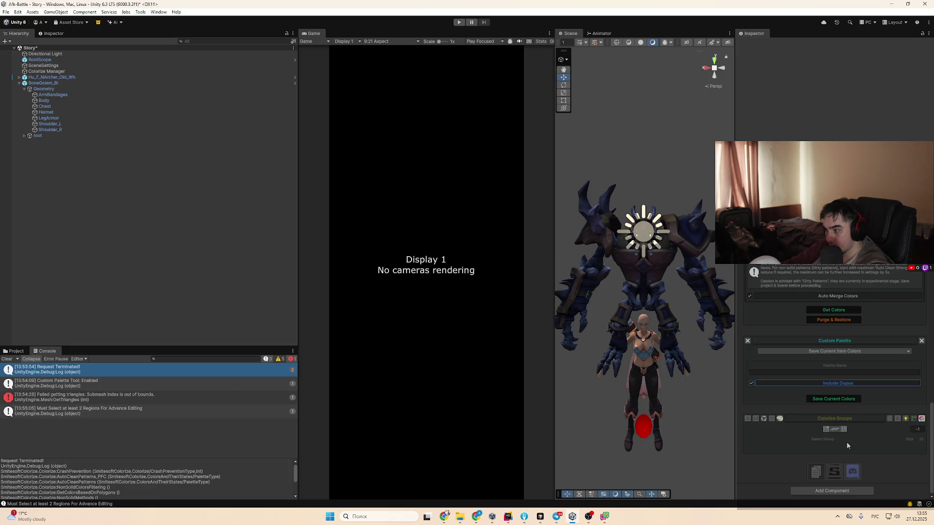
pyautogui.scroll(-2, 845, 432)
pyautogui.click(851, 431)
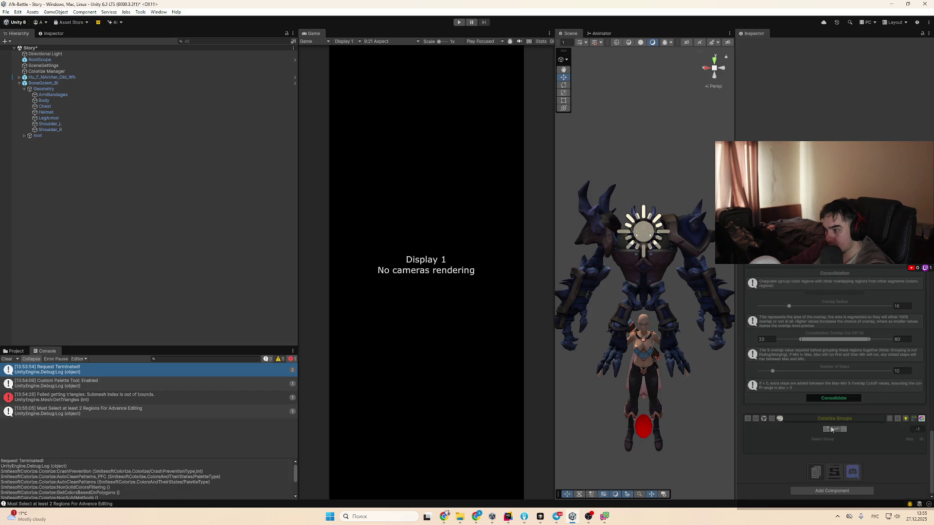
pyautogui.click(827, 430)
pyautogui.press('shift')
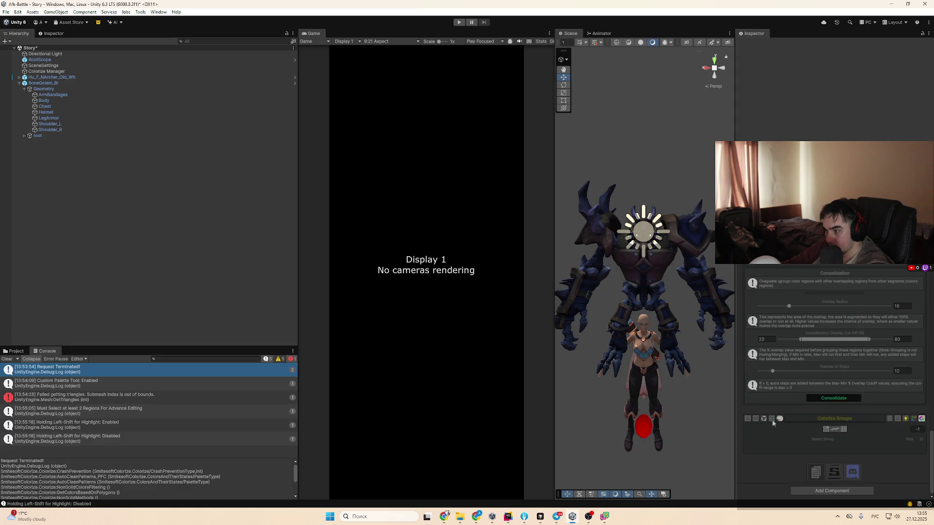
pyautogui.click(749, 419)
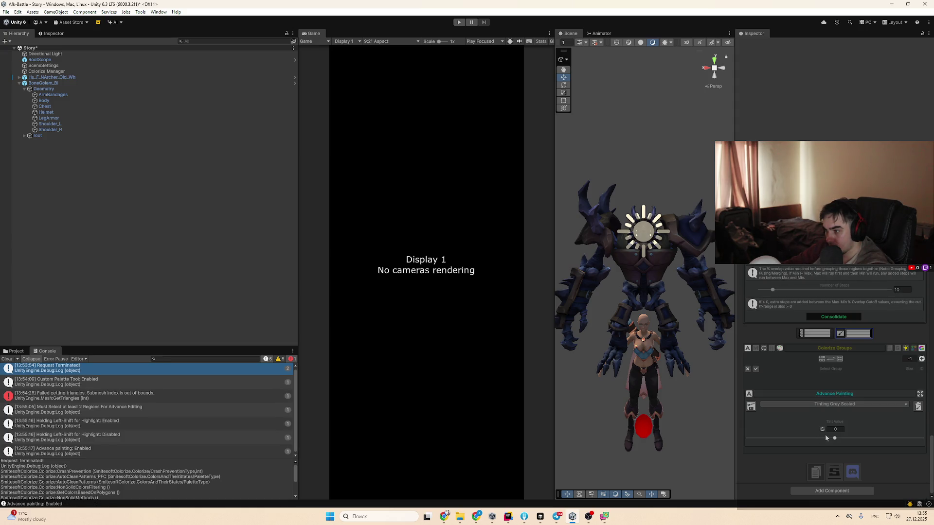
# Switch the painting mode to the Color Merging tool and show its settings
pyautogui.click(857, 406)
pyautogui.click(770, 375)
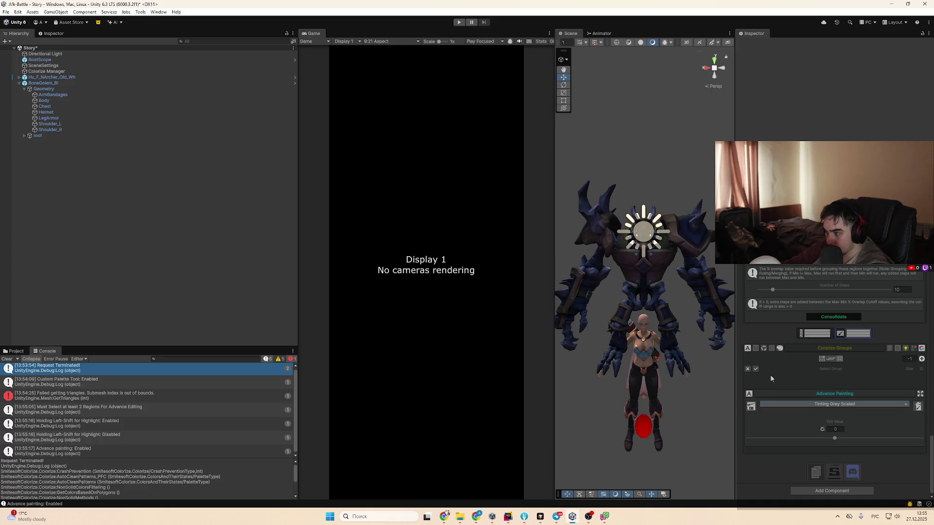
pyautogui.click(755, 349)
pyautogui.click(753, 353)
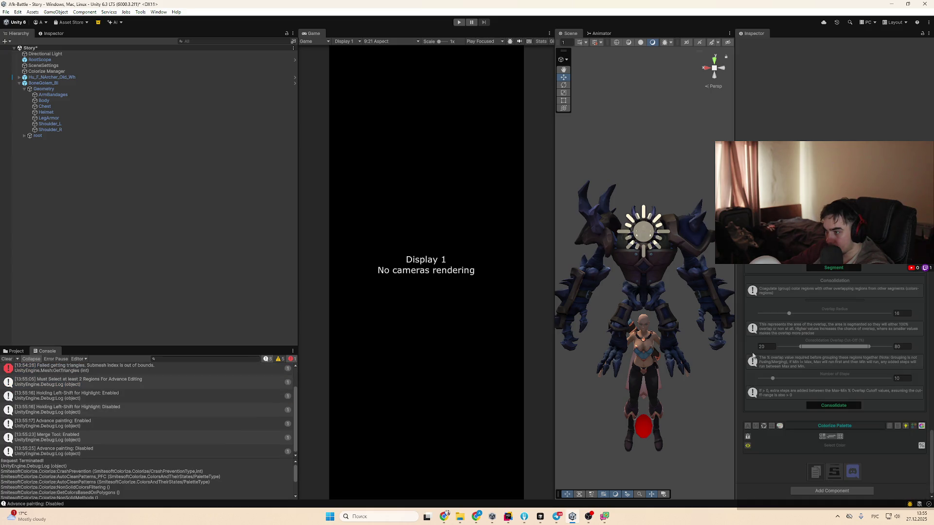
pyautogui.click(756, 426)
pyautogui.scroll(-5, 795, 433)
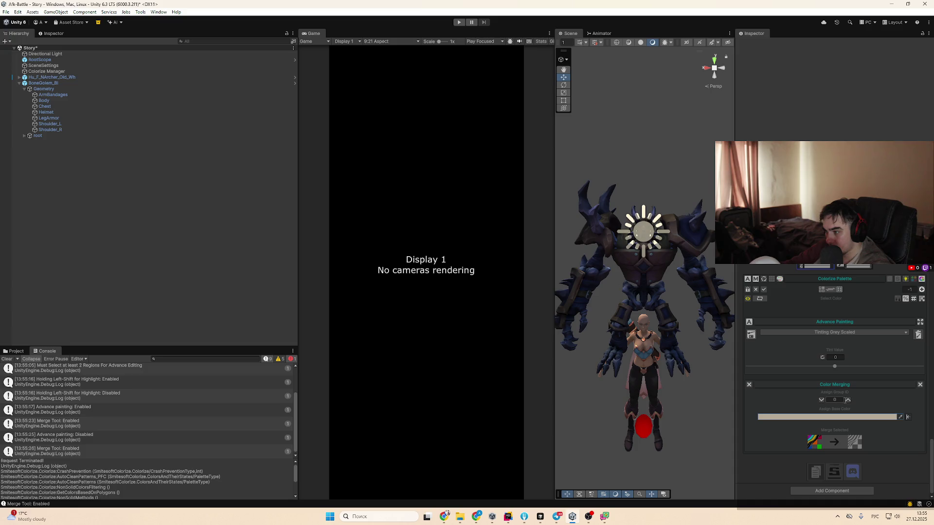
# Set merge Group ID to 214, reset the base colour to black, and select the female archer
pyautogui.click(848, 415)
pyautogui.click(852, 404)
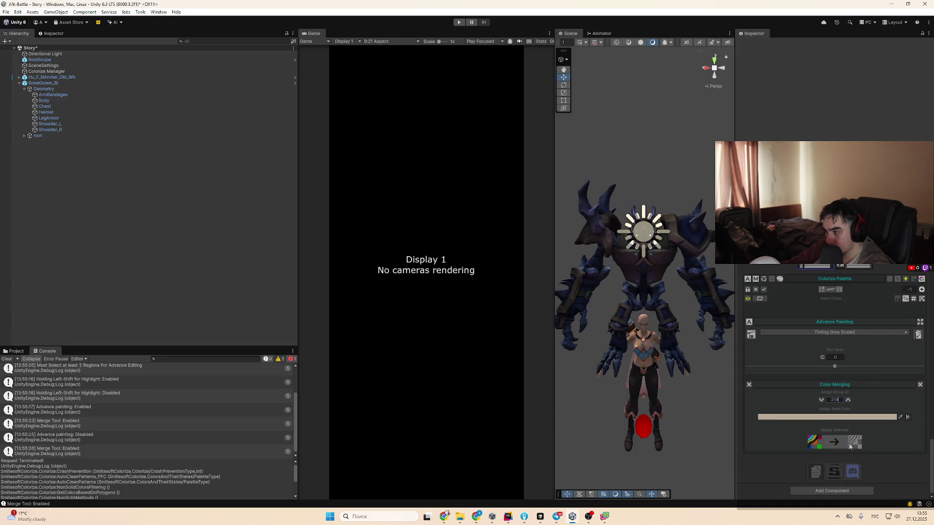
pyautogui.click(877, 417)
pyautogui.scroll(5, 674, 336)
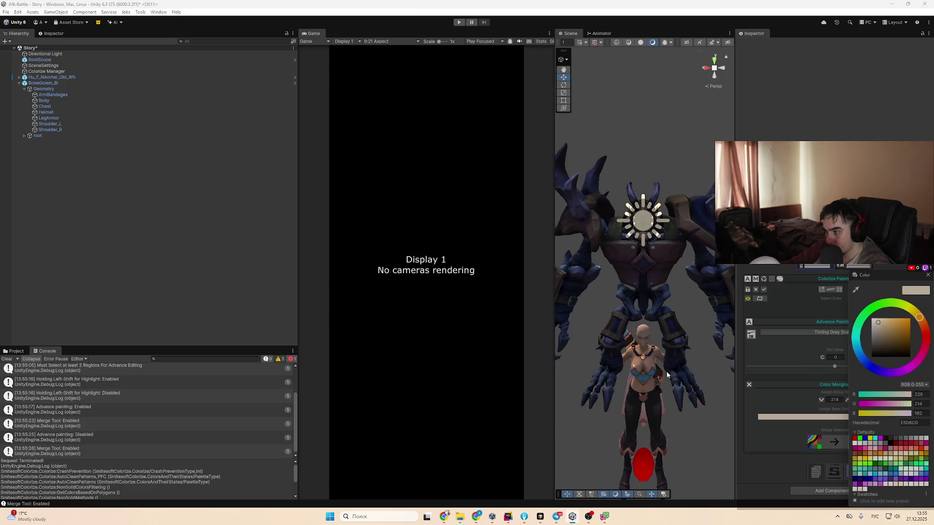
pyautogui.click(907, 417)
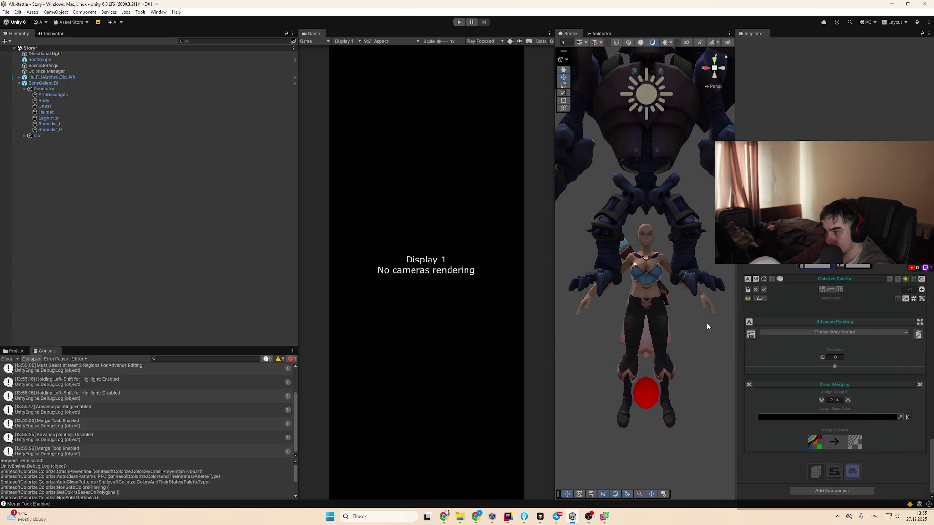
pyautogui.click(653, 294)
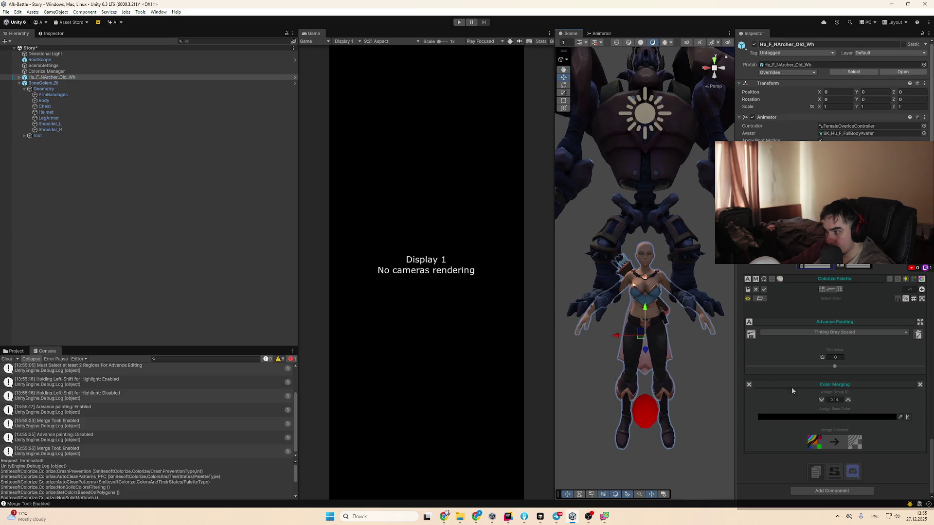
# Disable the merge tool and custom palette tool, and reset unlocked palette colours to last save
pyautogui.scroll(3, 837, 413)
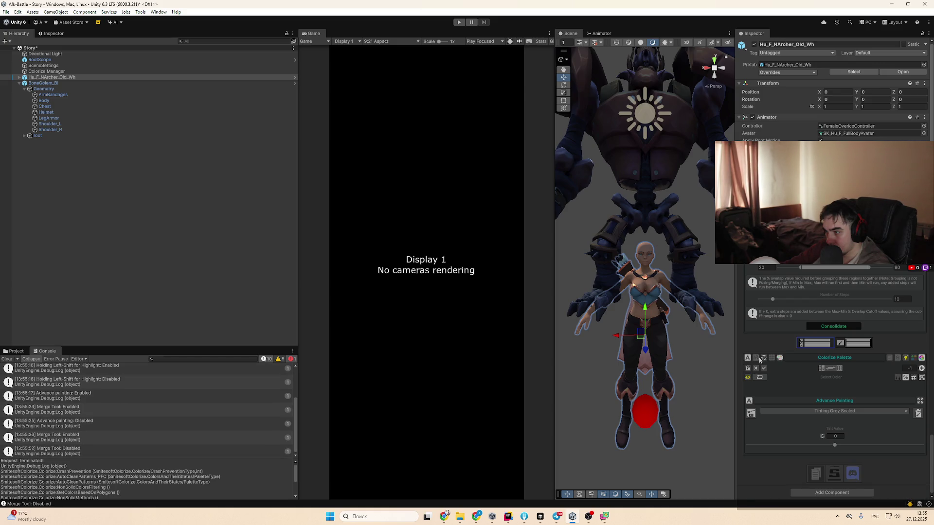
pyautogui.click(760, 358)
pyautogui.click(763, 426)
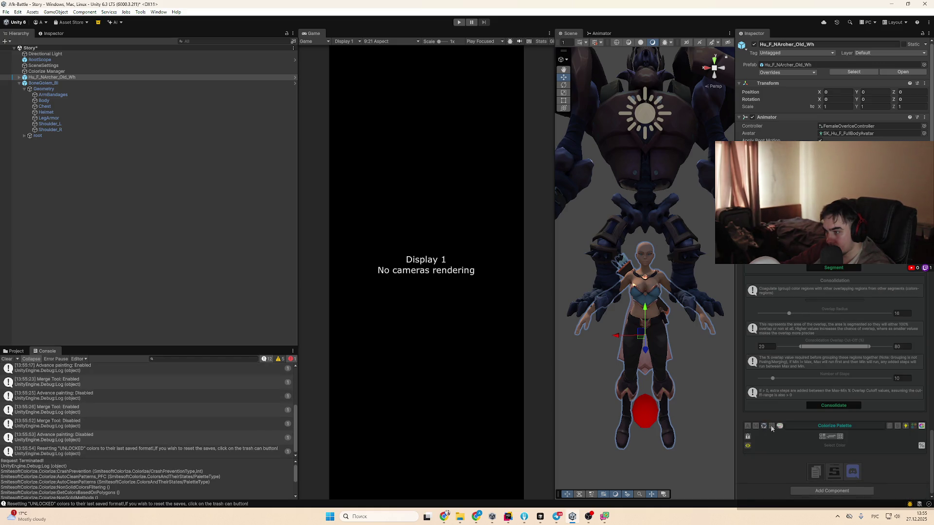
pyautogui.click(780, 426)
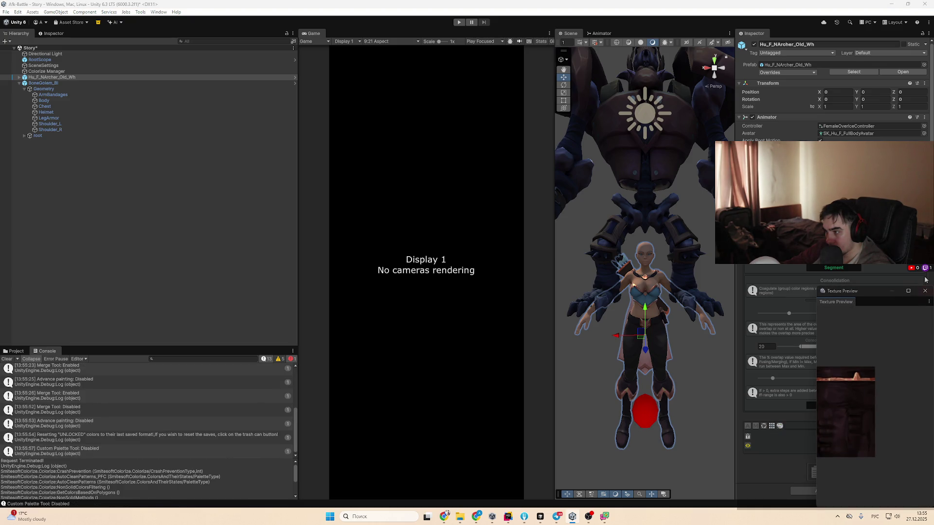
pyautogui.click(926, 291)
# Enable the 'S' Left-Shift hold-to-highlight toggle and test highlighting a palette colour
pyautogui.click(898, 426)
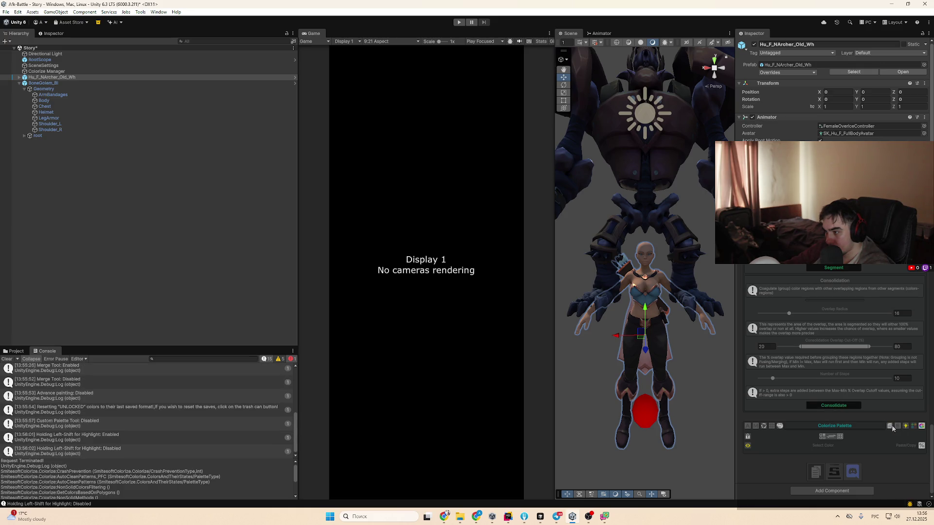
pyautogui.press('shift')
pyautogui.scroll(2, 852, 413)
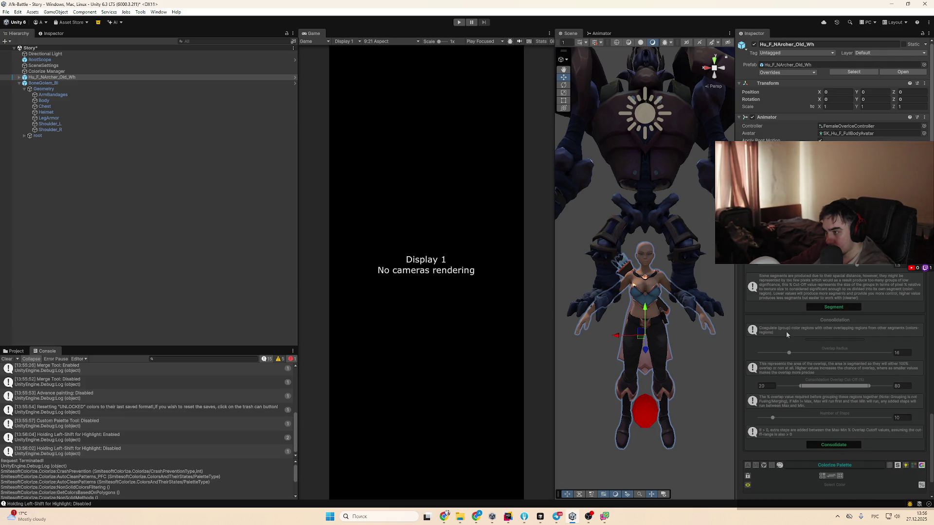
pyautogui.scroll(3, 799, 381)
pyautogui.scroll(1, 799, 381)
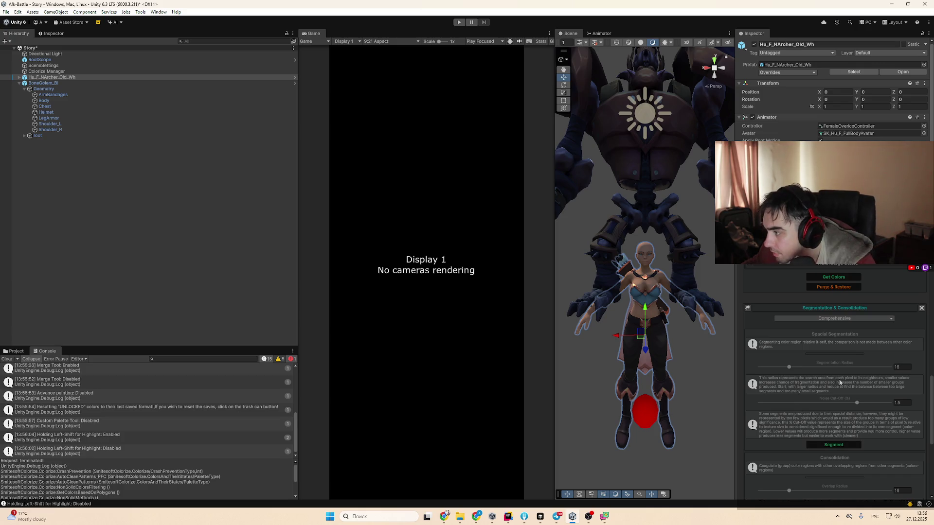
pyautogui.scroll(8, 865, 390)
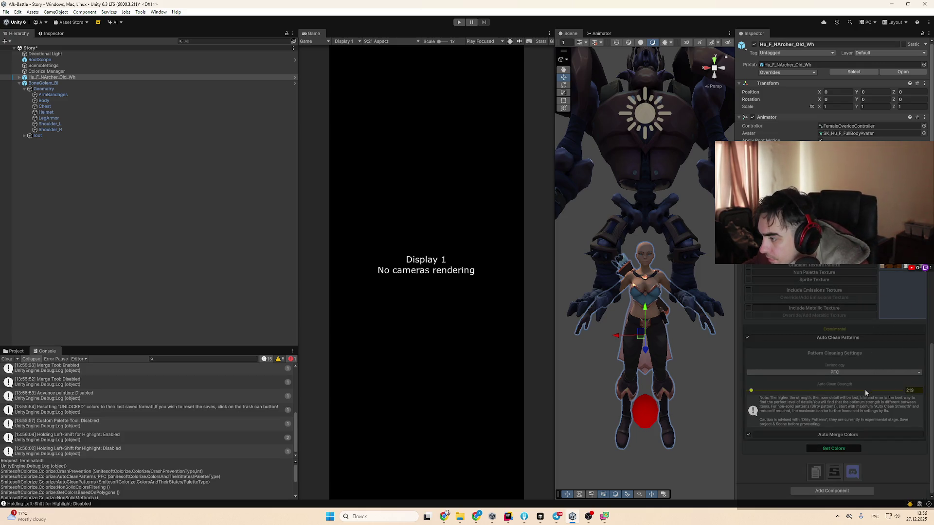
# Choose Solid Texture Palette and attempt a colour extraction
pyautogui.scroll(1, 855, 402)
pyautogui.scroll(2, 854, 400)
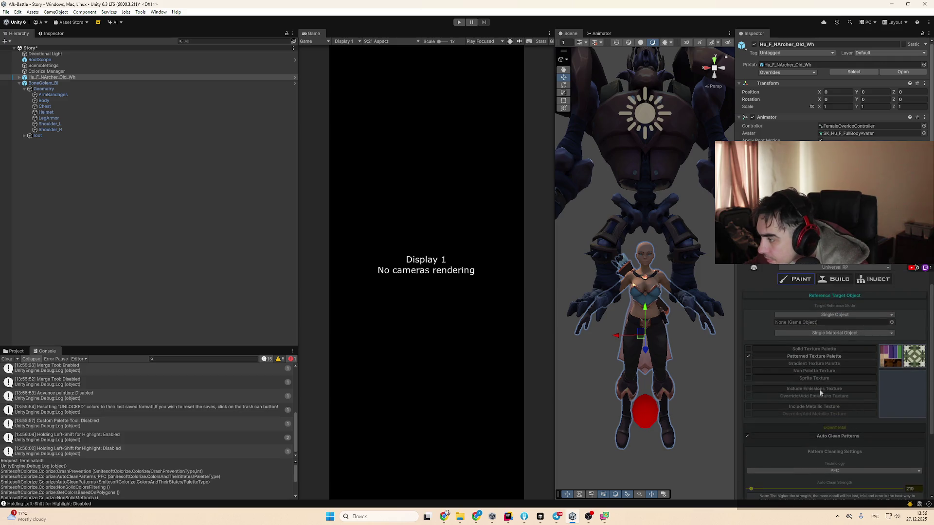
pyautogui.click(748, 356)
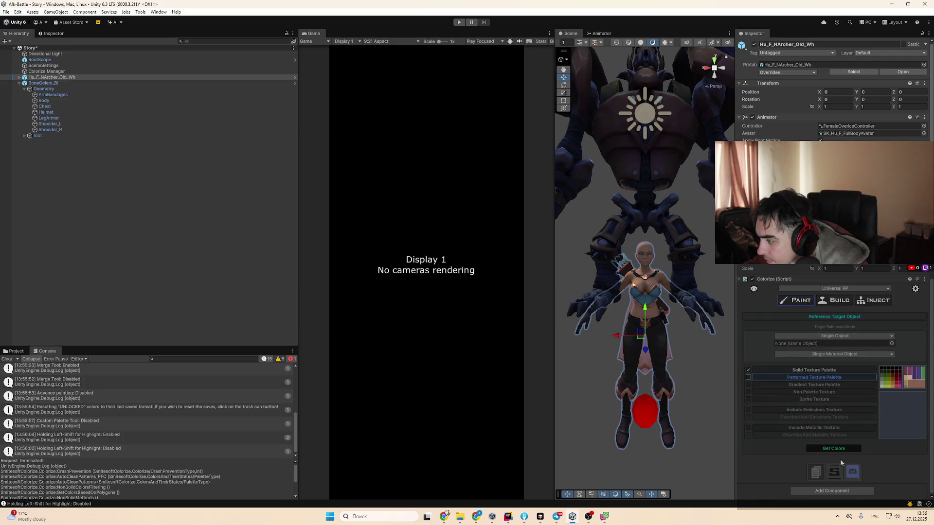
pyautogui.click(835, 450)
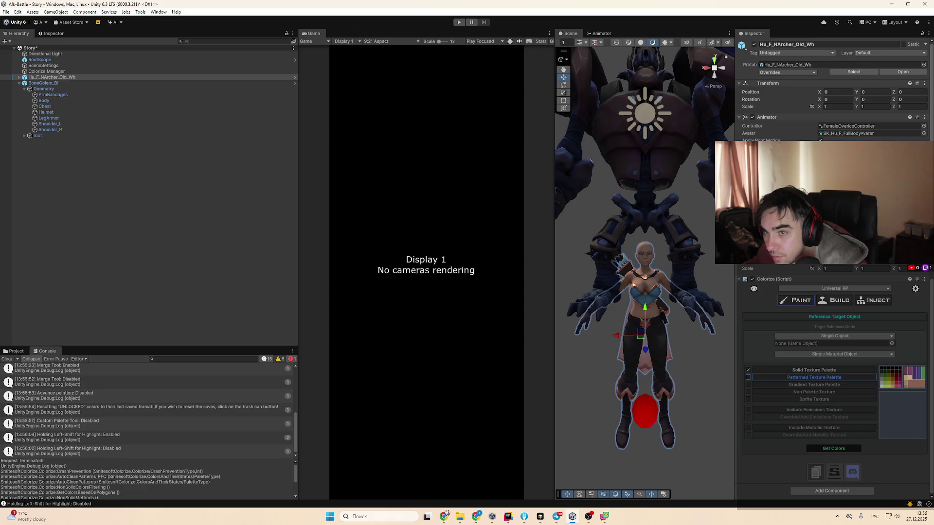
# Set Hu_F_NArcher_Old_Wh as the target object in Multi Material Object mode
pyautogui.moveTo(49, 77)
pyautogui.mouseDown()
pyautogui.moveTo(818, 377)
pyautogui.moveTo(827, 343)
pyautogui.mouseUp()
pyautogui.click(832, 354)
pyautogui.click(808, 371)
pyautogui.scroll(-3, 837, 414)
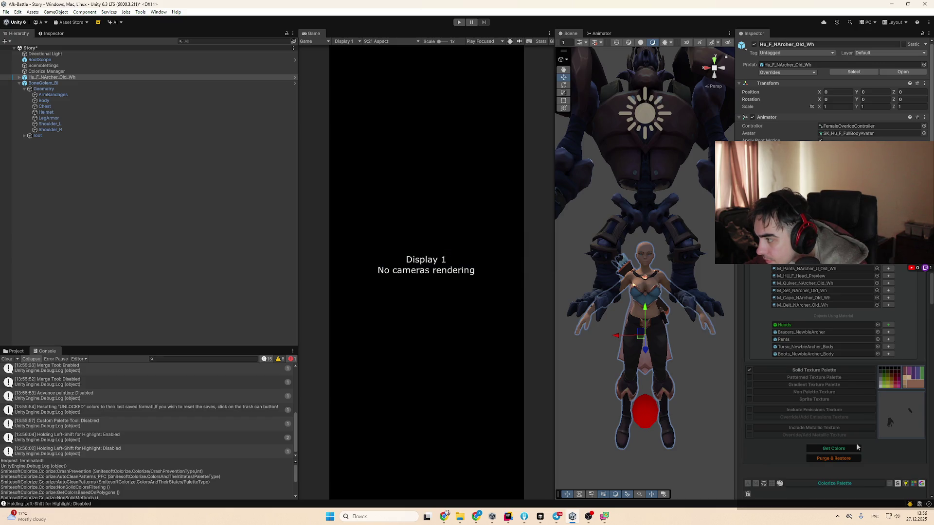
pyautogui.scroll(-15, 856, 413)
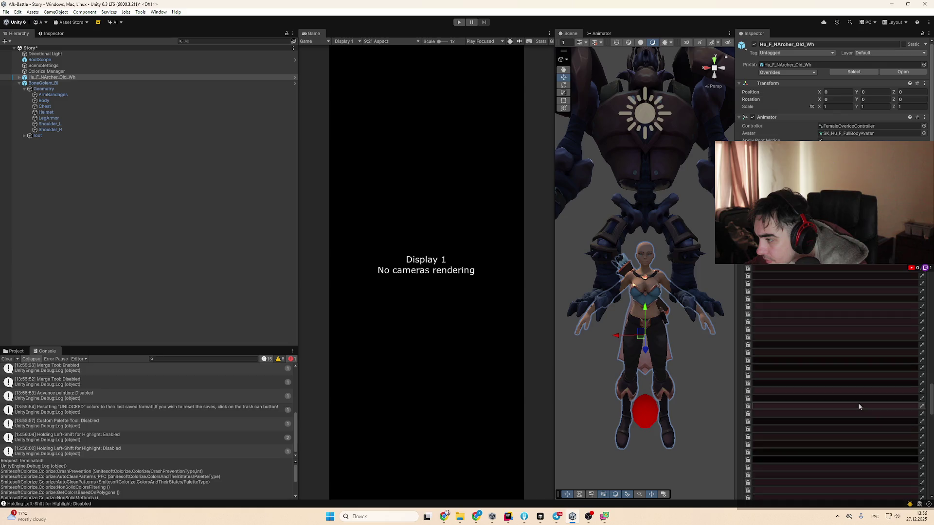
pyautogui.scroll(2, 856, 405)
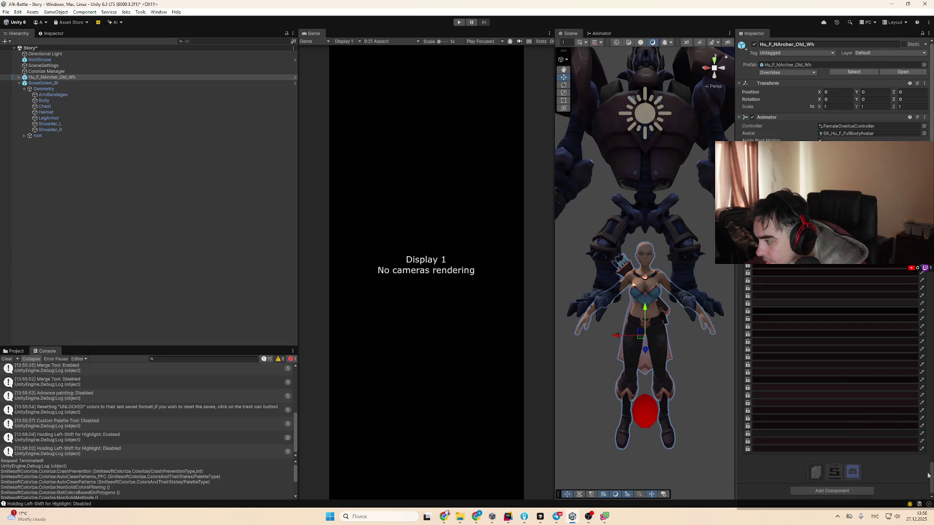
pyautogui.scroll(10, 763, 325)
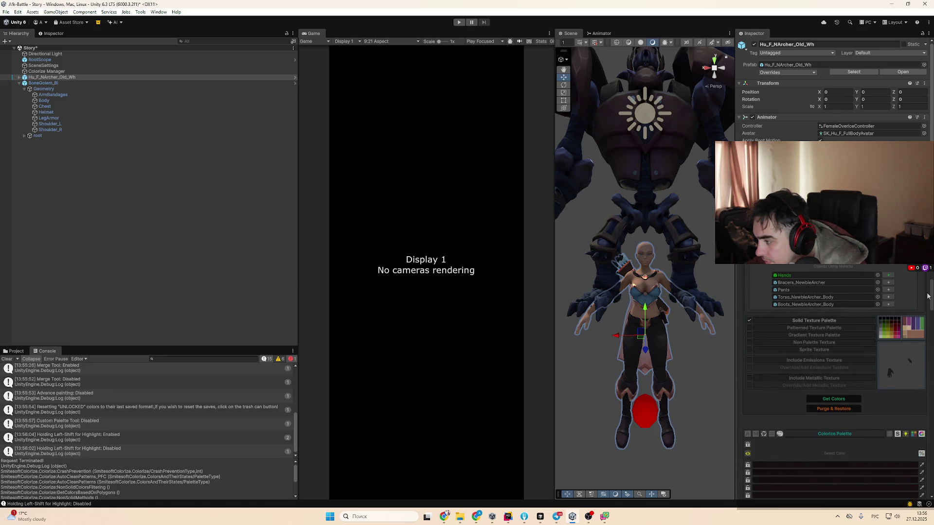
# Tick Gradient Texture Palette and extract the model's colours into the palette
pyautogui.click(749, 332)
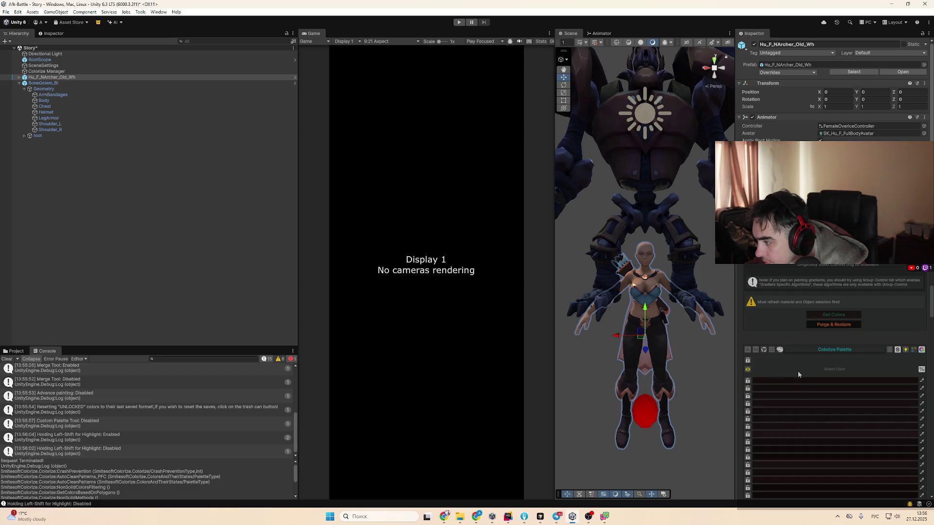
pyautogui.scroll(5, 798, 329)
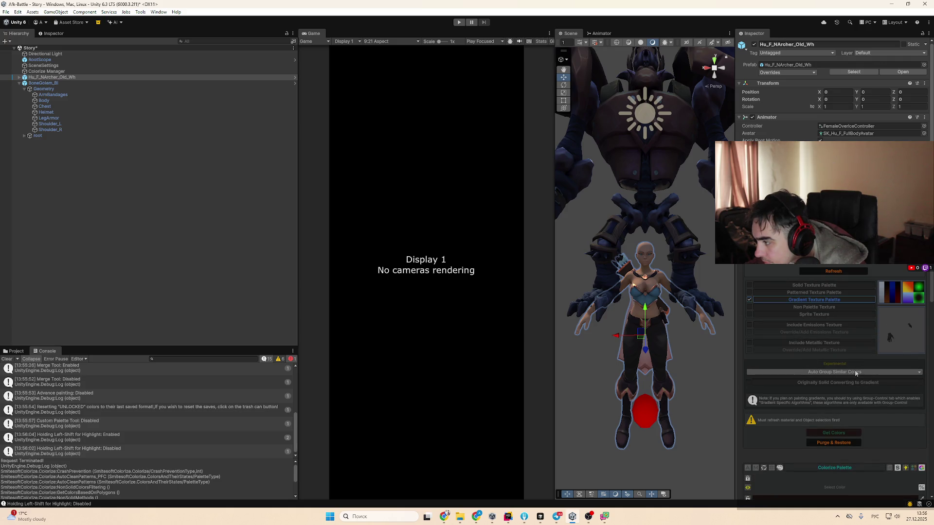
pyautogui.click(855, 374)
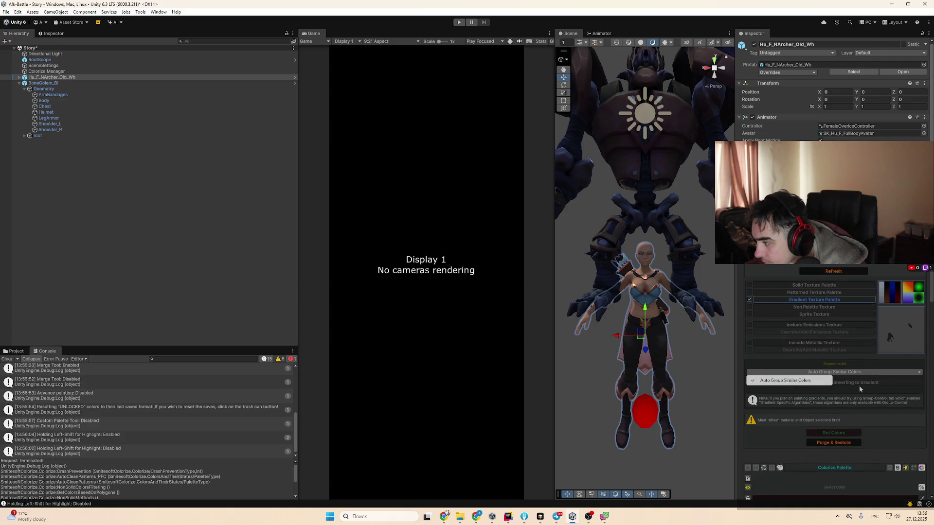
pyautogui.click(851, 432)
pyautogui.scroll(-5, 883, 460)
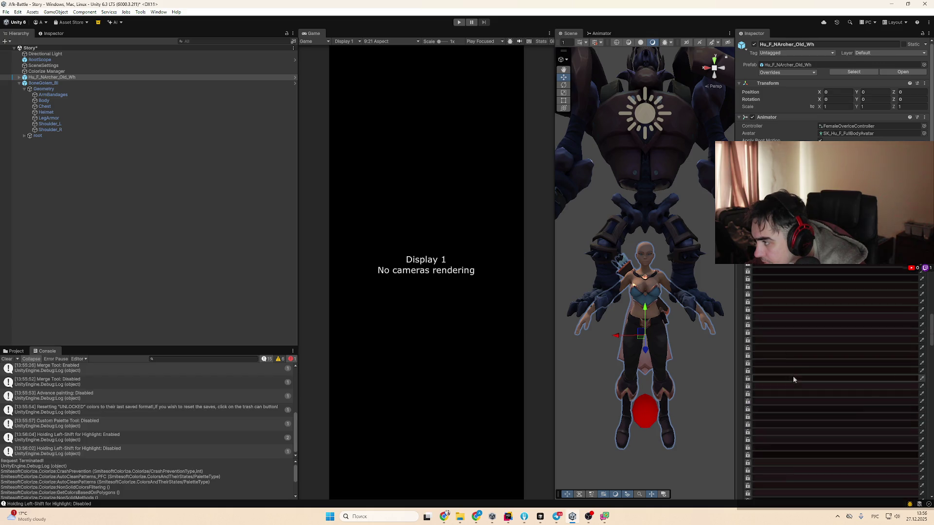
pyautogui.scroll(5, 885, 336)
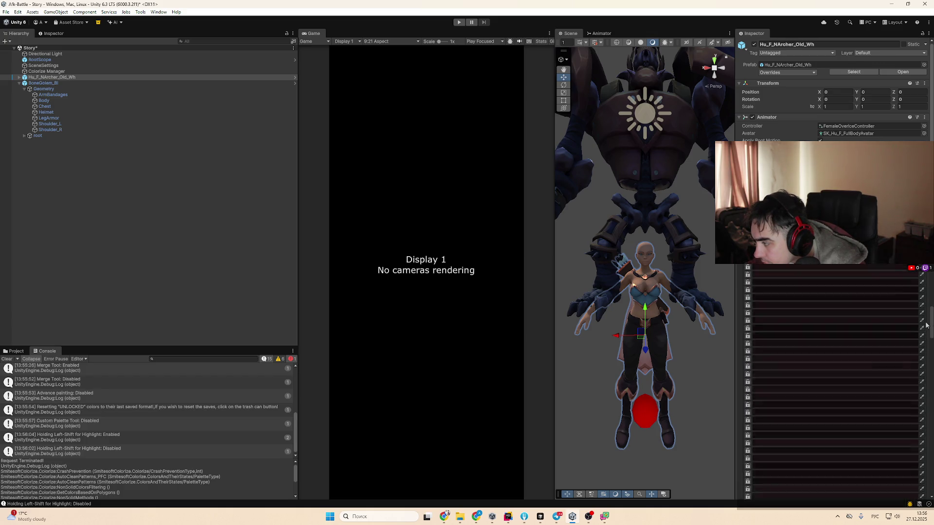
# Set the first palette colour to black (000000)
pyautogui.click(871, 394)
pyautogui.click(879, 339)
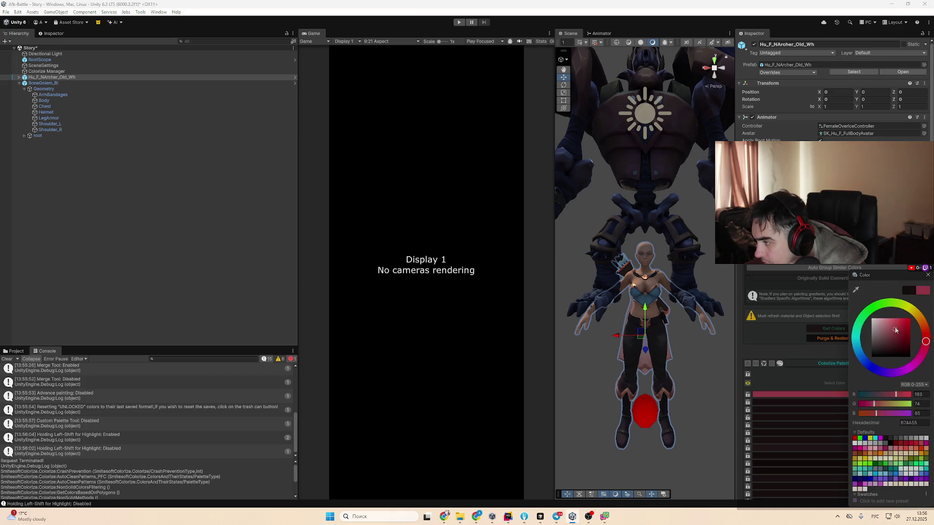
pyautogui.moveTo(880, 339); pyautogui.dragTo(890, 373)
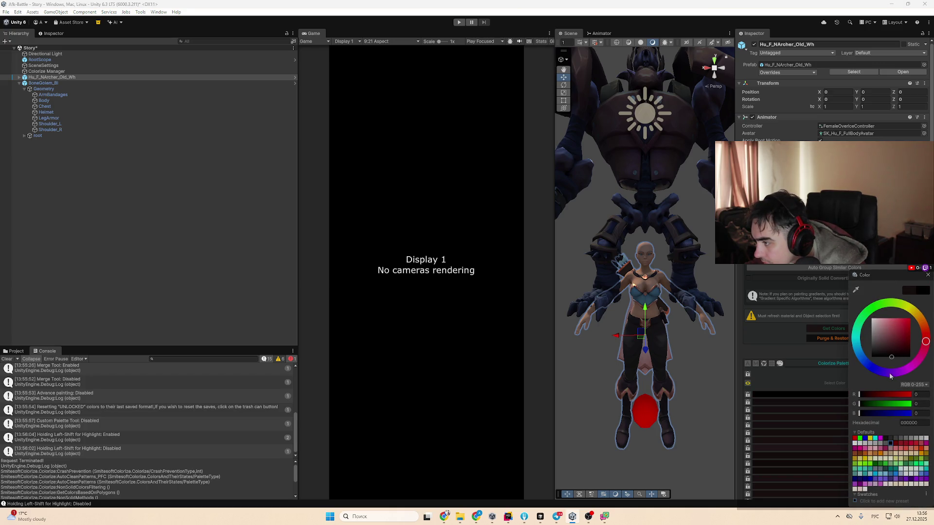
pyautogui.click(835, 385)
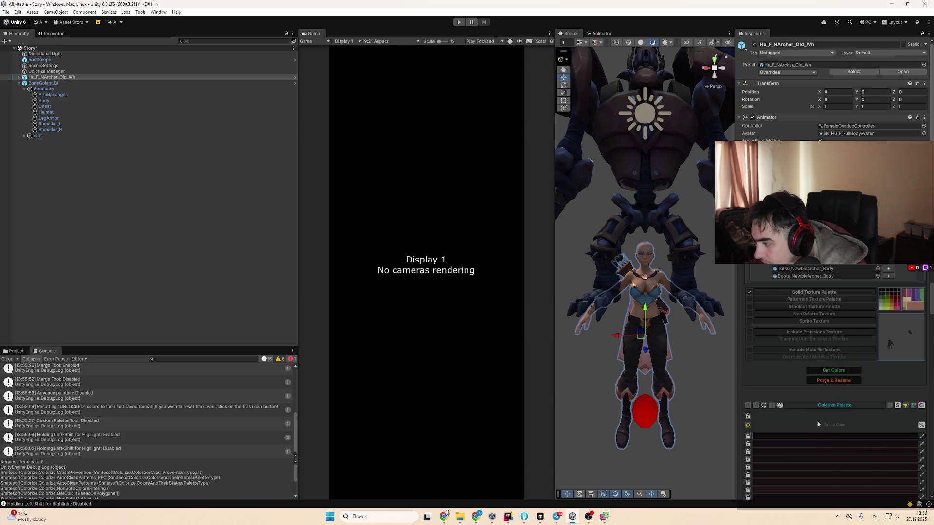
# Re-enable Divide Groups and group palette colours by object colour overlap, leaving Paste/Copy hidden
pyautogui.click(922, 427)
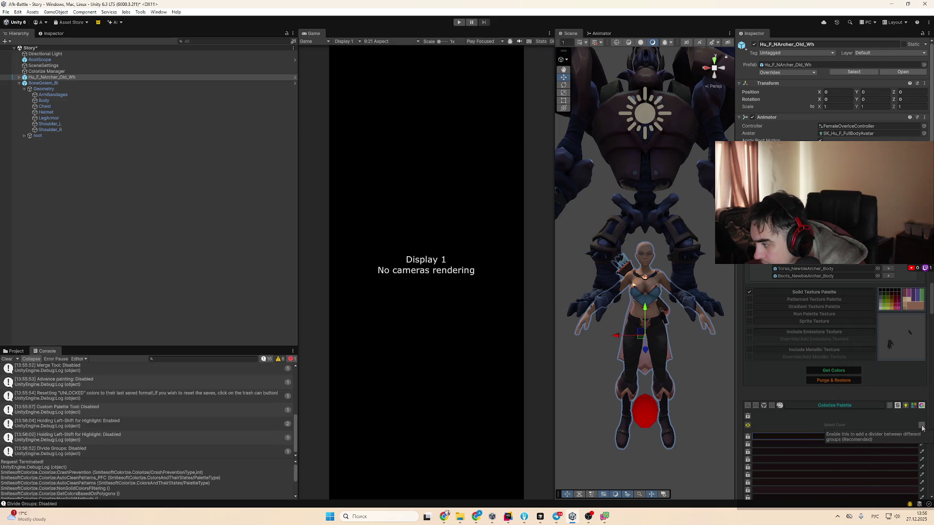
pyautogui.click(922, 427)
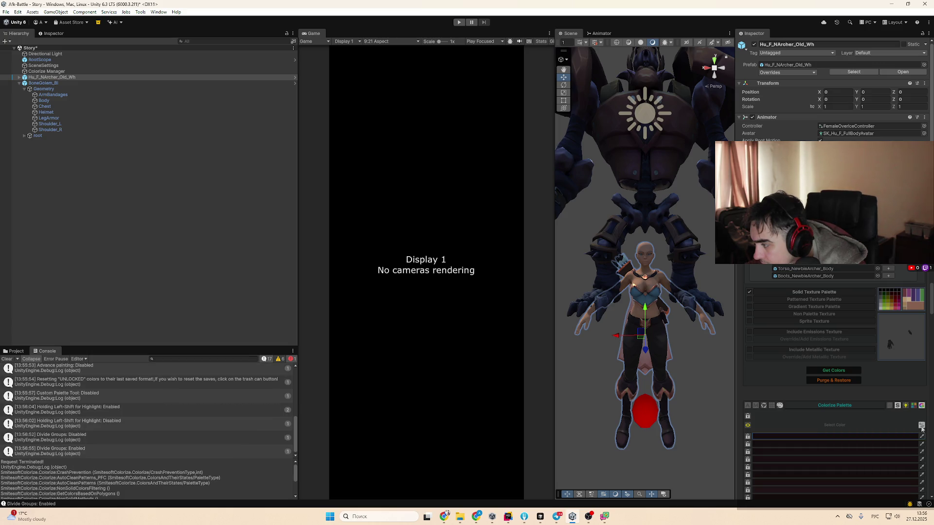
pyautogui.click(914, 407)
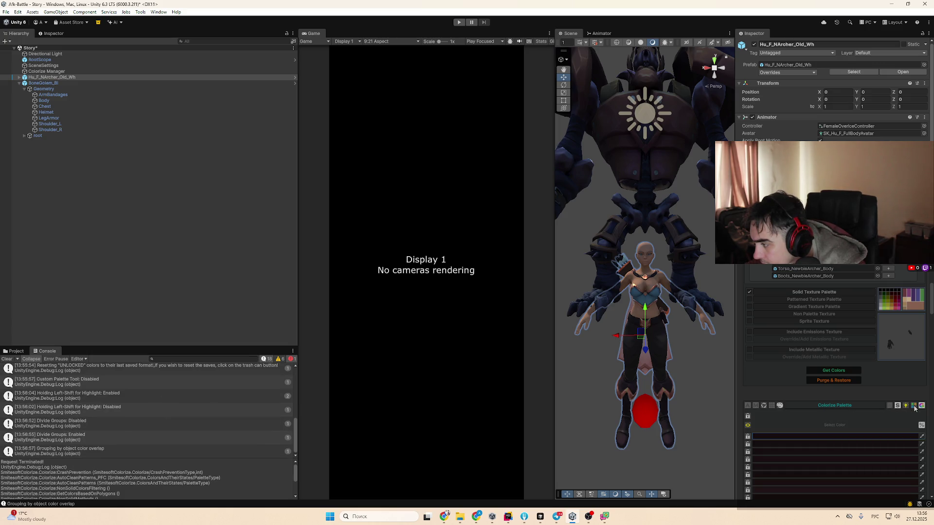
pyautogui.click(906, 407)
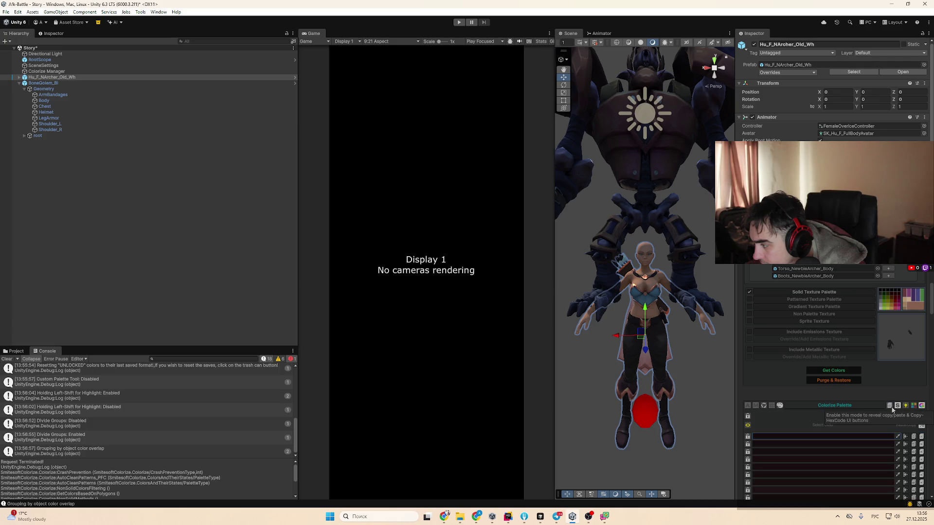
pyautogui.click(899, 438)
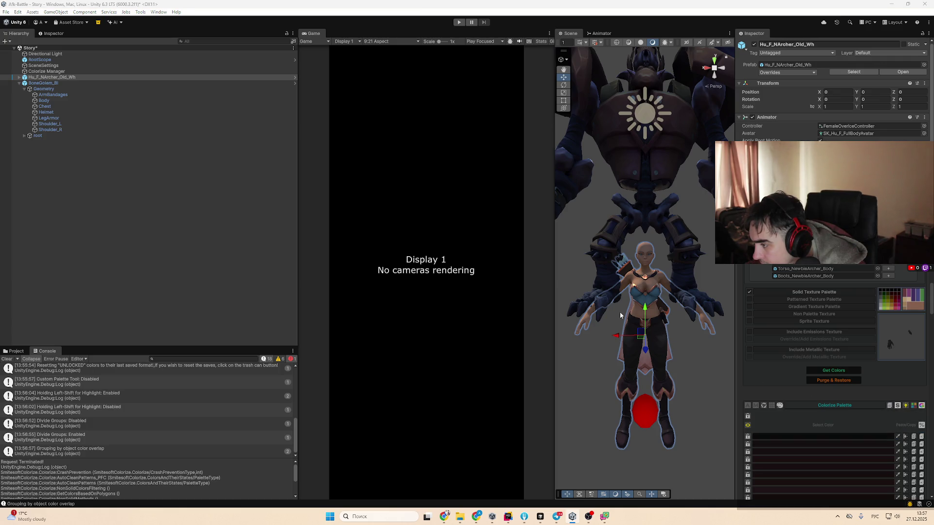
pyautogui.click(906, 405)
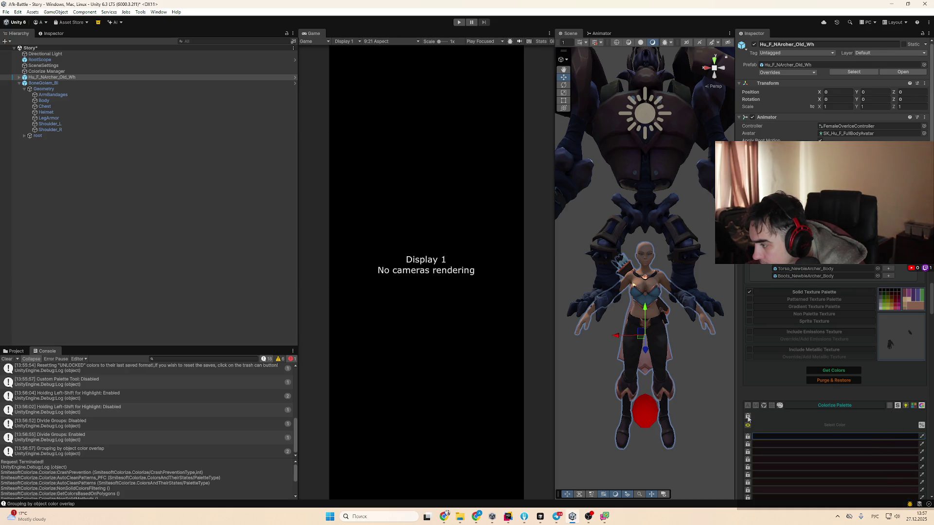
# Expand the palette into its advanced view, wake the Colorize inspector and deselect the archer
pyautogui.scroll(1, 748, 419)
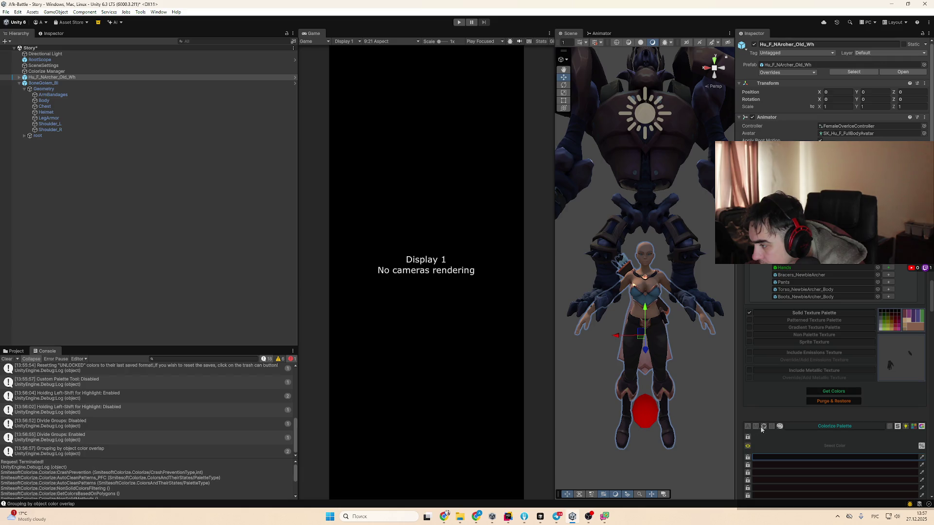
pyautogui.click(763, 426)
pyautogui.scroll(-4, 776, 444)
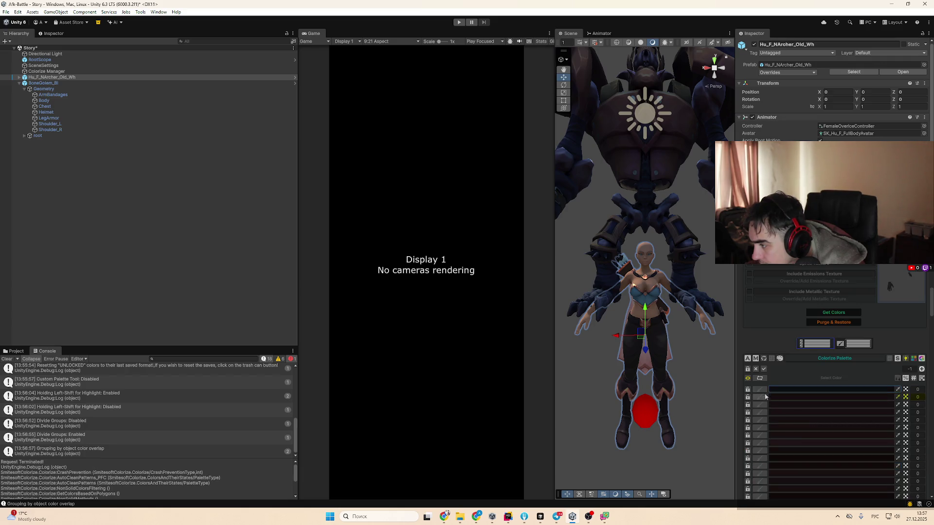
pyautogui.scroll(1, 837, 432)
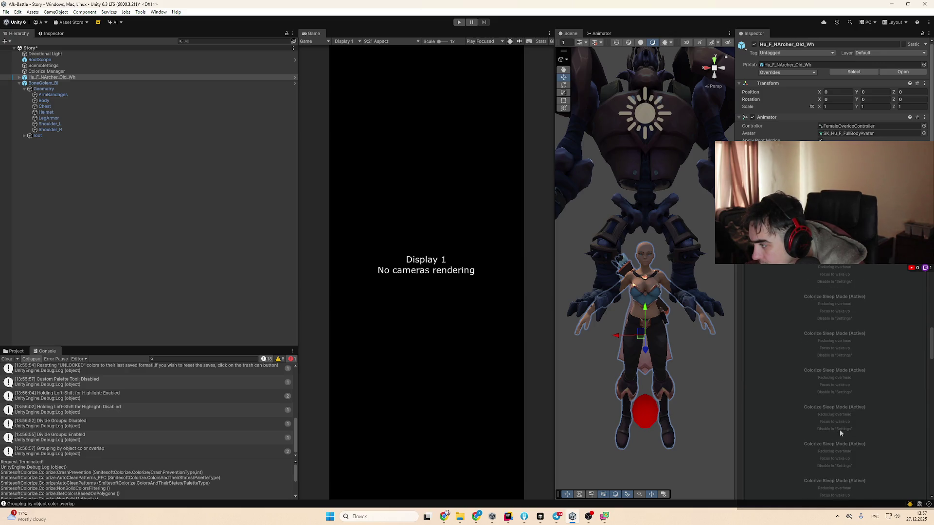
pyautogui.click(840, 430)
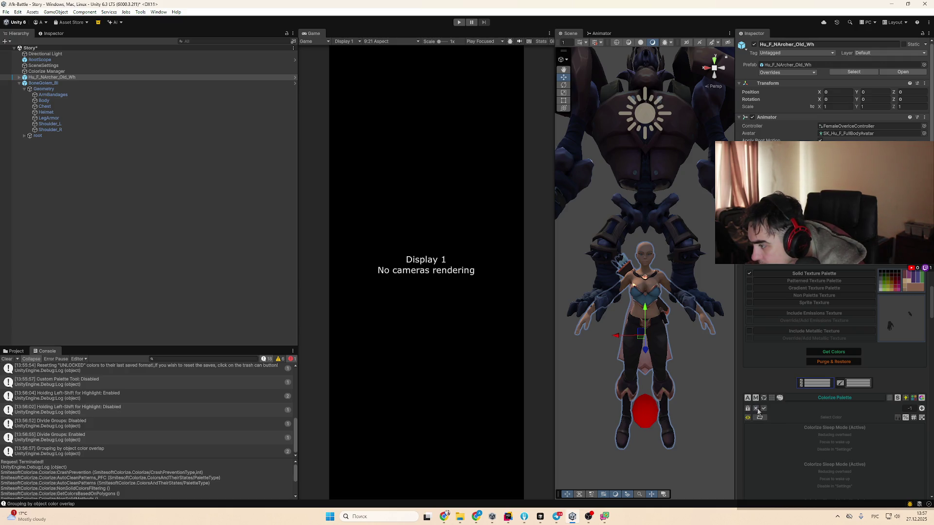
pyautogui.click(667, 379)
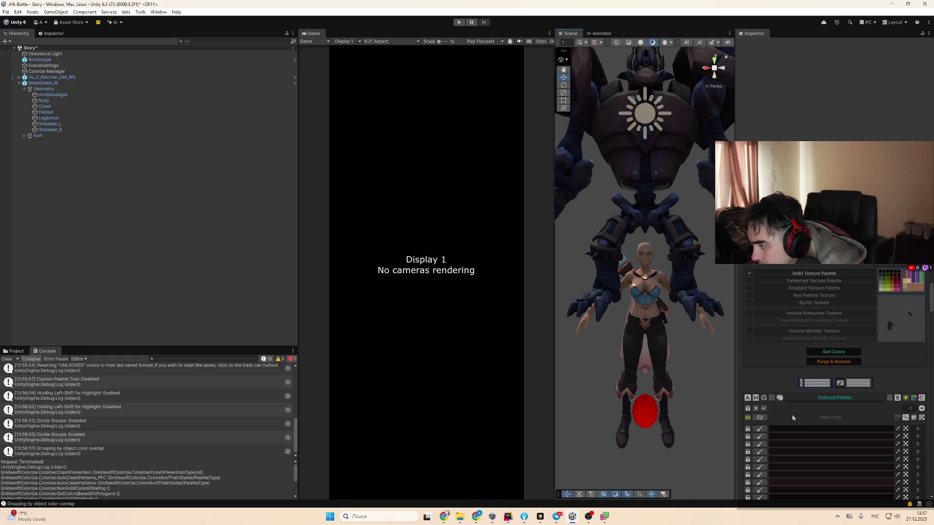
# Turn on the A (Advance painting) mode for the palette and show its colour selection controls
pyautogui.click(756, 399)
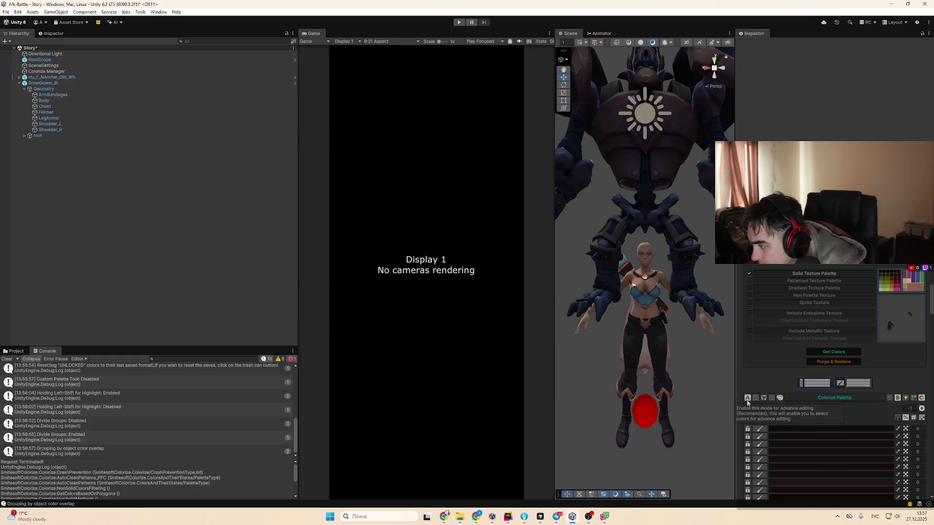
pyautogui.click(757, 388)
pyautogui.scroll(-3, 811, 413)
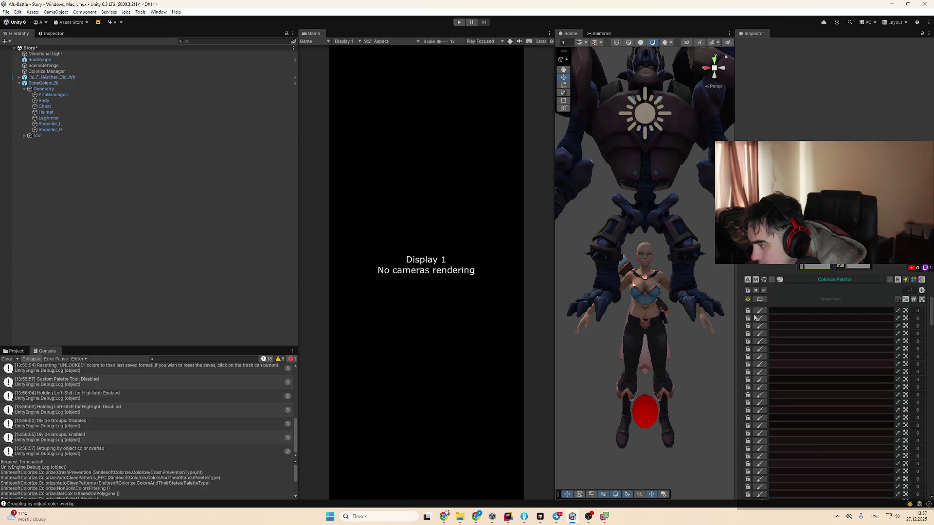
pyautogui.click(748, 281)
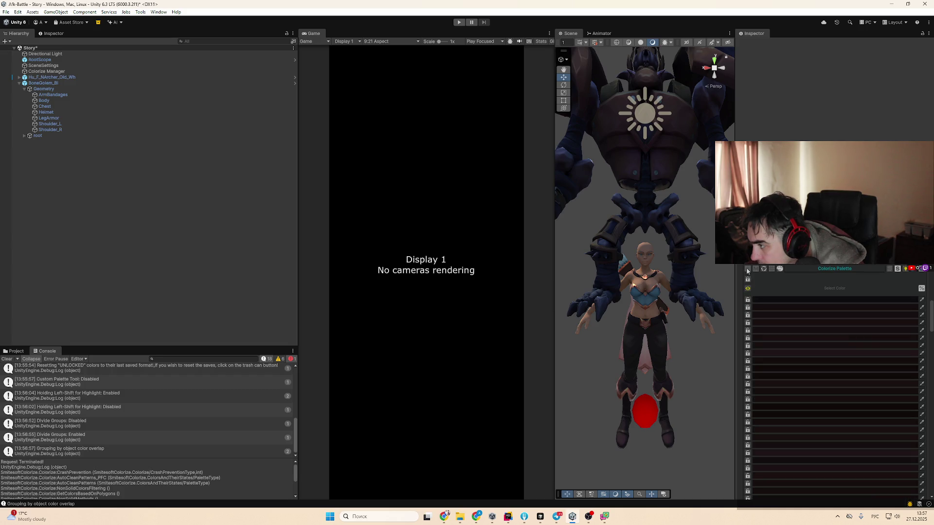
pyautogui.click(748, 270)
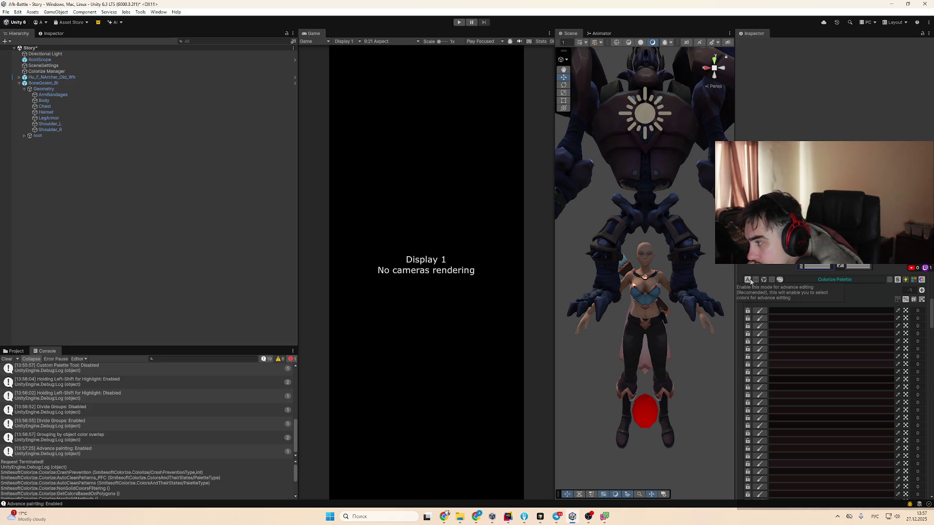
pyautogui.click(749, 281)
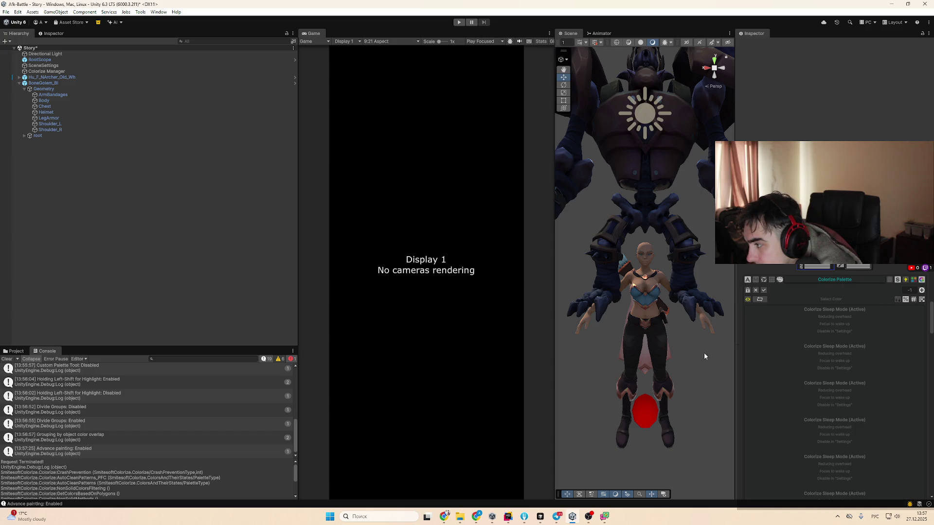
# Enable Ordering Mode and try purple as a test colour on the first palette row
pyautogui.moveTo(664, 327); pyautogui.dragTo(658, 354)
pyautogui.moveTo(828, 316)
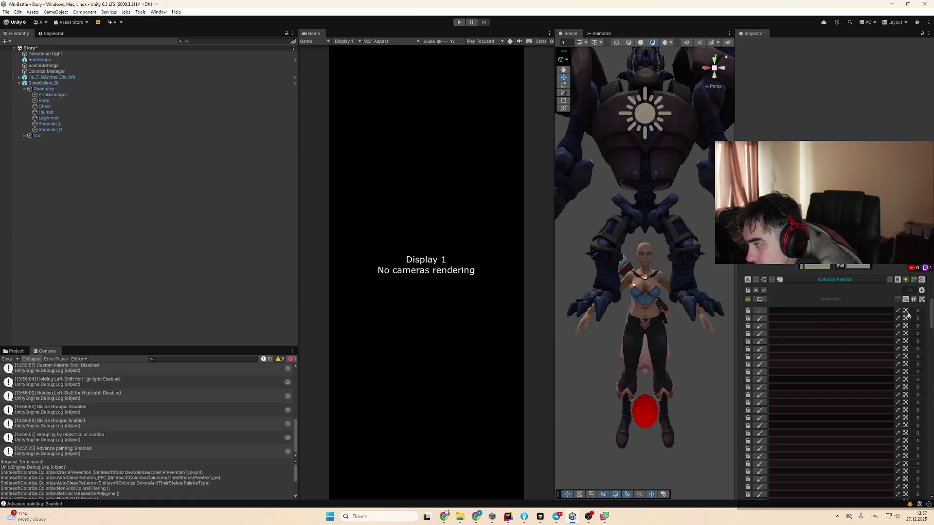
pyautogui.click(898, 300)
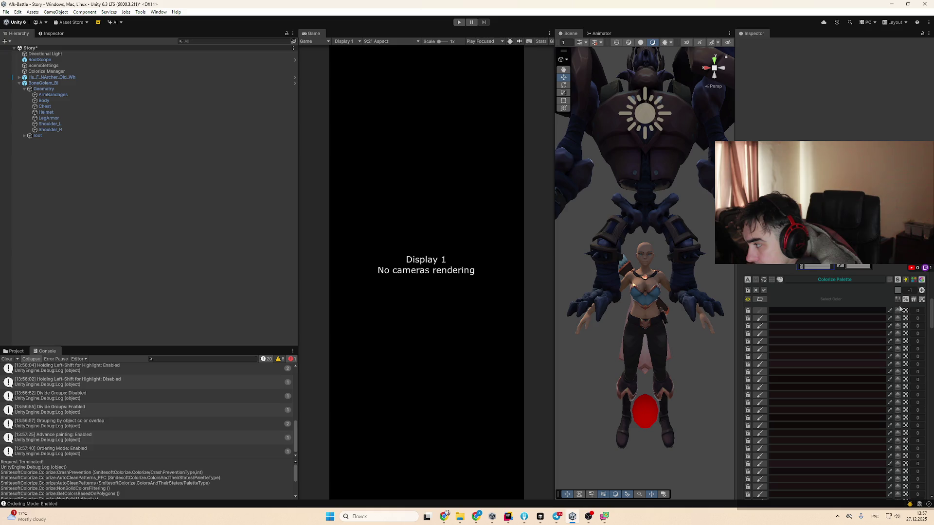
pyautogui.click(823, 310)
pyautogui.click(866, 321)
pyautogui.click(888, 275)
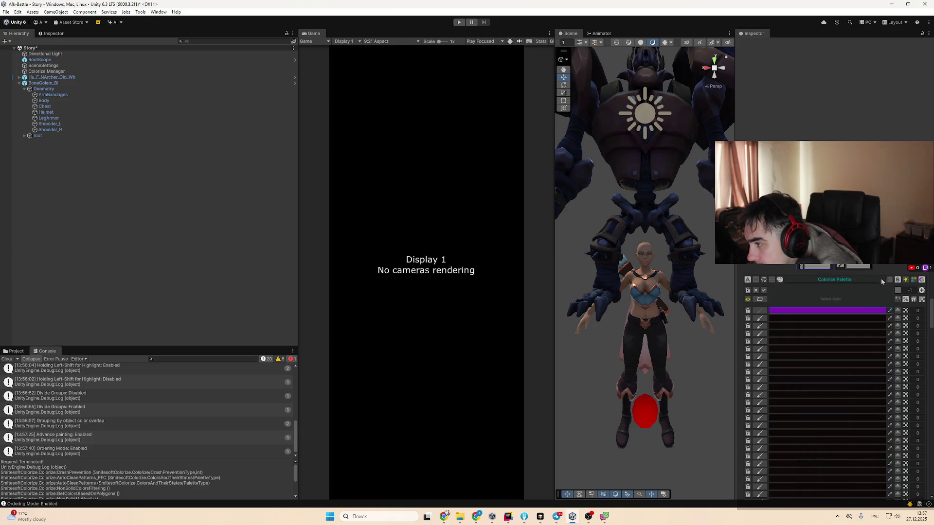
# Turn Ordering Mode off, select Hu_F_NArcher_Old_Wh, undo the purple colour and close the palette
pyautogui.click(906, 299)
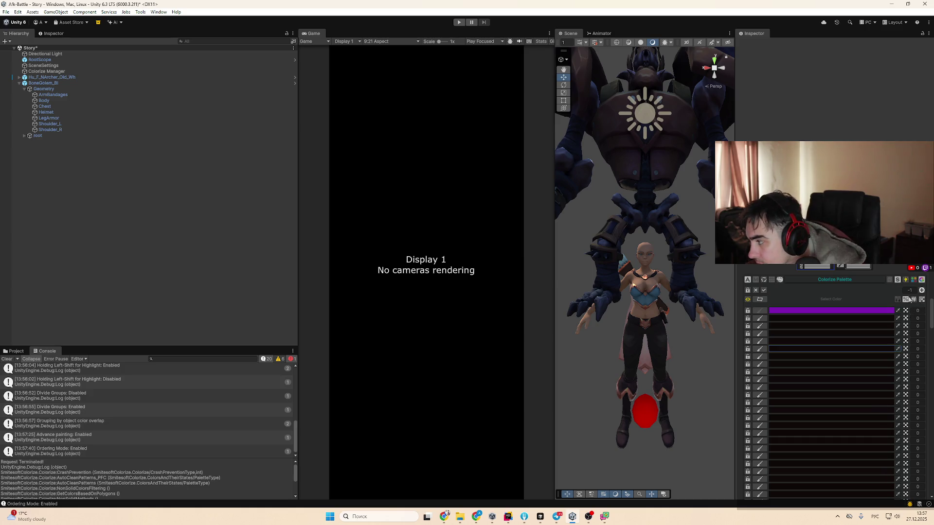
pyautogui.click(893, 309)
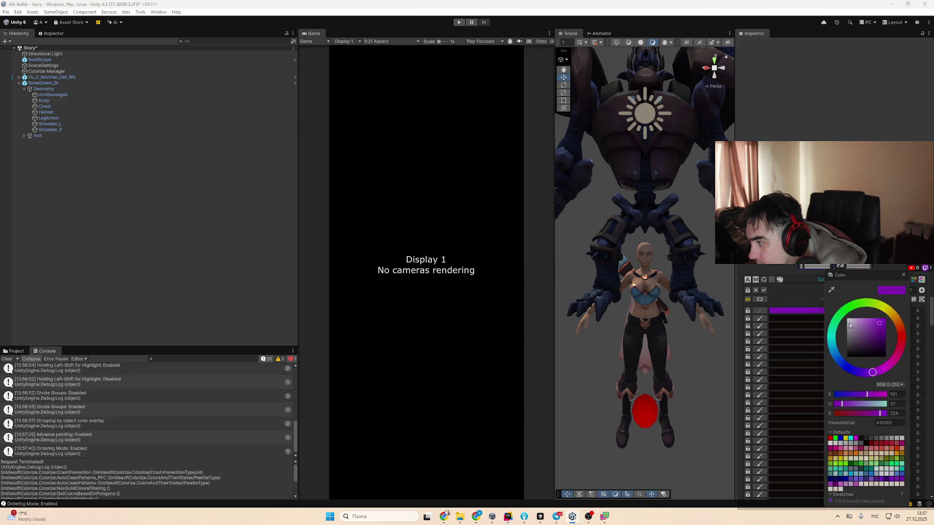
pyautogui.click(899, 314)
pyautogui.hotkey('ctrl', 'z')
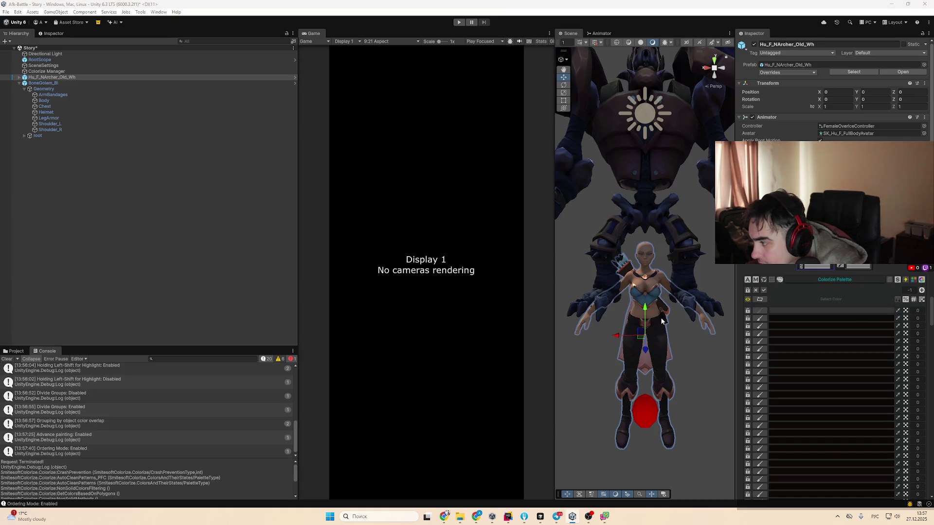
pyautogui.click(774, 371)
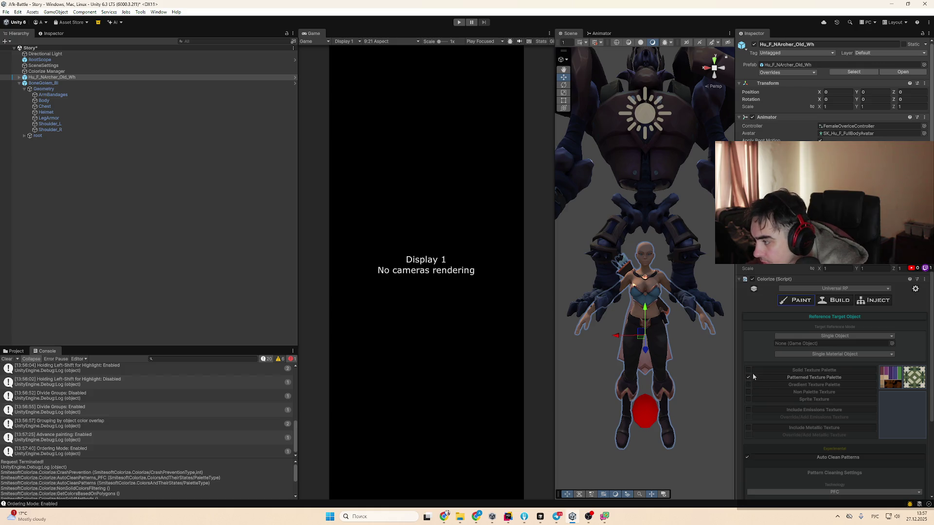
# Raise Auto Clean Strength to 1073 and keep Auto Merge Colors turned on
pyautogui.scroll(-3, 842, 467)
pyautogui.scroll(-2, 842, 472)
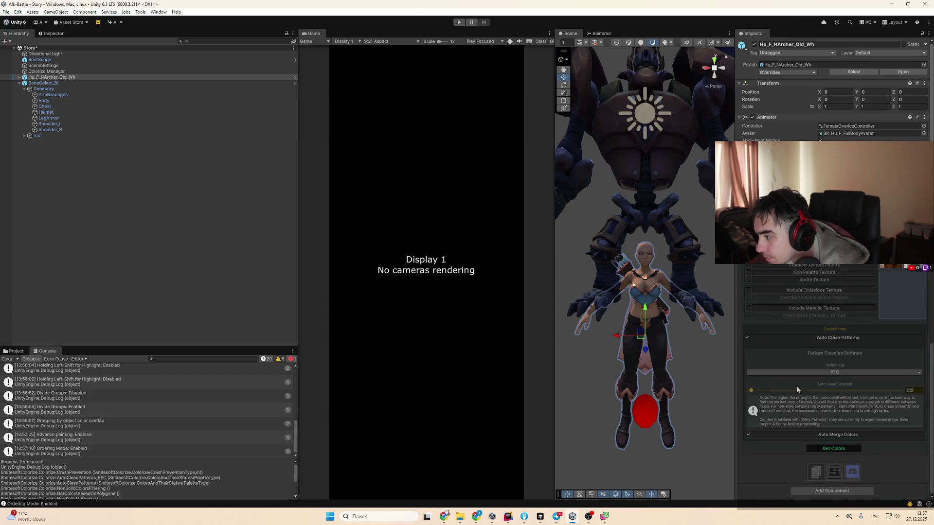
pyautogui.click(756, 391)
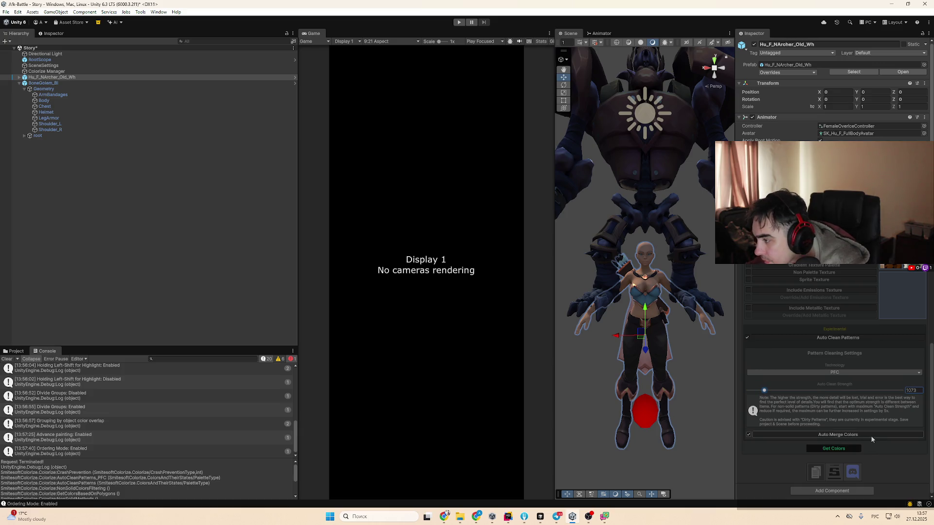
pyautogui.click(858, 435)
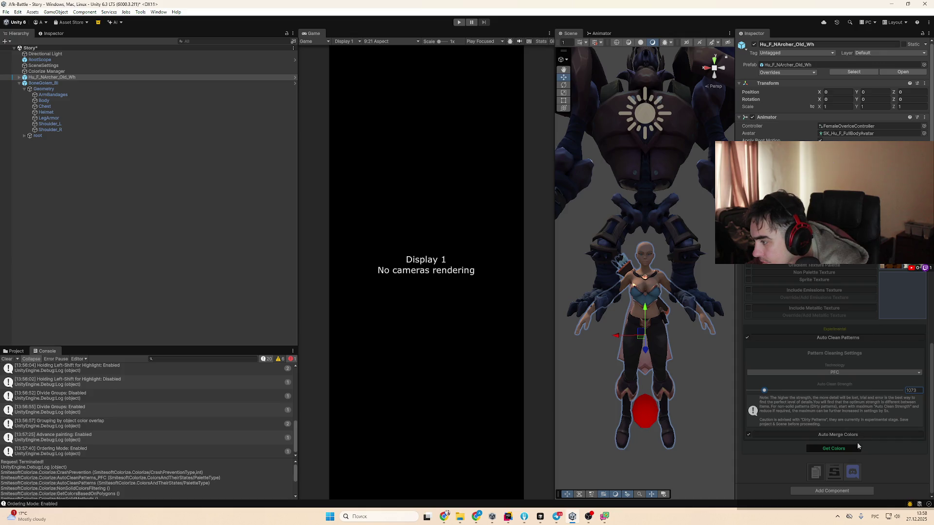
pyautogui.click(759, 436)
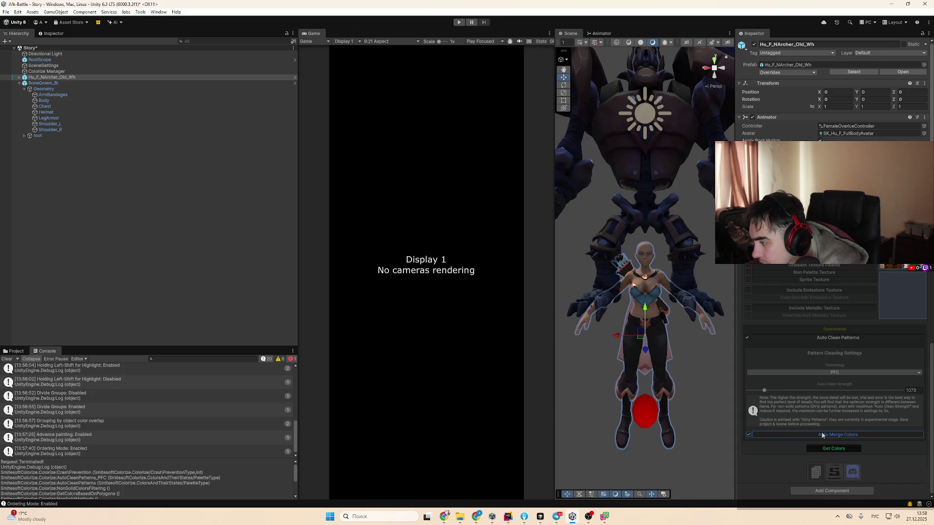
pyautogui.click(778, 435)
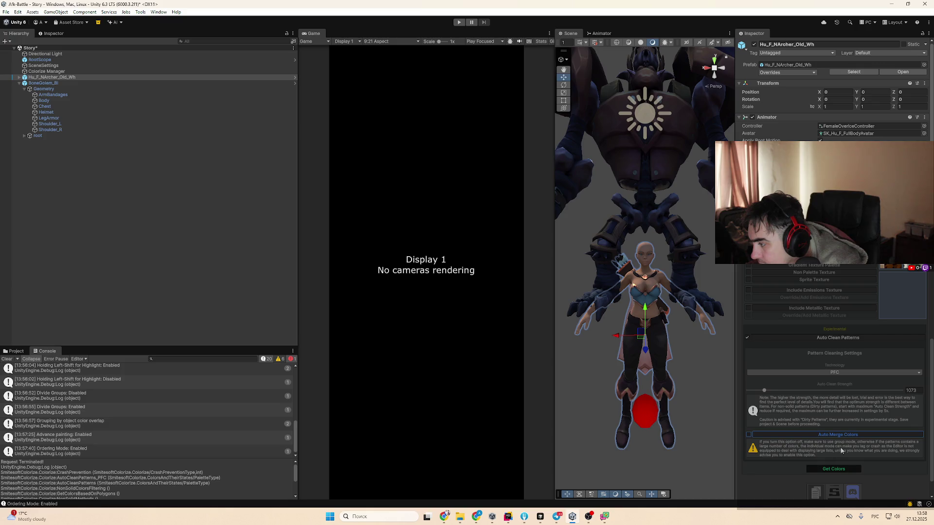
pyautogui.click(854, 434)
pyautogui.click(857, 448)
# Make the archer the Reference Target Object and switch to Multi Material Object mode
pyautogui.scroll(4, 881, 442)
pyautogui.moveTo(204, 77); pyautogui.dragTo(828, 344)
pyautogui.scroll(-3, 828, 358)
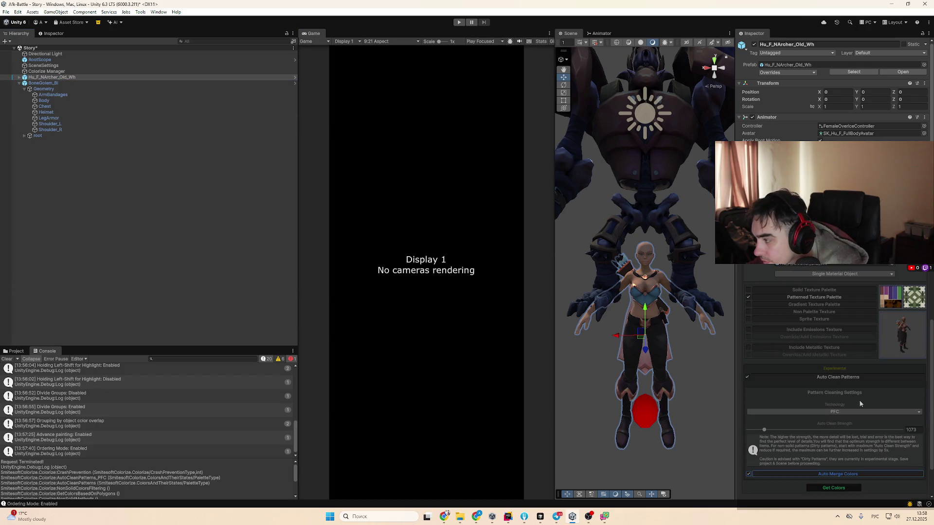
pyautogui.click(851, 273)
pyautogui.click(845, 291)
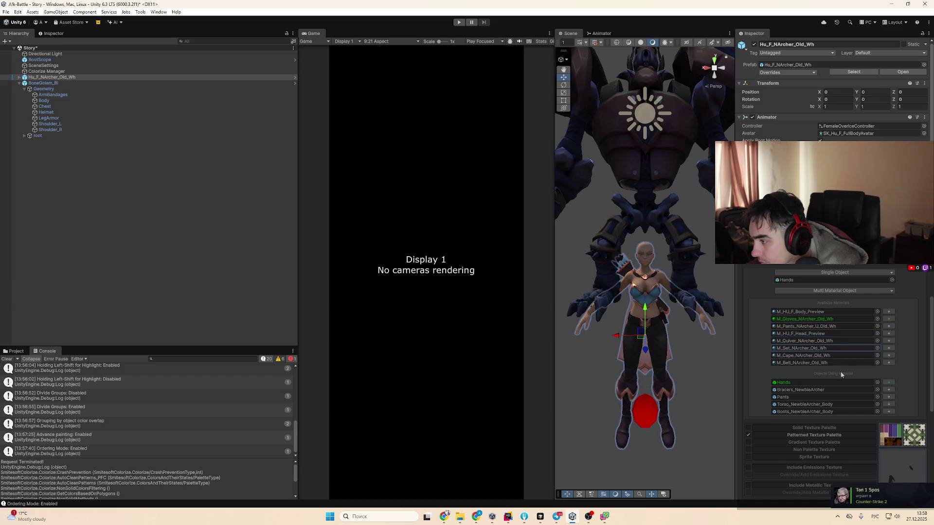
# Select the M_Set_NArcher_Old_Wh material and list the objects that use it
pyautogui.scroll(-3, 901, 410)
pyautogui.scroll(1, 847, 378)
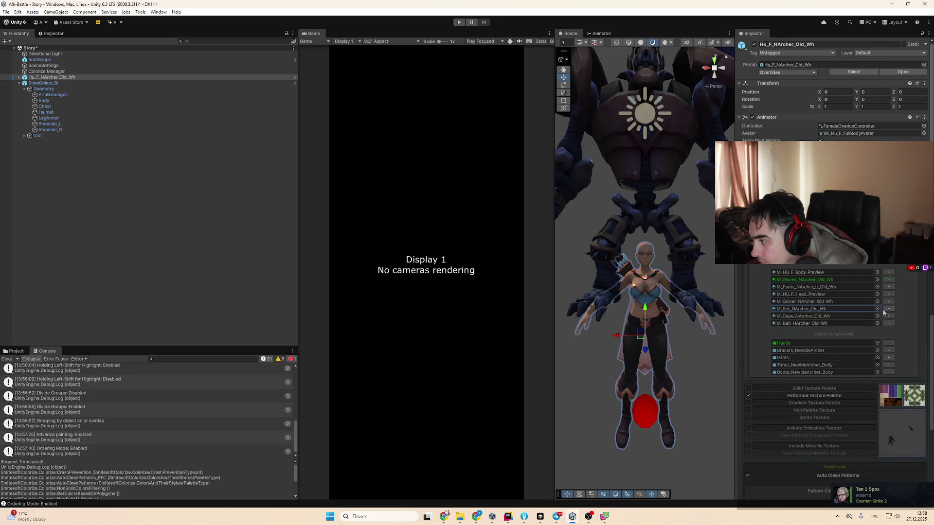
pyautogui.click(887, 309)
pyautogui.scroll(-1, 846, 340)
pyautogui.click(833, 331)
pyautogui.click(835, 338)
pyautogui.click(827, 324)
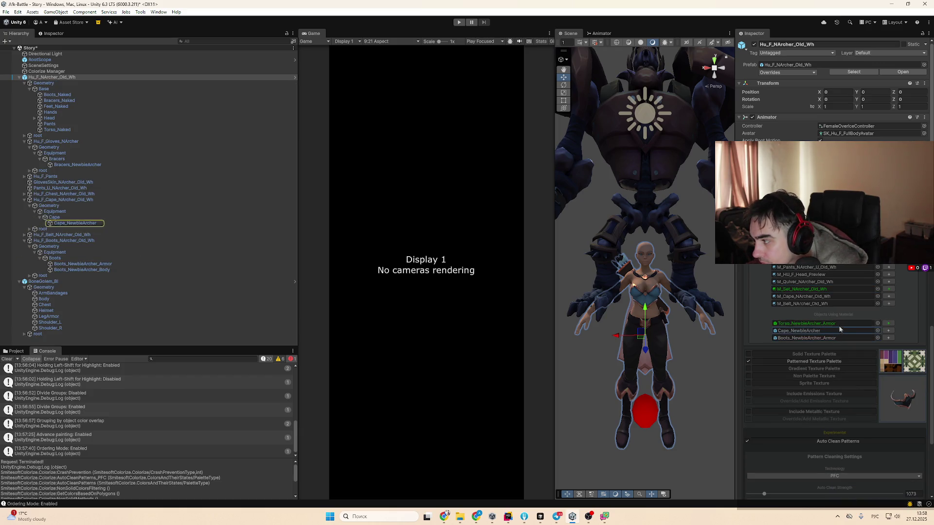
# Set Boots_NewbieArcher_Armor as the target object and run Get Colors
pyautogui.scroll(-1, 859, 359)
pyautogui.click(890, 318)
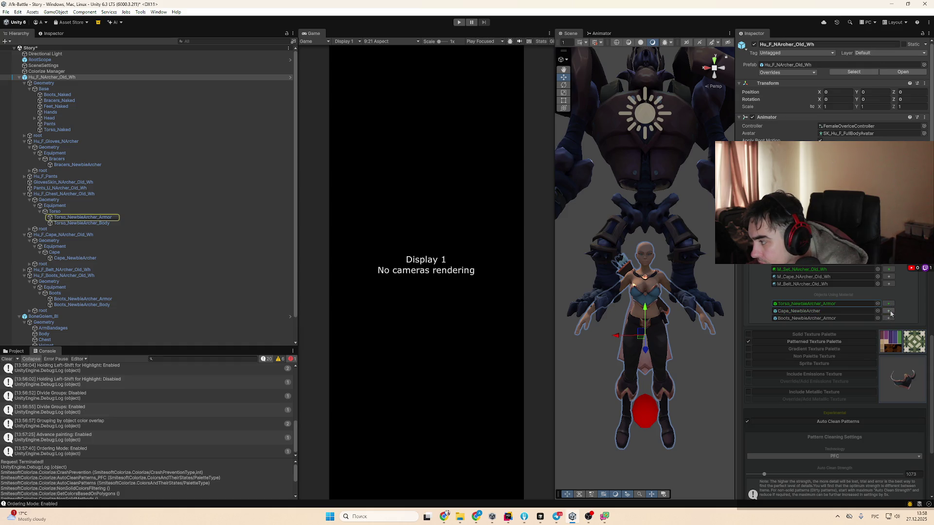
pyautogui.click(890, 305)
pyautogui.click(888, 311)
pyautogui.click(889, 318)
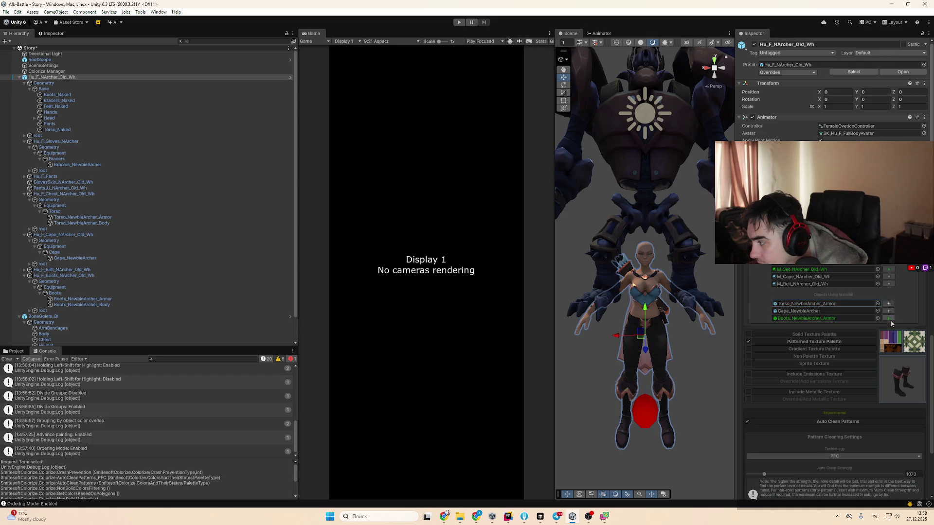
pyautogui.scroll(-3, 886, 407)
pyautogui.click(837, 448)
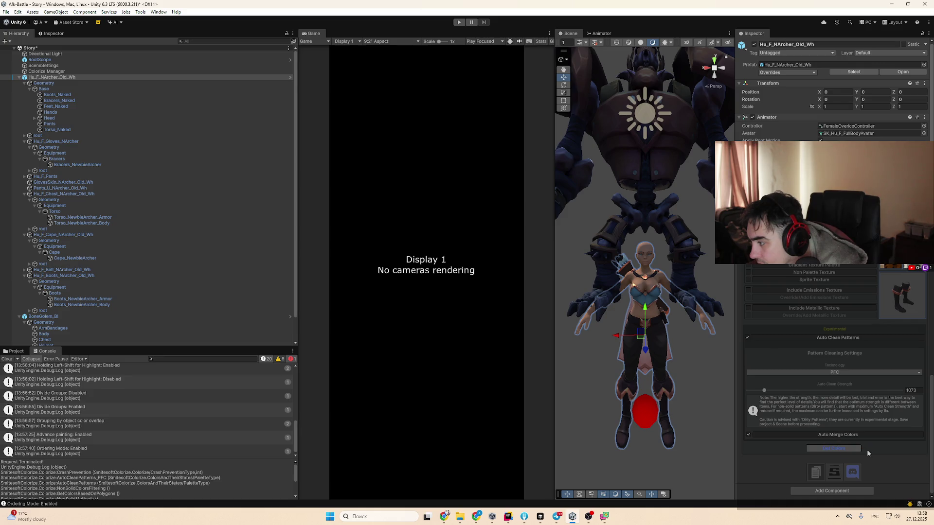
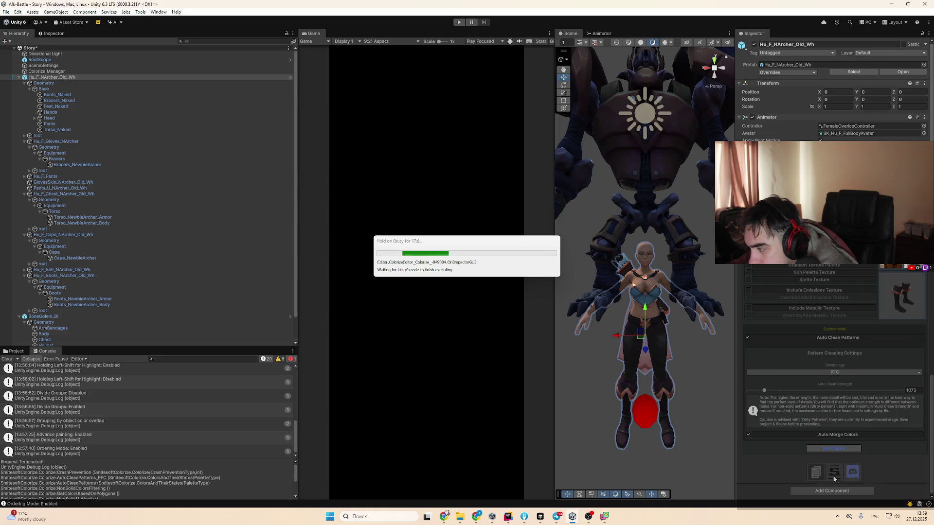
# Bring Chrome forward and open the YouTube Studio livestream analytics page
pyautogui.click(442, 521)
pyautogui.click(113, 7)
pyautogui.click(147, 7)
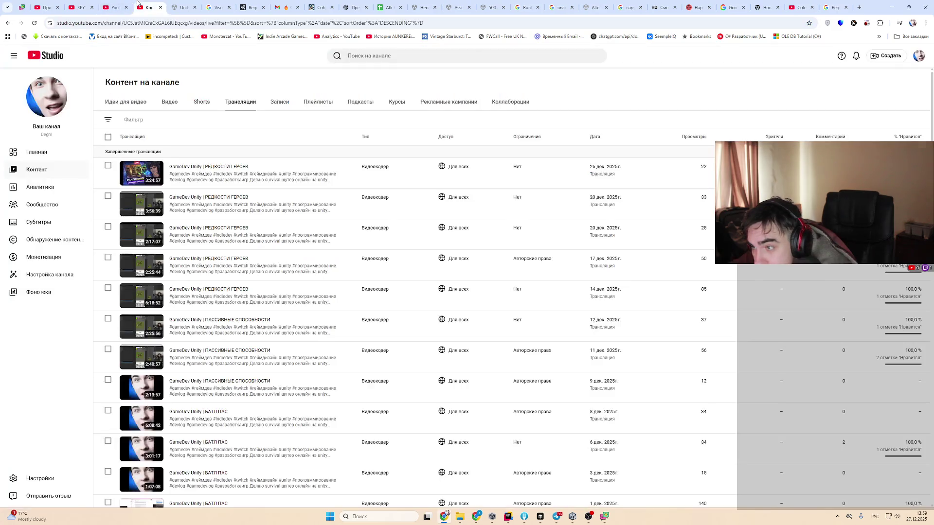
pyautogui.click(79, 7)
pyautogui.click(54, 3)
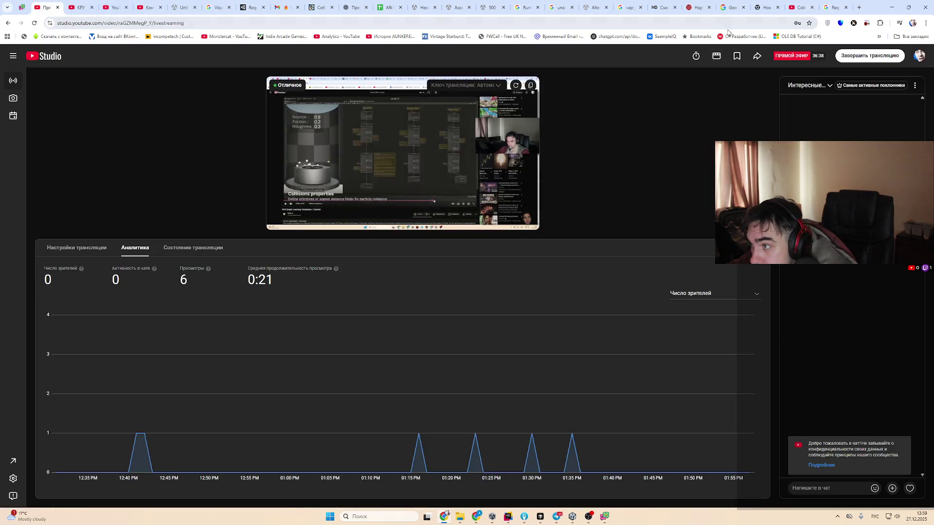
# Switch to the Colorize Pro Building and Injection Guide video
pyautogui.click(766, 8)
pyautogui.click(801, 7)
pyautogui.click(626, 288)
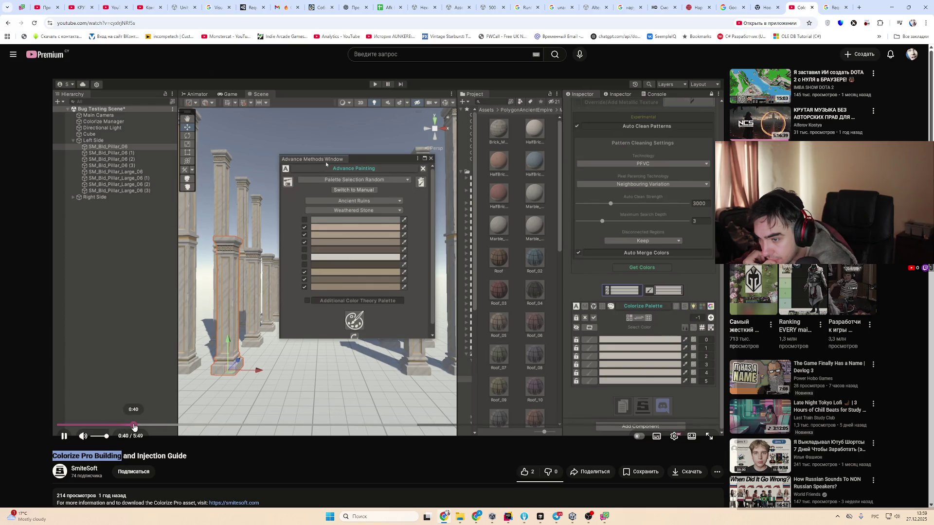
# Replay the tutorial from 0:40 with volume up, pause near 1:00, and return to Unity
pyautogui.click(134, 425)
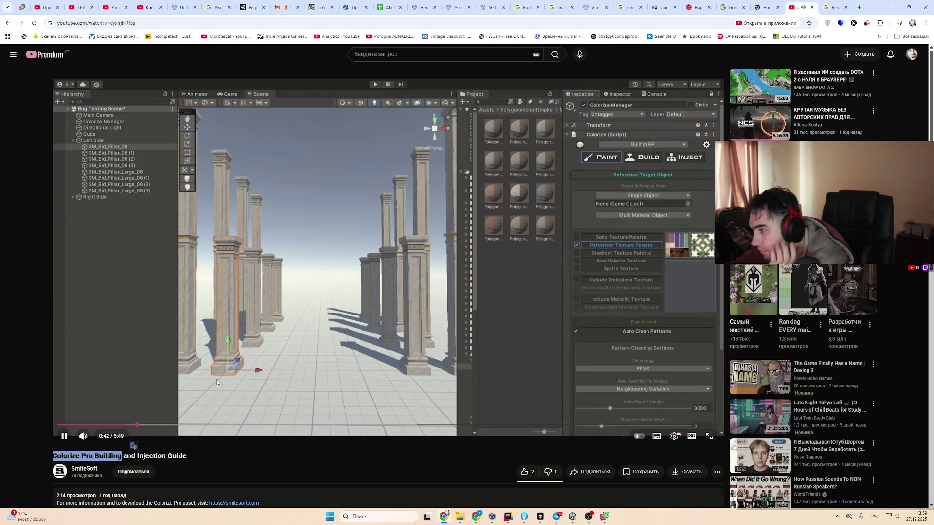
pyautogui.click(107, 436)
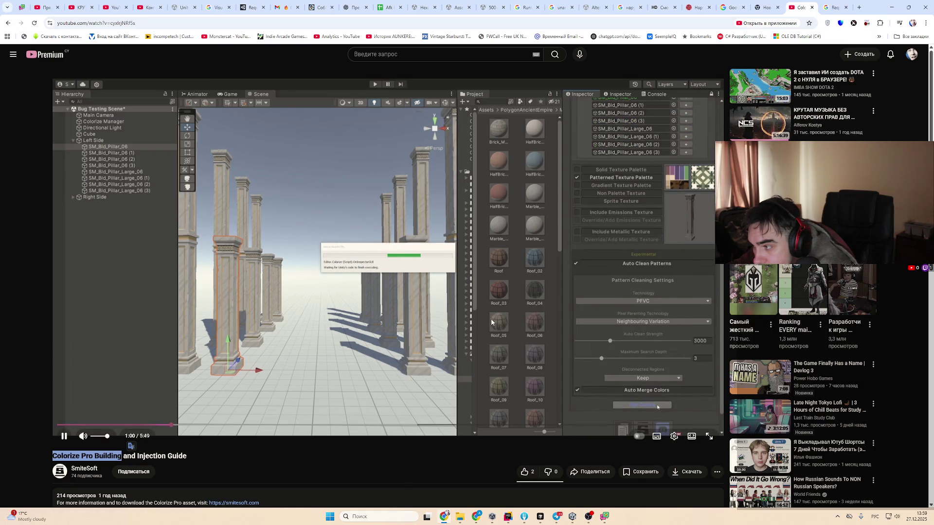
pyautogui.click(691, 356)
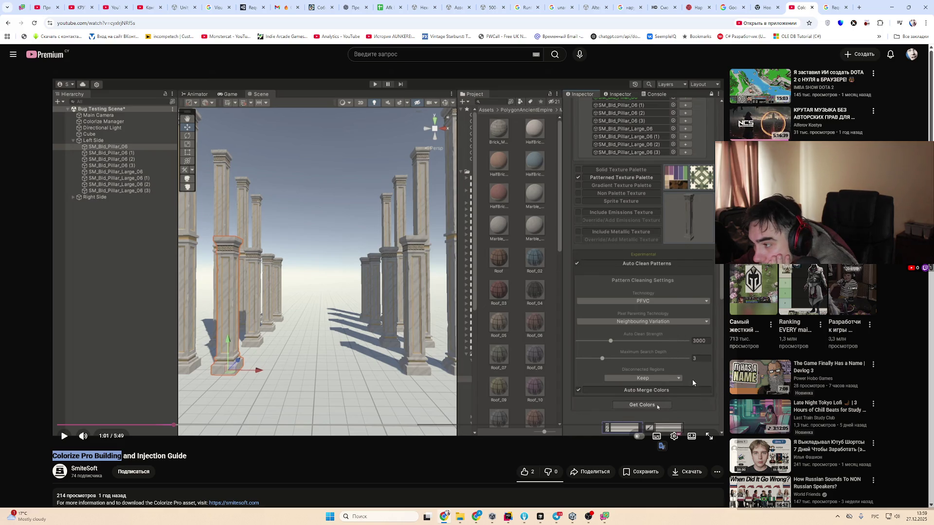
pyautogui.click(572, 517)
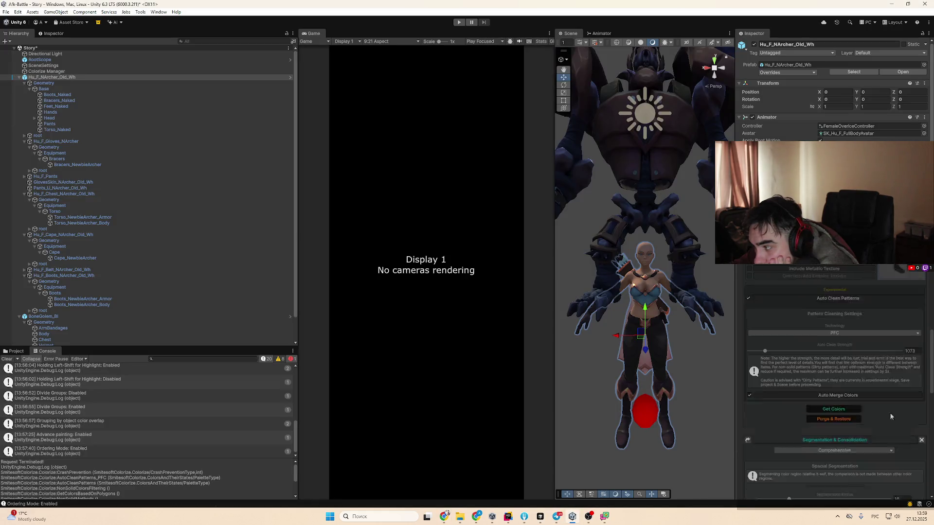
# Set pattern cleaning technology to PFVC with Auto Clean Strength around 3040
pyautogui.scroll(10, 865, 425)
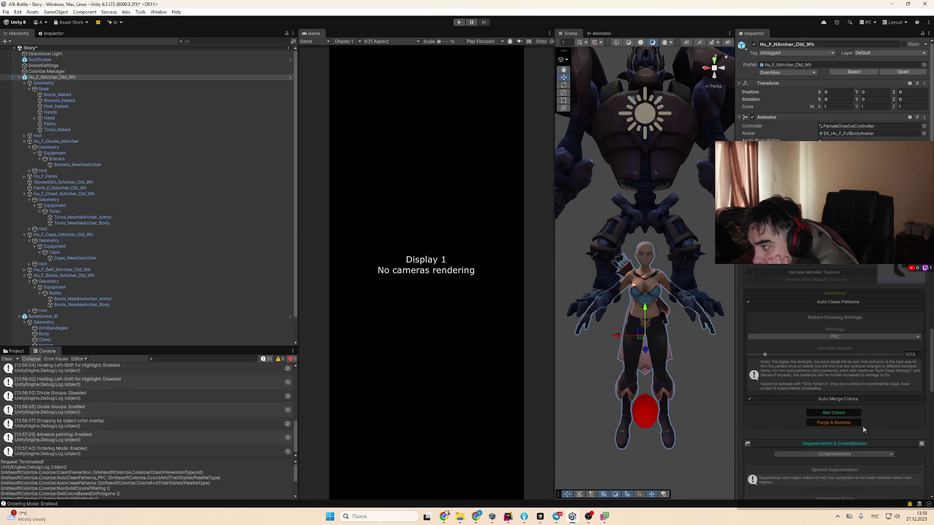
pyautogui.click(814, 360)
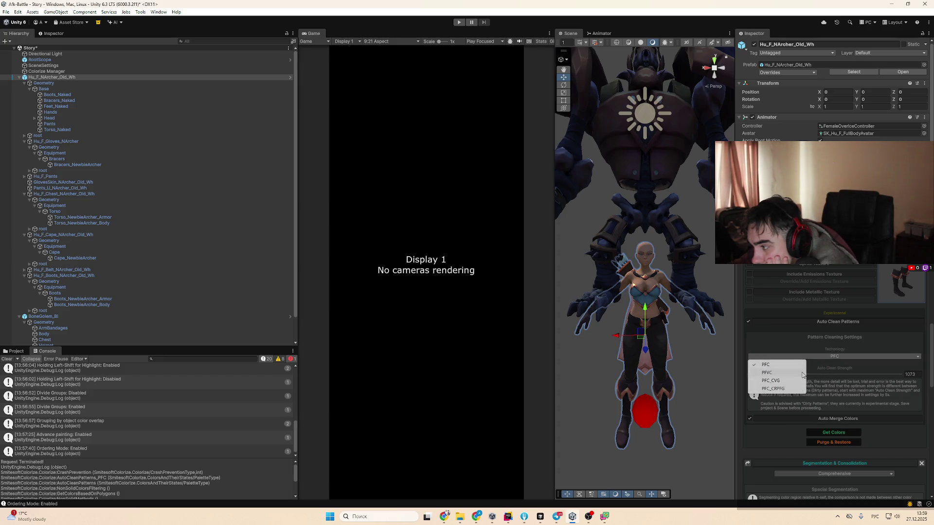
pyautogui.click(788, 384)
pyautogui.moveTo(777, 394); pyautogui.dragTo(795, 401)
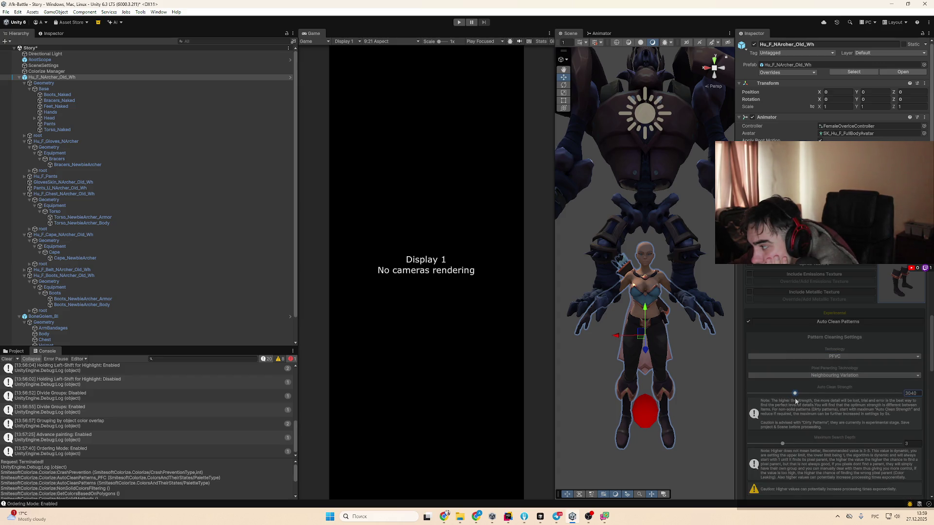
# Extract the texture's colours with Get Colors, then resume the tutorial video
pyautogui.scroll(-4, 840, 425)
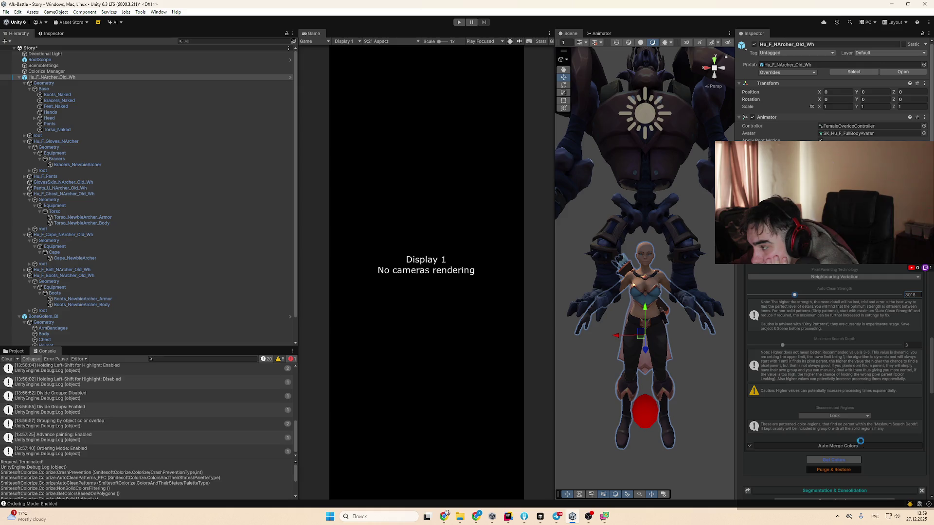
pyautogui.click(858, 460)
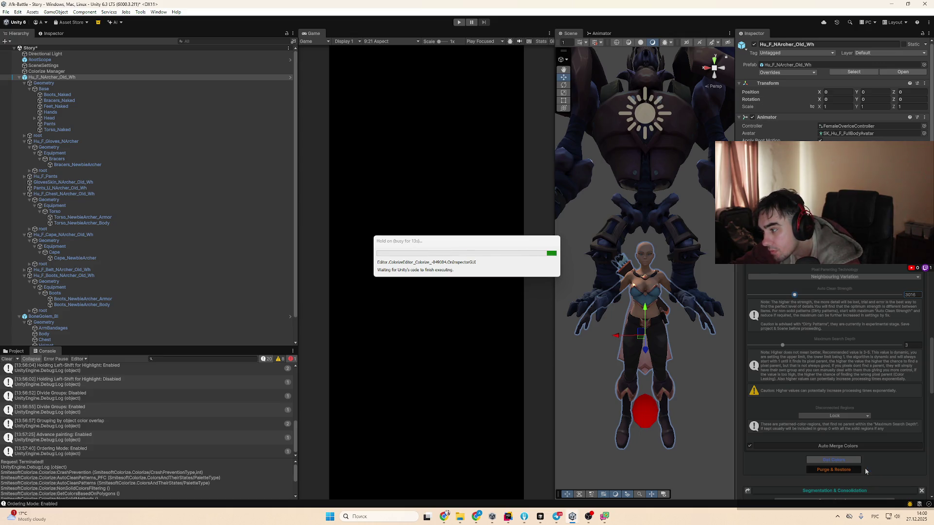
pyautogui.hotkey('alt', 'Tab')
pyautogui.click(548, 335)
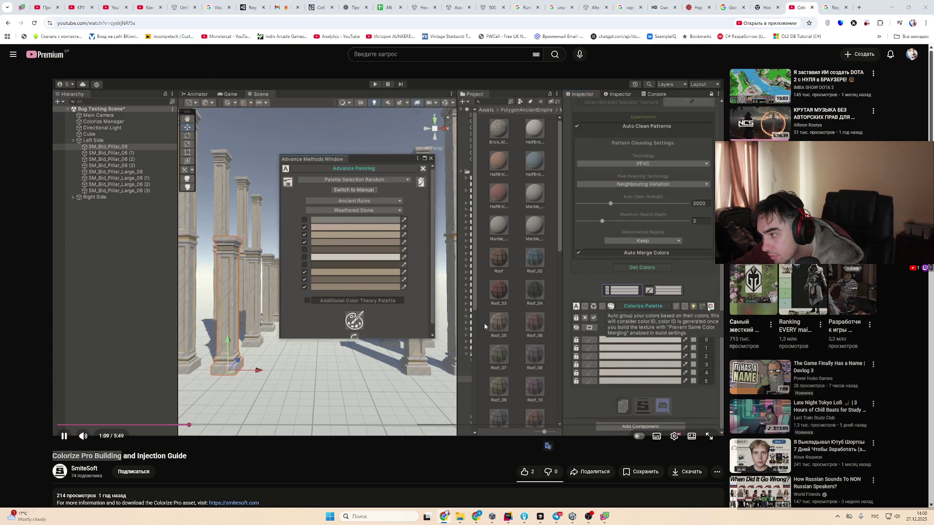
# Rewind the tutorial five seconds, pause on the Advance Painting window, and return to Unity
pyautogui.press('Left')
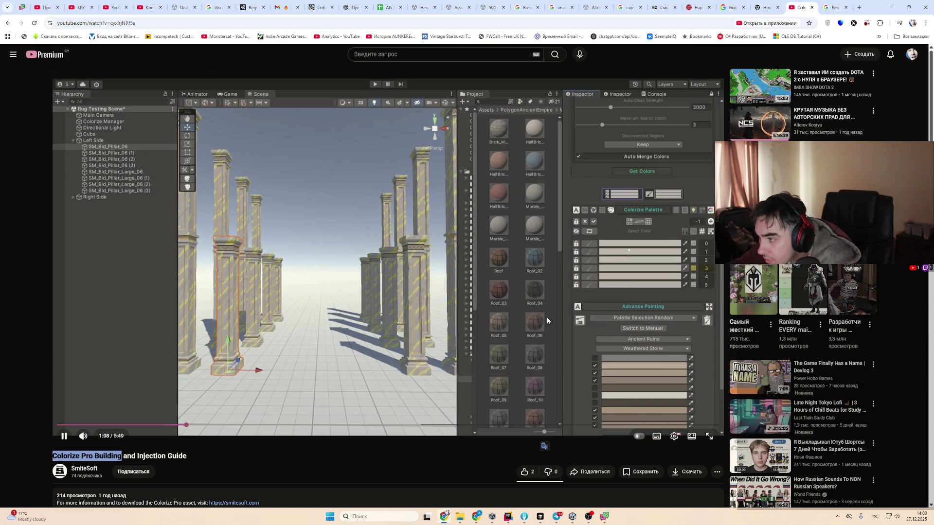
pyautogui.press('space')
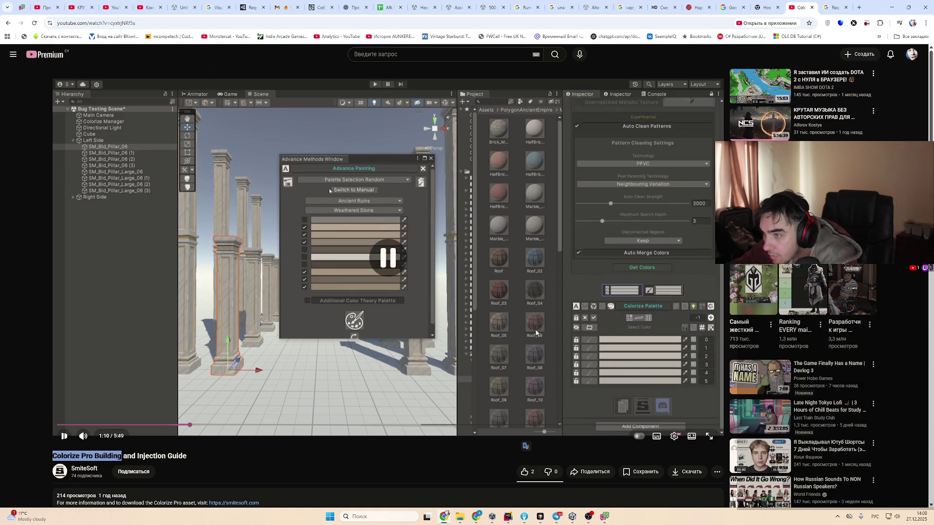
pyautogui.hotkey('alt', 'Tab')
pyautogui.scroll(-5, 871, 387)
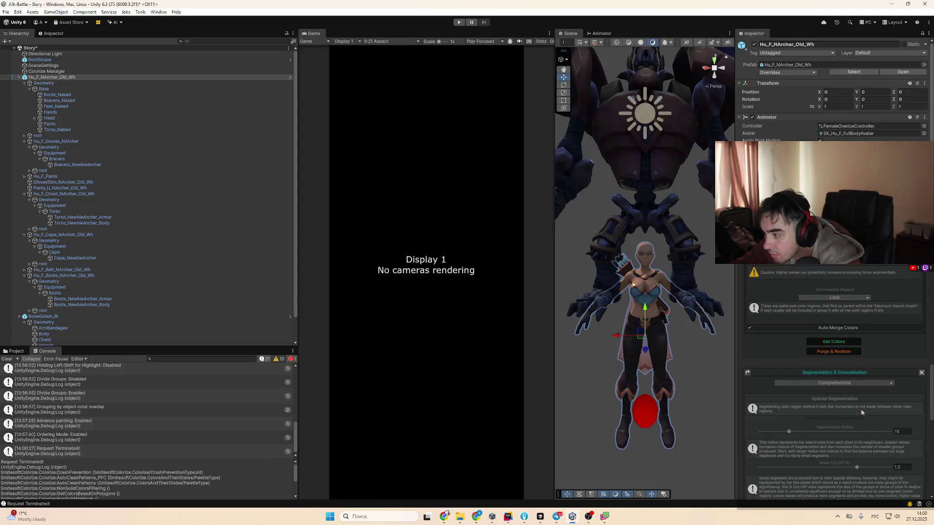
# Pop Advance Painting into an Advance Methods Window docked beside the Console, then return to the tutorial
pyautogui.scroll(-10, 845, 413)
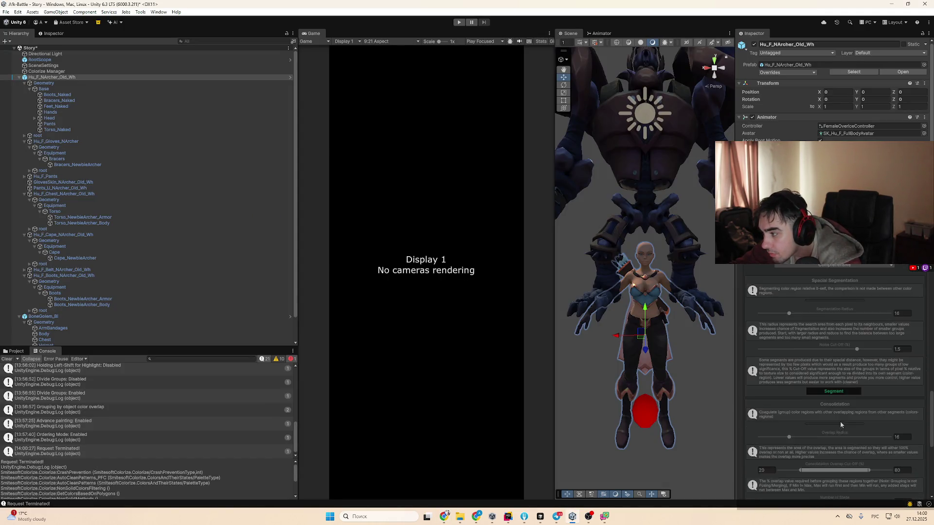
pyautogui.scroll(2, 849, 420)
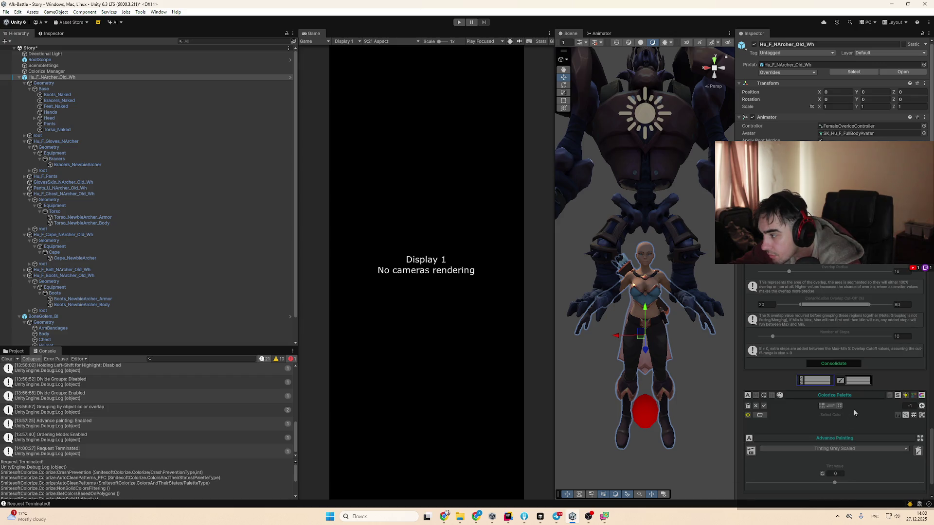
pyautogui.click(917, 441)
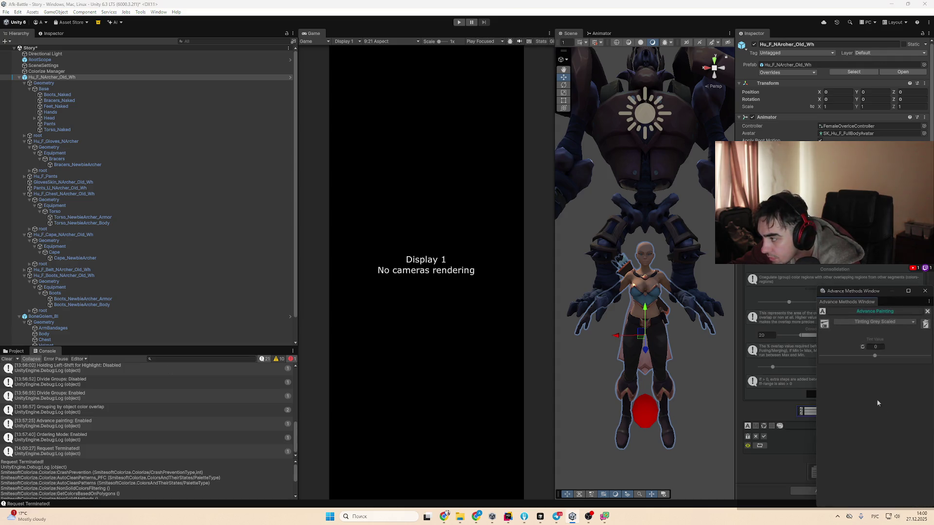
pyautogui.moveTo(851, 302)
pyautogui.mouseDown()
pyautogui.moveTo(376, 370)
pyautogui.moveTo(177, 354)
pyautogui.mouseUp()
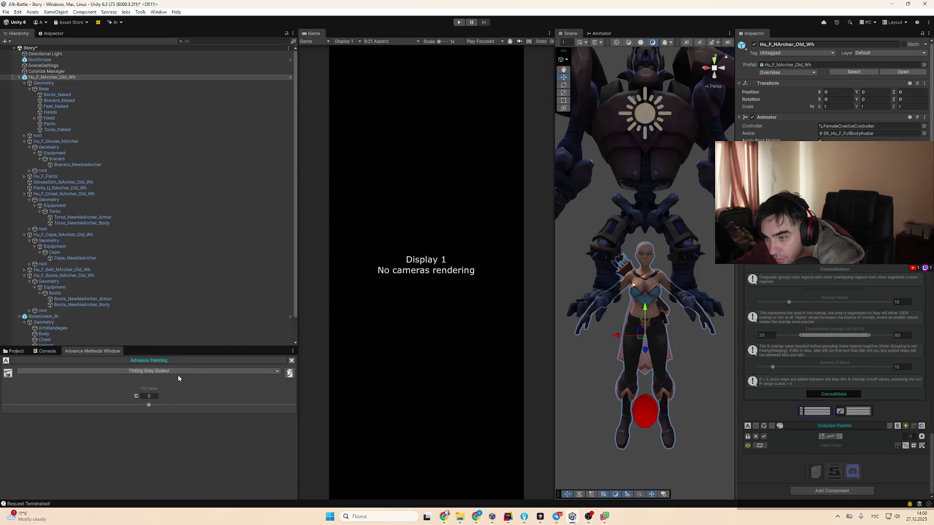
pyautogui.hotkey('alt', 'Tab')
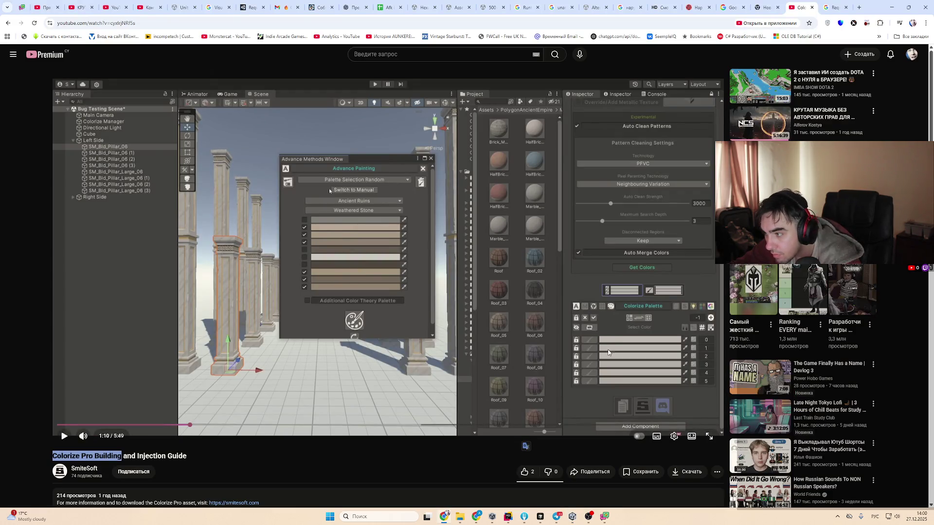
# Play the tutorial to 1:12 while checking Unity's painting method list, still on Tinting Grey Scaled
pyautogui.click(609, 353)
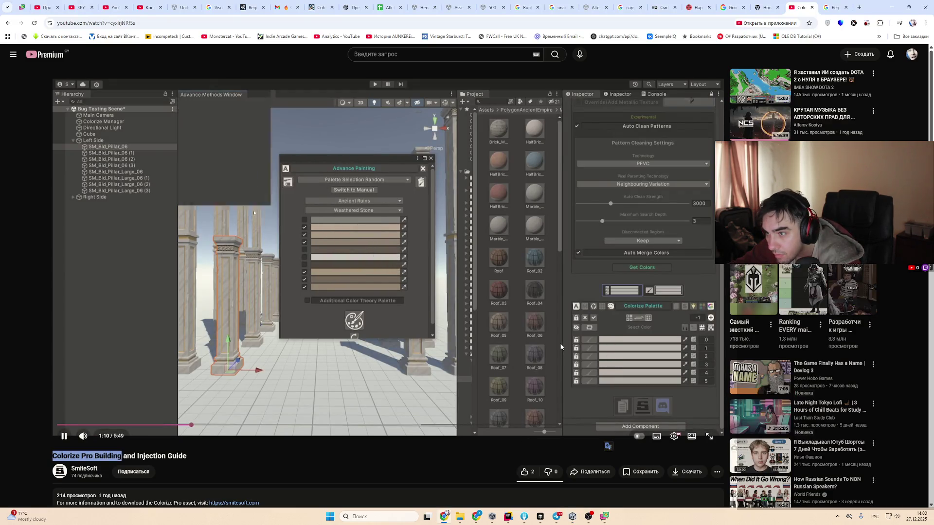
pyautogui.hotkey('alt', 'Tab')
pyautogui.click(154, 371)
pyautogui.click(172, 377)
pyautogui.hotkey('alt', 'Tab')
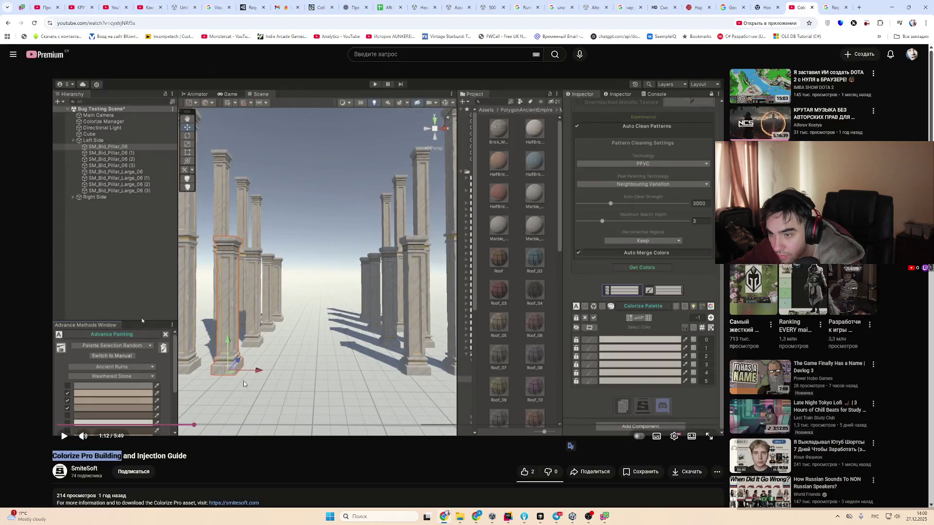
pyautogui.hotkey('alt', 'Tab')
pyautogui.click(162, 371)
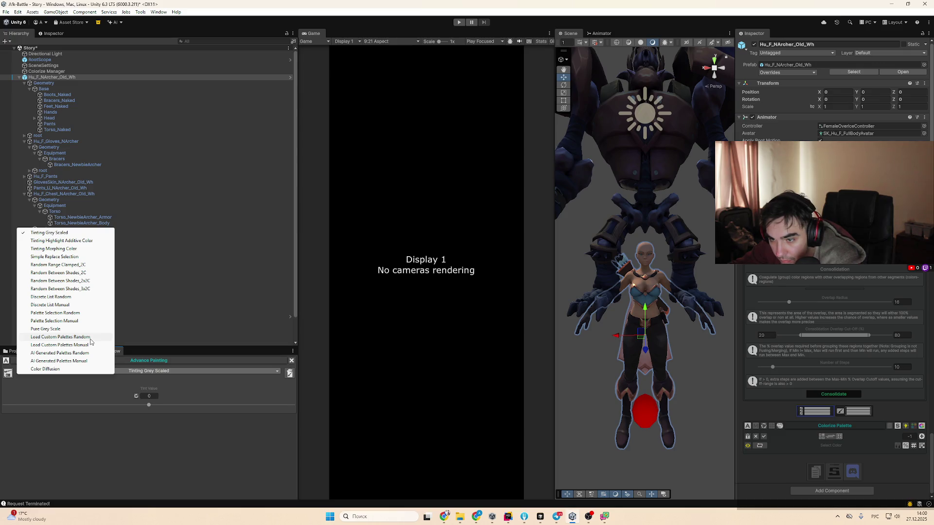
# Set the painting method to Palette Selection Random and preview the Anatomy and Sky And Weather themes
pyautogui.click(96, 314)
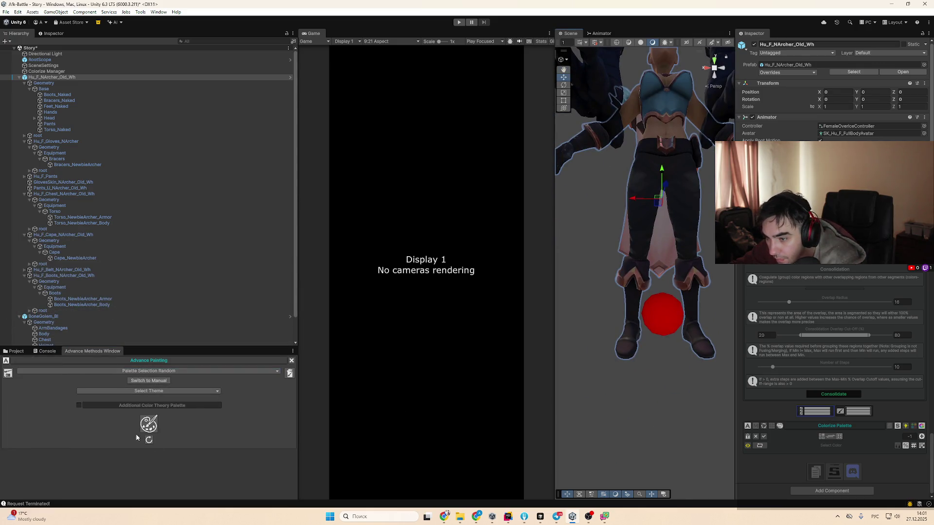
pyautogui.click(161, 393)
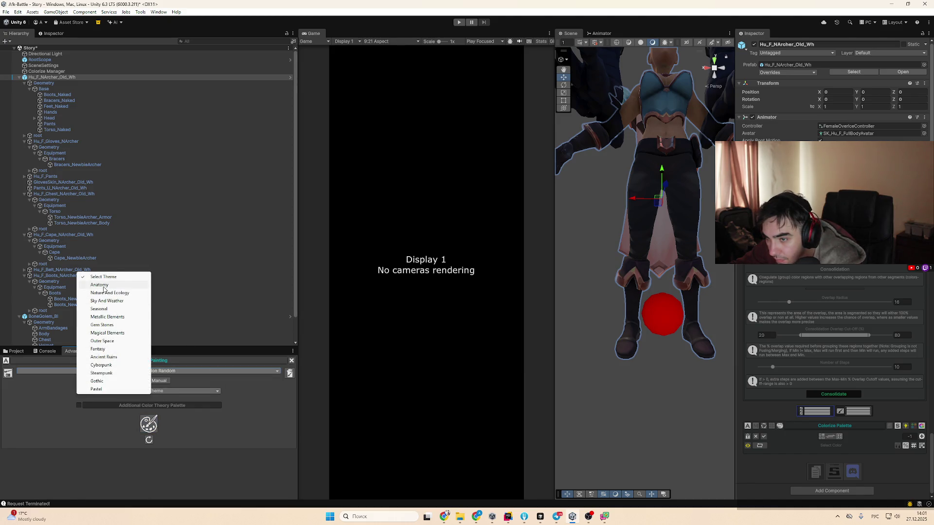
pyautogui.click(100, 285)
pyautogui.click(156, 368)
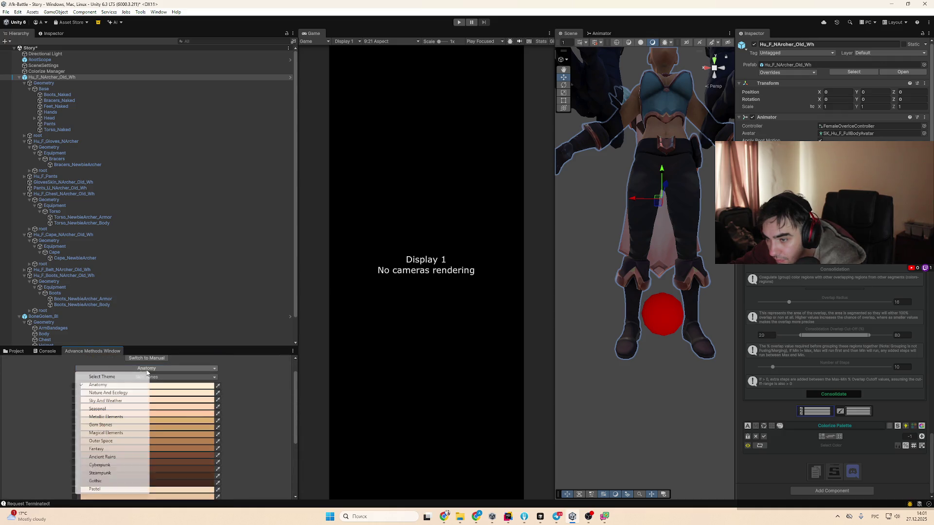
pyautogui.click(134, 403)
# Toggle palette selection to Manual and back to Random, leaving no theme chosen
pyautogui.click(168, 370)
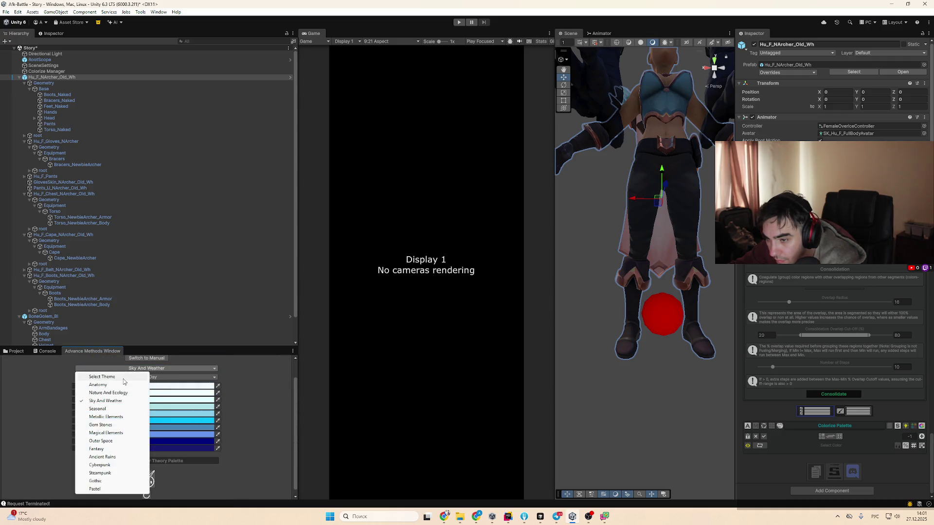
pyautogui.click(156, 379)
pyautogui.click(157, 382)
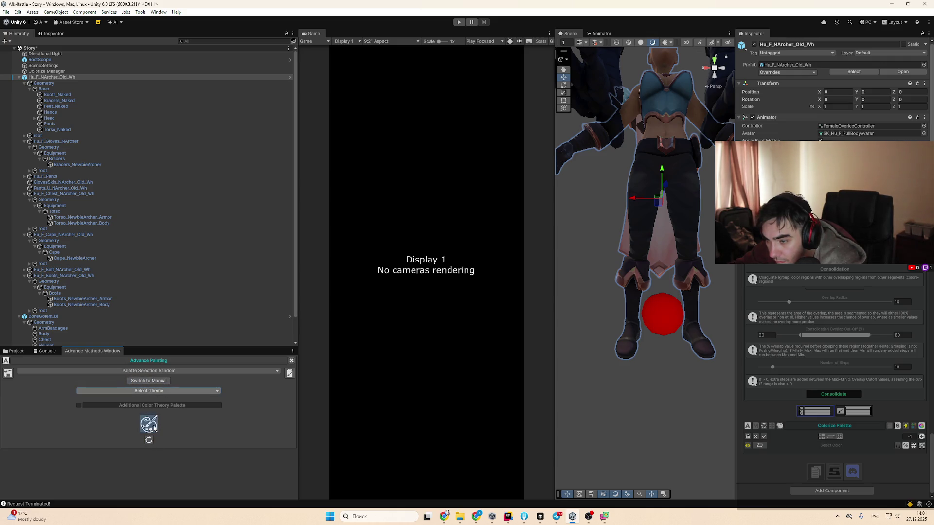
pyautogui.scroll(3, 706, 359)
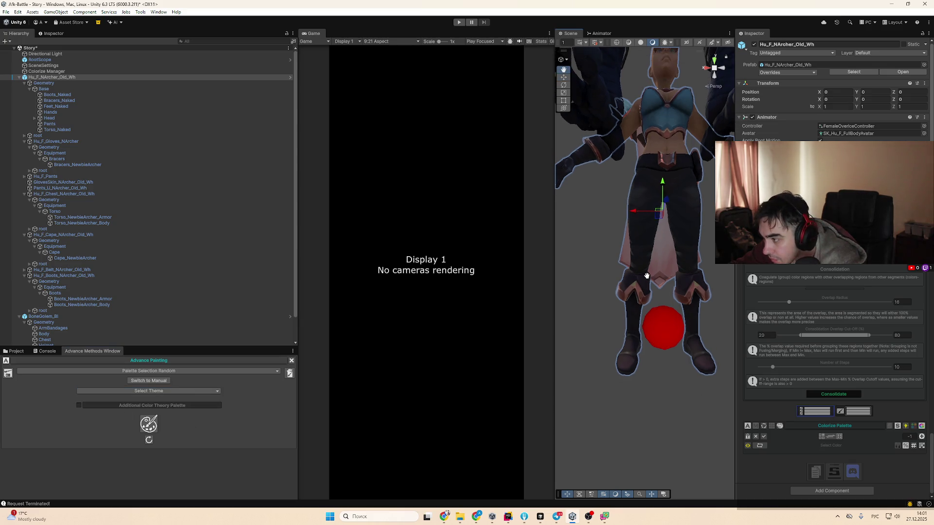
# Run Segment under Segmentation & Consolidation on the archer texture
pyautogui.scroll(5, 790, 378)
pyautogui.scroll(10, 788, 376)
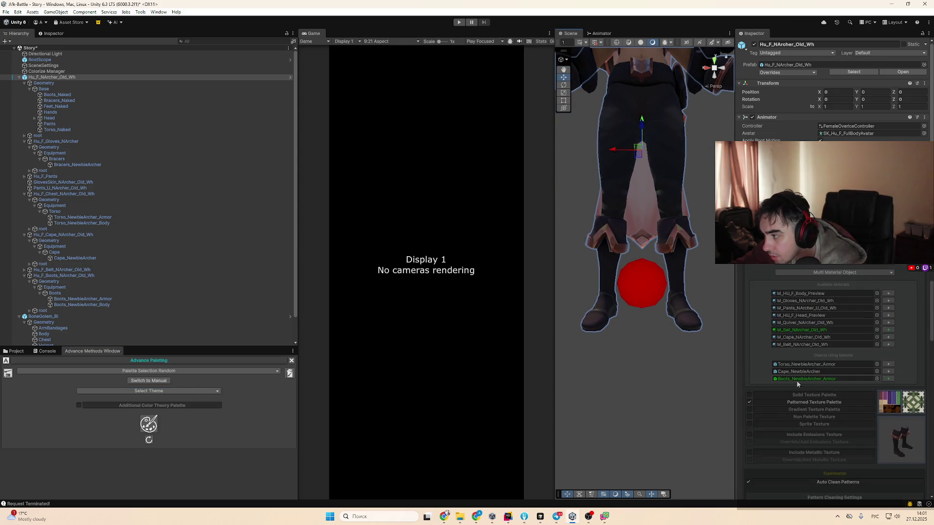
pyautogui.scroll(-9, 878, 419)
pyautogui.scroll(-4, 842, 364)
pyautogui.scroll(-5, 886, 421)
pyautogui.scroll(-2, 885, 421)
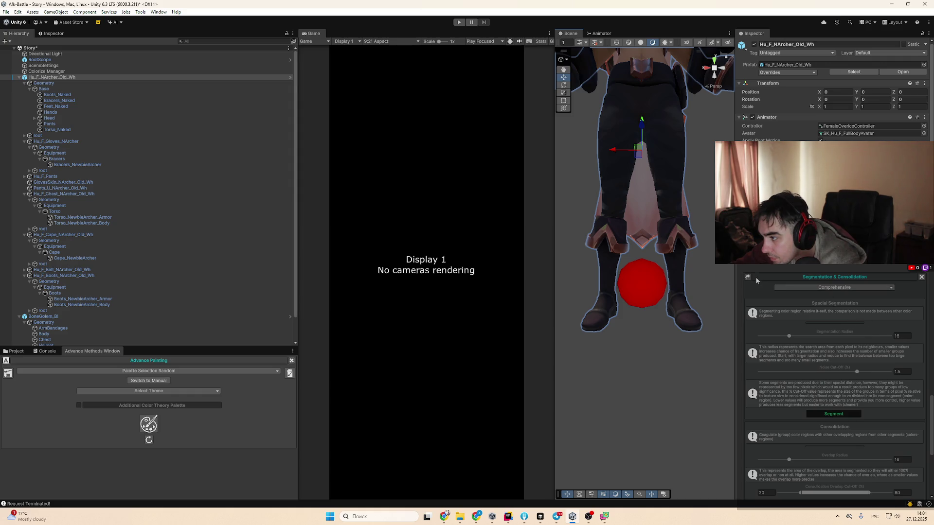
pyautogui.scroll(-8, 835, 338)
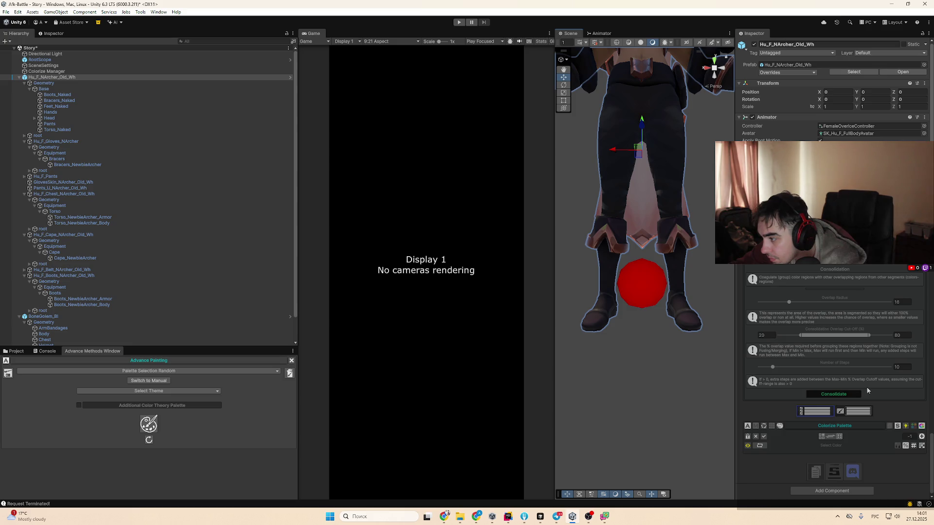
pyautogui.scroll(6, 867, 390)
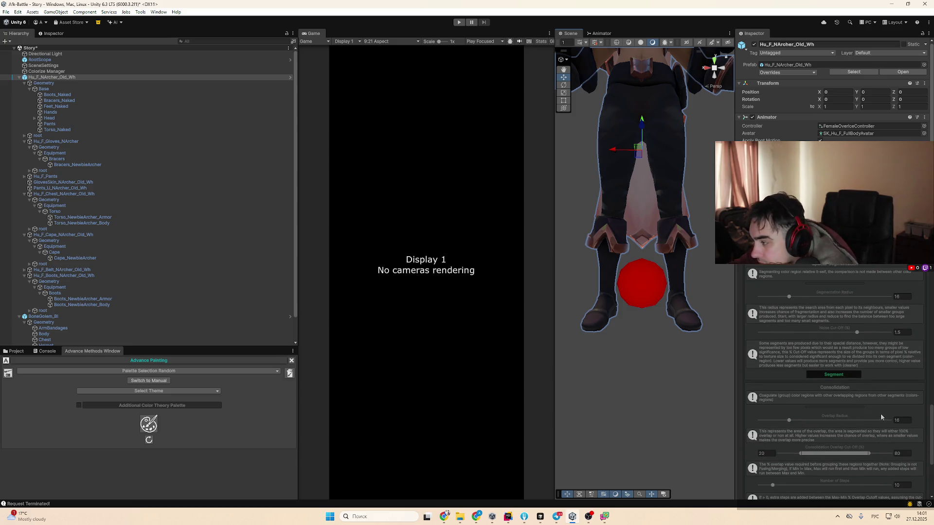
pyautogui.scroll(3, 866, 416)
pyautogui.scroll(-5, 853, 424)
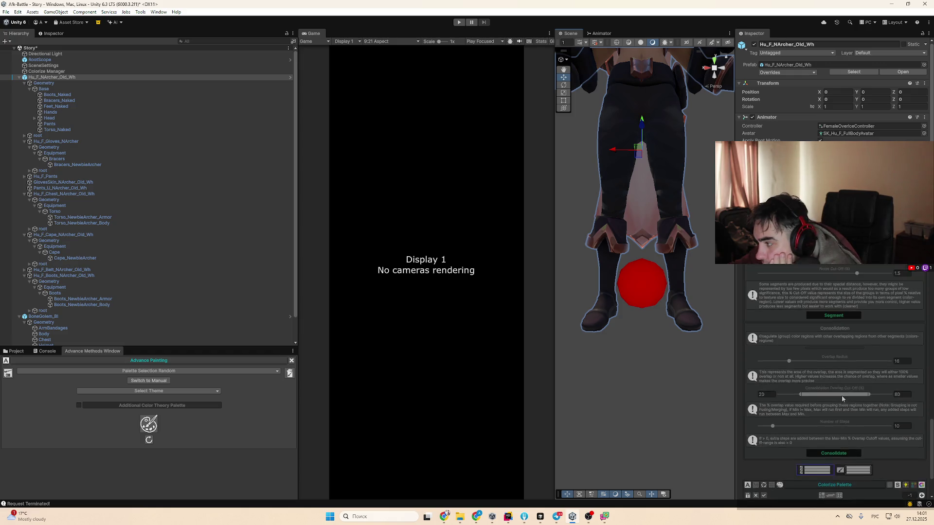
pyautogui.click(829, 336)
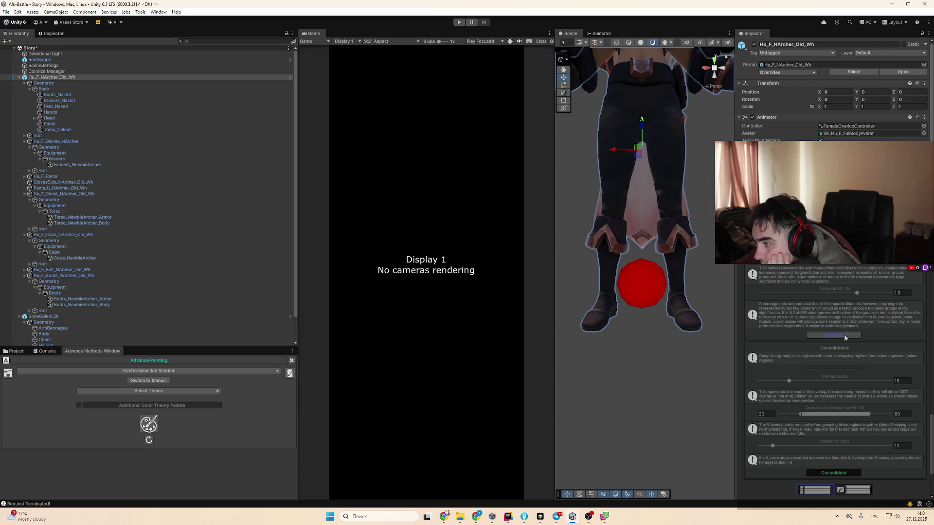
# Enable the Custom Palette tool in the Colorize Palette header
pyautogui.scroll(2, 677, 303)
pyautogui.scroll(2, 600, 253)
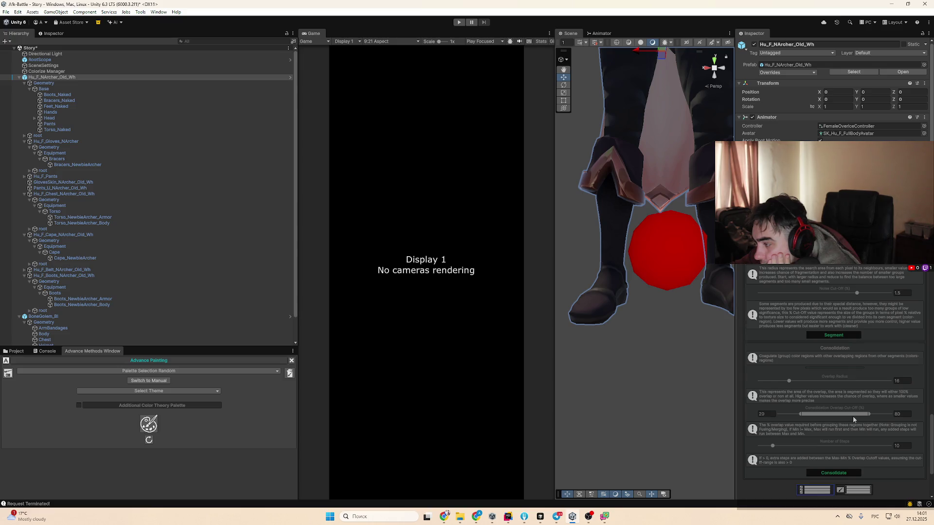
pyautogui.scroll(-2, 853, 416)
pyautogui.scroll(-2, 833, 437)
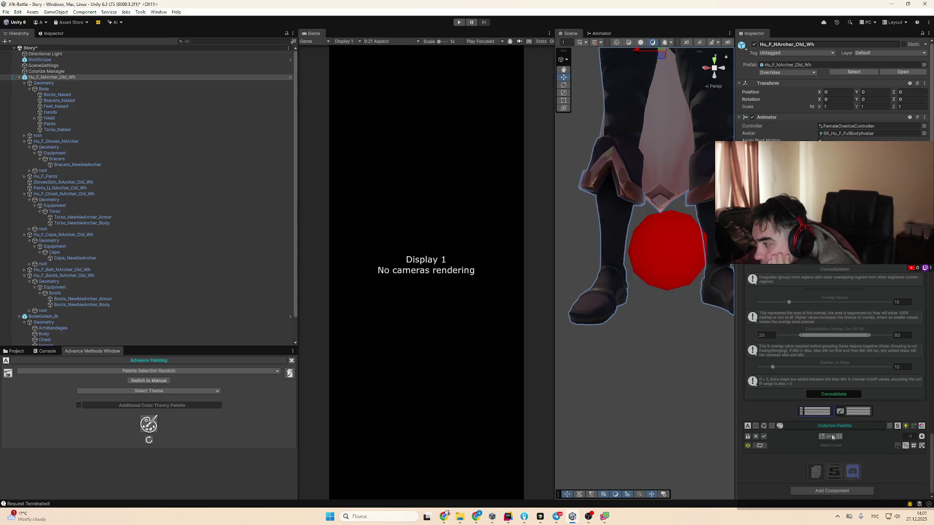
pyautogui.scroll(1, 836, 437)
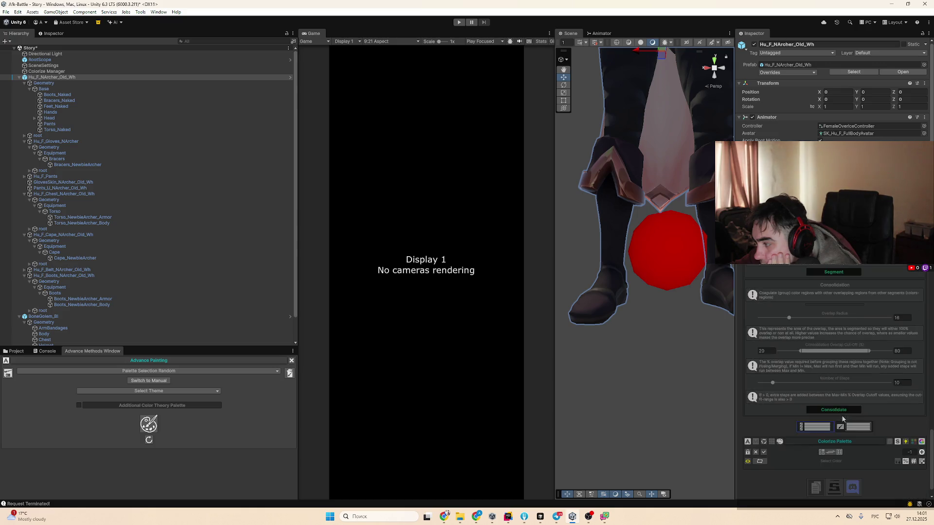
pyautogui.scroll(-1, 843, 419)
pyautogui.click(774, 426)
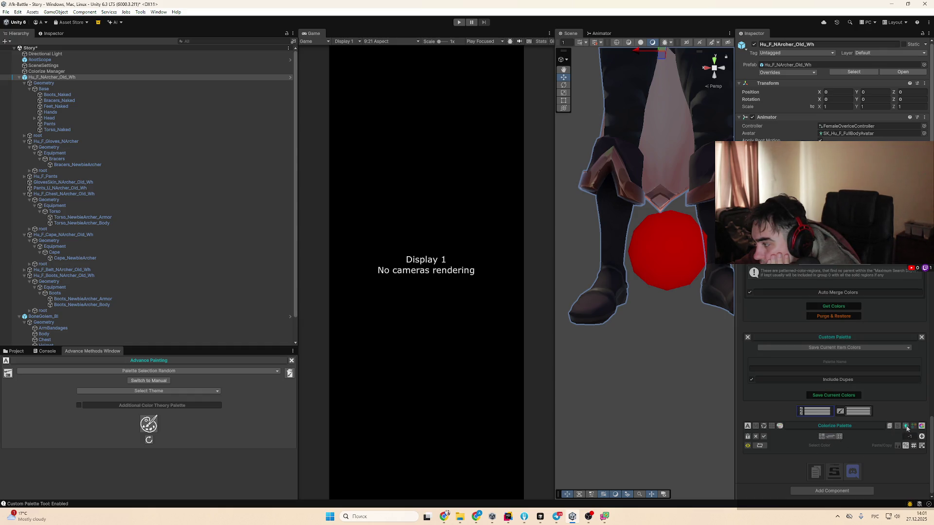
# Make colour grouping ignore the colour prevention ID and show the Console log
pyautogui.click(922, 427)
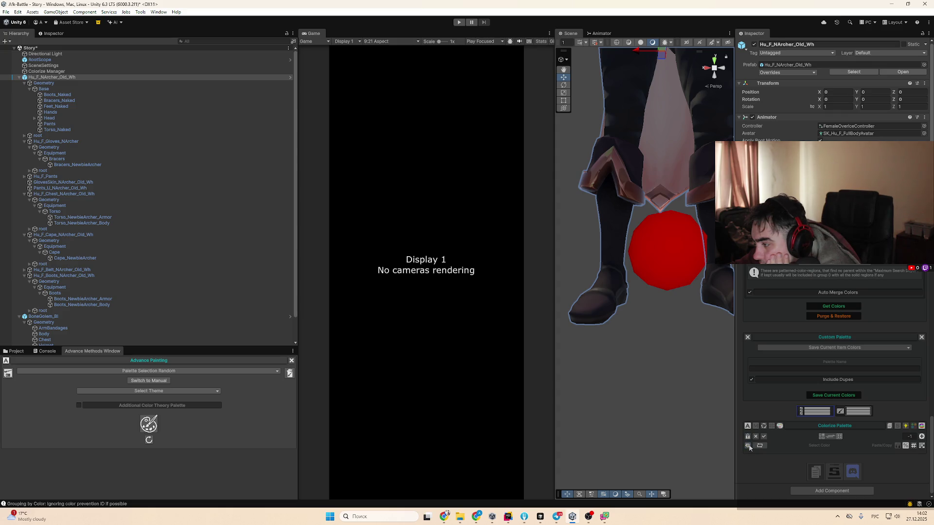
pyautogui.hotkey('ctrl', 'shift', 'c')
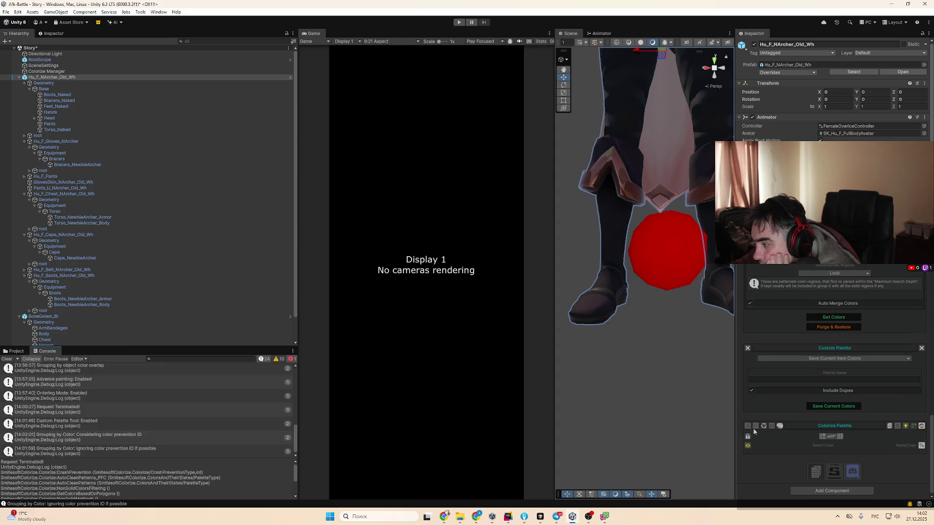
# Enable Advance editing and Advance Painting for the Colorize palette
pyautogui.click(748, 427)
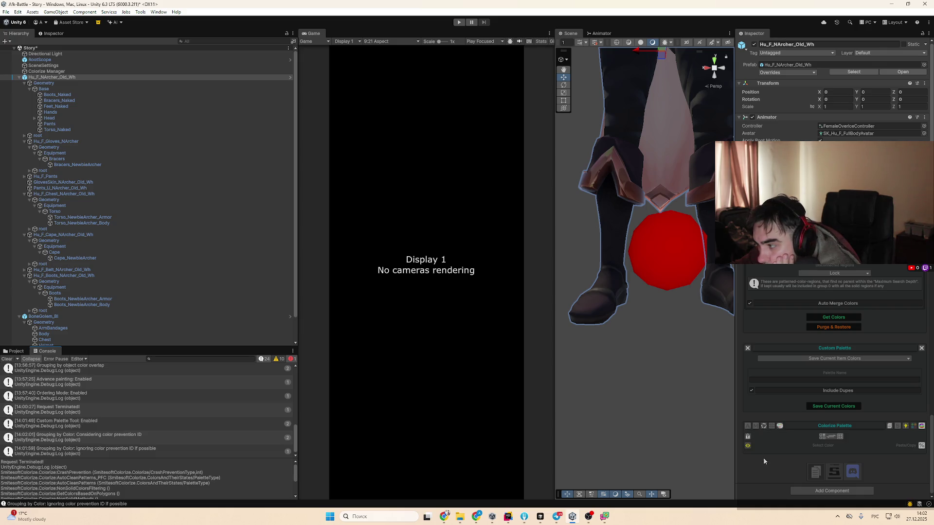
pyautogui.click(748, 430)
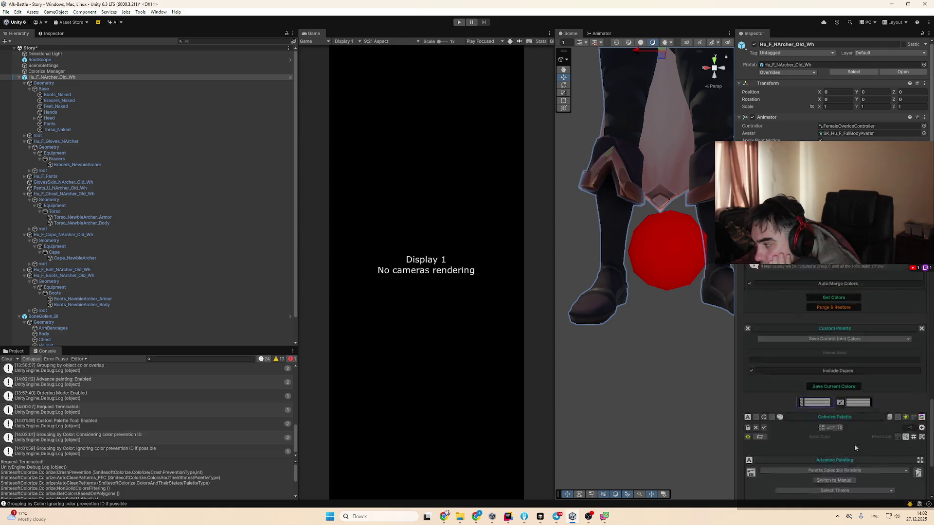
pyautogui.scroll(10, 868, 423)
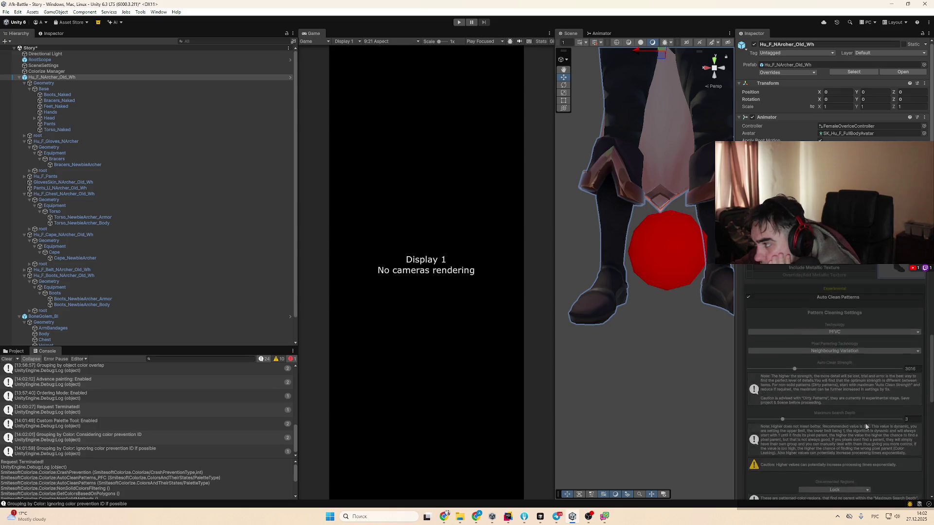
pyautogui.scroll(-15, 861, 424)
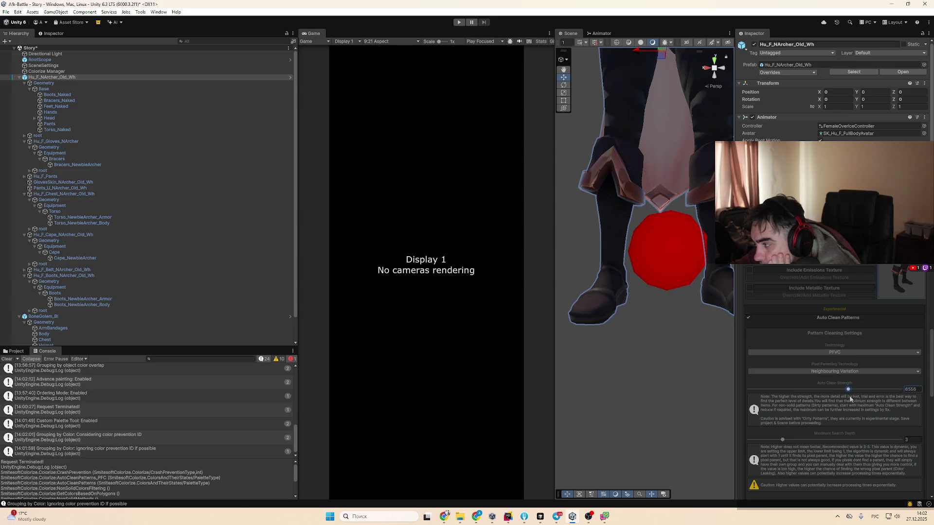
pyautogui.scroll(-5, 851, 400)
# Keep Disconnected Regions on Lock, run Get Colors, and switch to the YouTube guide
pyautogui.click(840, 413)
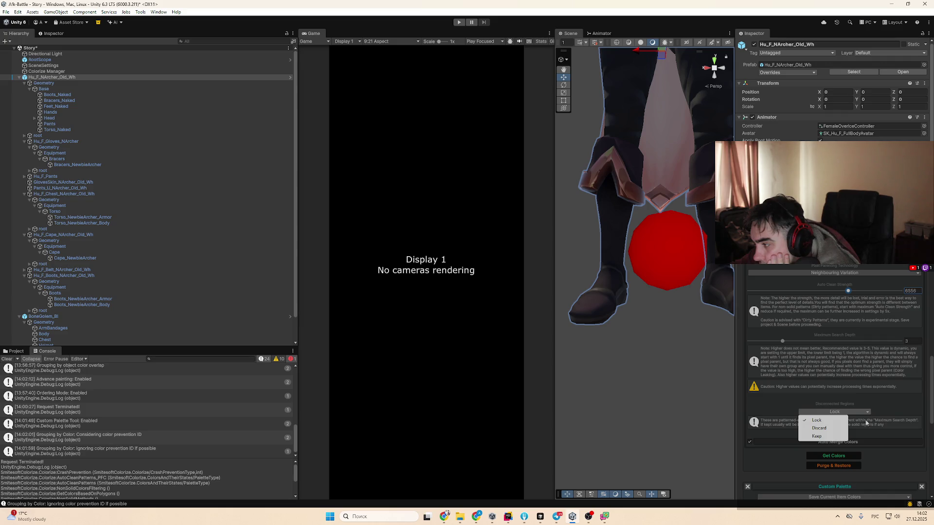
pyautogui.click(834, 456)
pyautogui.click(834, 456)
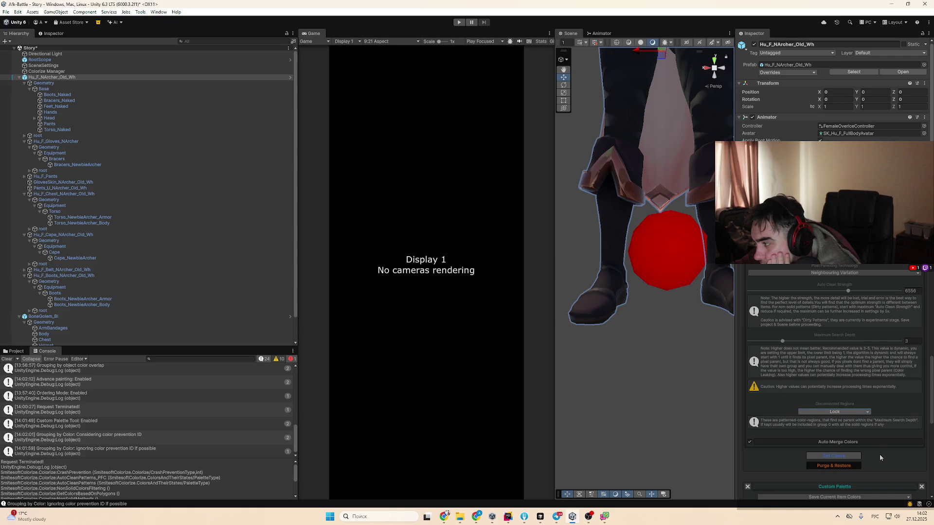
pyautogui.click(445, 516)
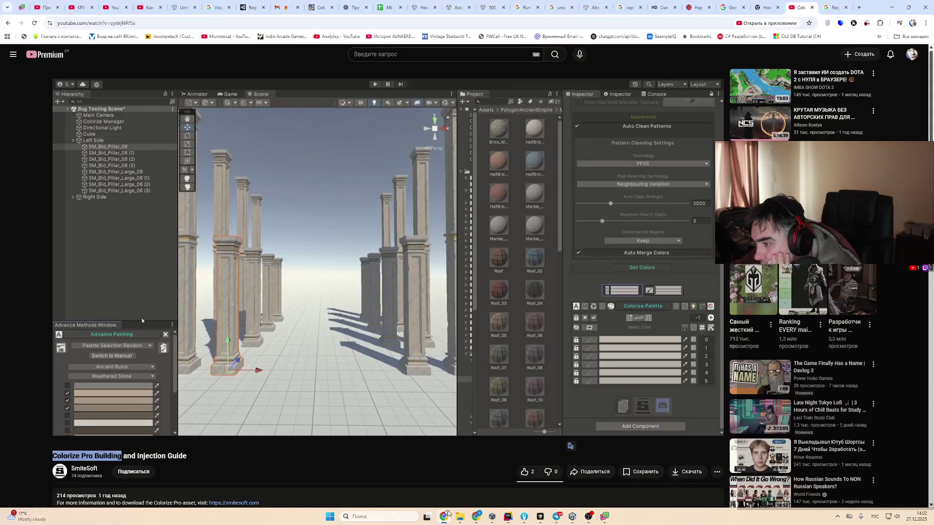
# Check Unity's colour-extraction progress, then open SmiteSoft's channel Videos page in a new Chrome tab
pyautogui.click(445, 516)
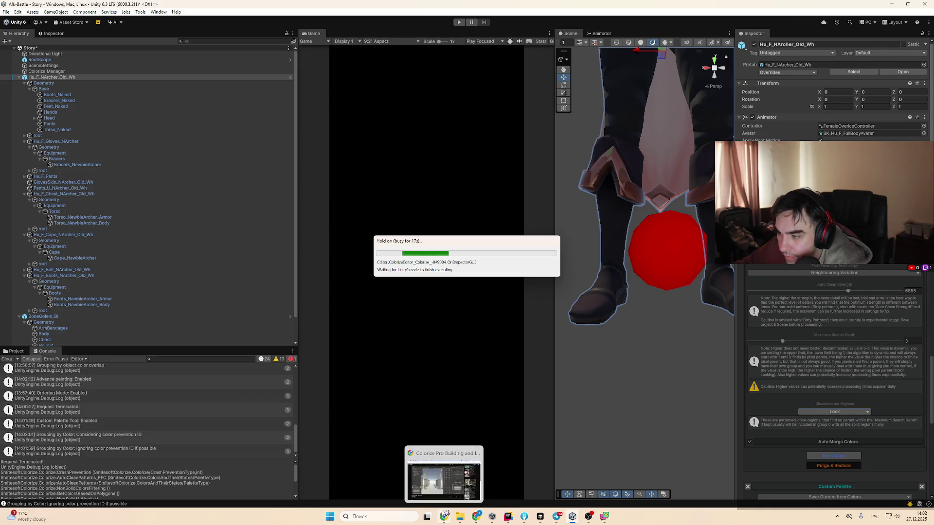
pyautogui.click(446, 475)
pyautogui.middleClick(84, 468)
pyautogui.click(803, 7)
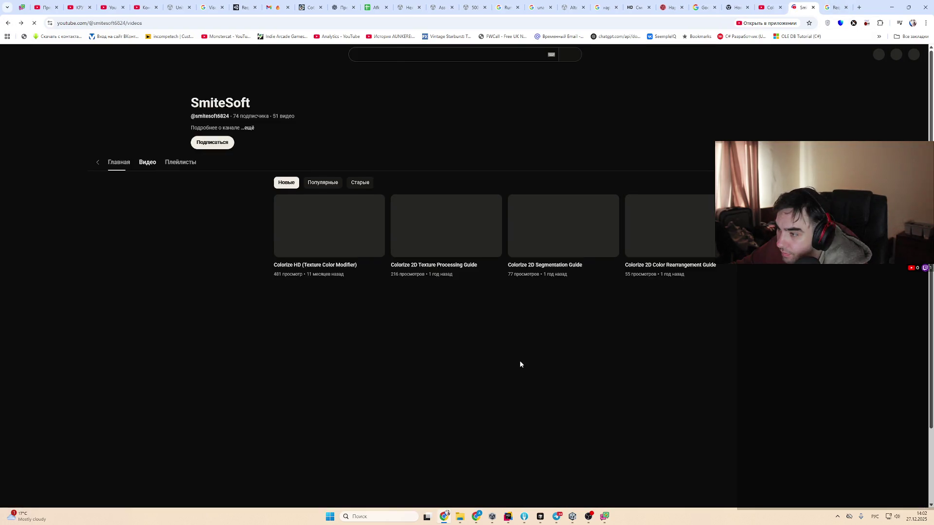
# Browse SmiteSoft's video grid and queue one channel video in a background tab
pyautogui.scroll(-5, 799, 407)
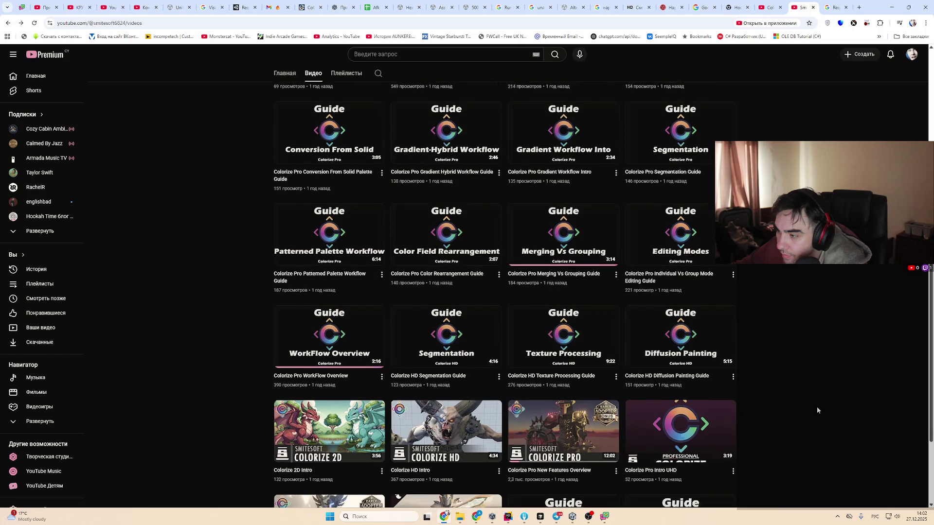
pyautogui.scroll(-2, 817, 408)
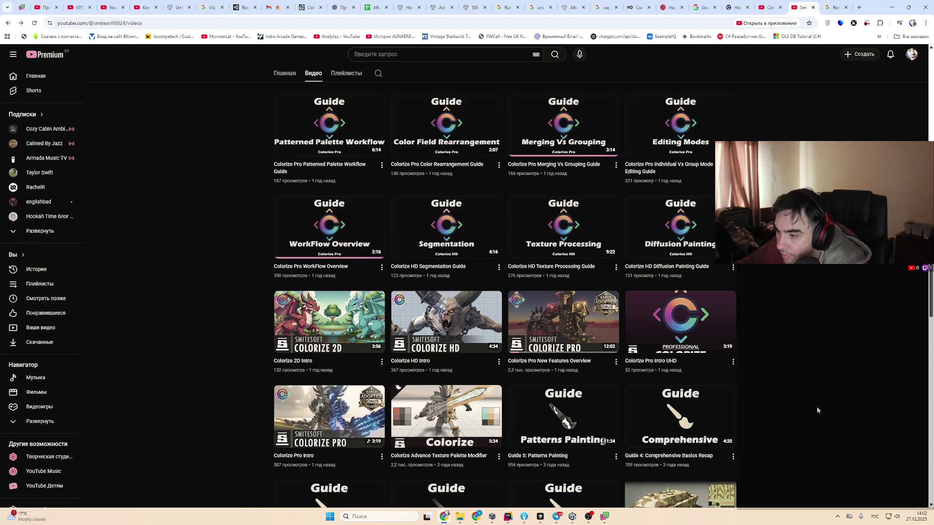
pyautogui.scroll(-1, 818, 411)
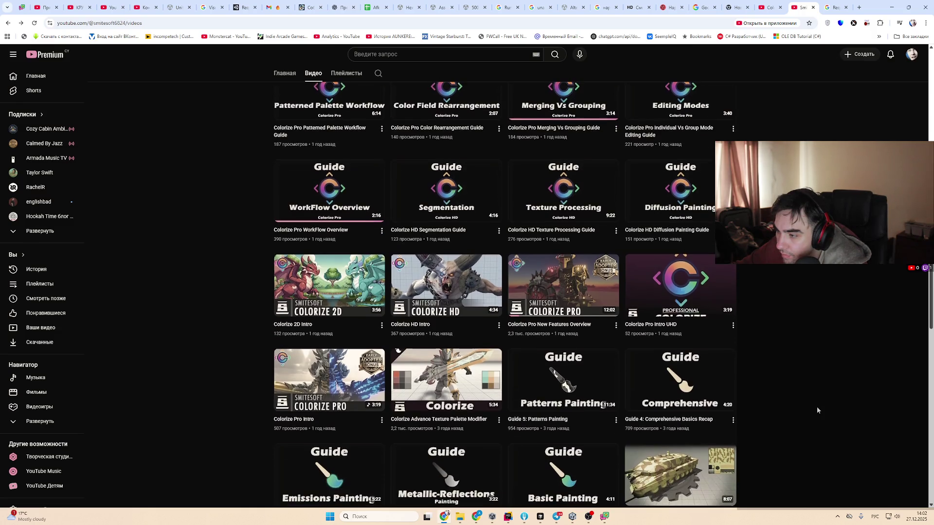
pyautogui.scroll(-2, 818, 410)
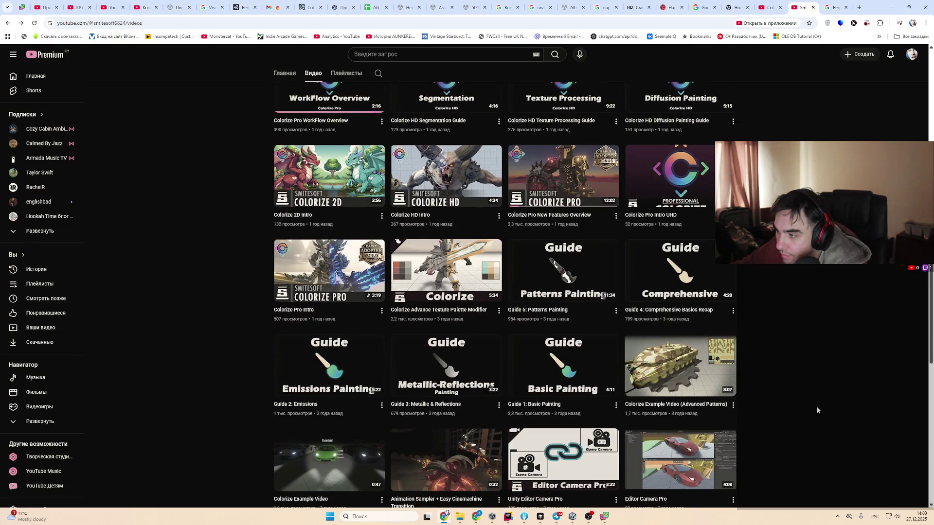
pyautogui.scroll(-1, 818, 410)
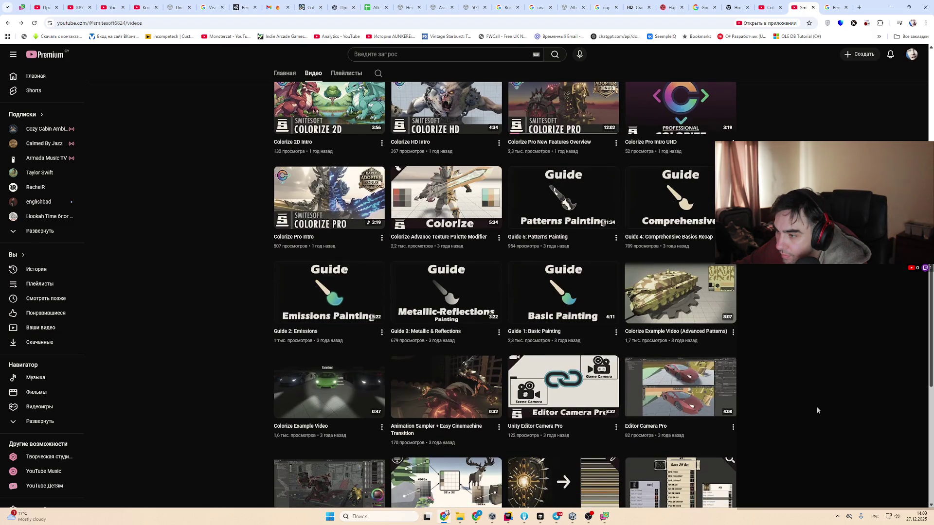
pyautogui.scroll(-3, 817, 410)
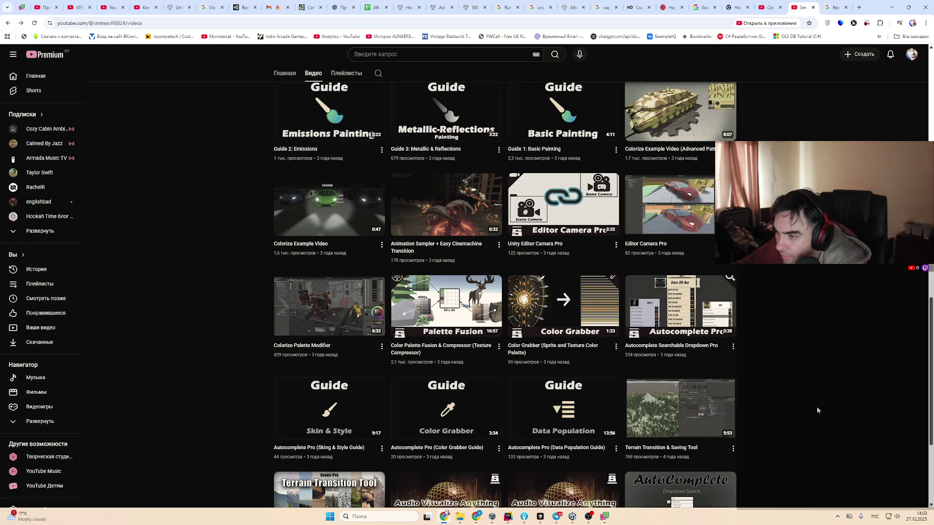
pyautogui.middleClick(325, 303)
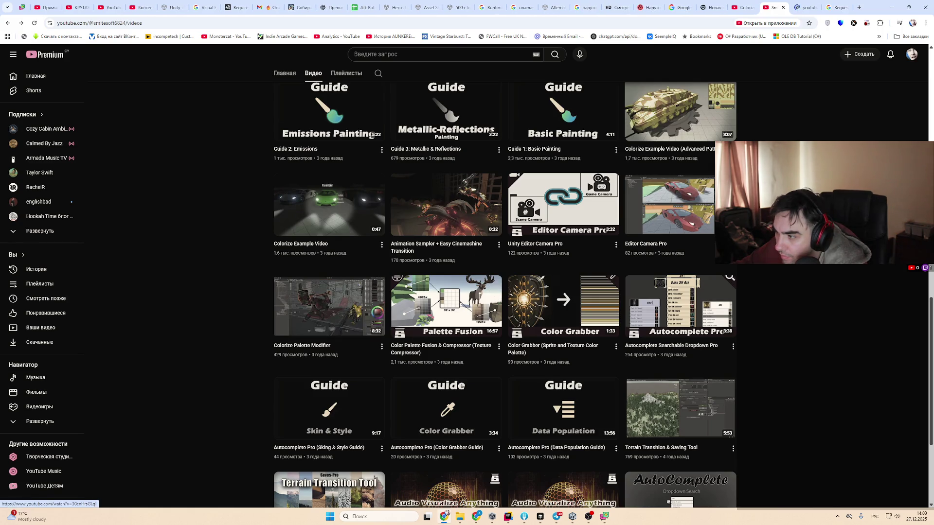
# Start playing the Colorize Palette Modifier (8:31) video
pyautogui.scroll(-3, 505, 295)
pyautogui.scroll(-1, 505, 295)
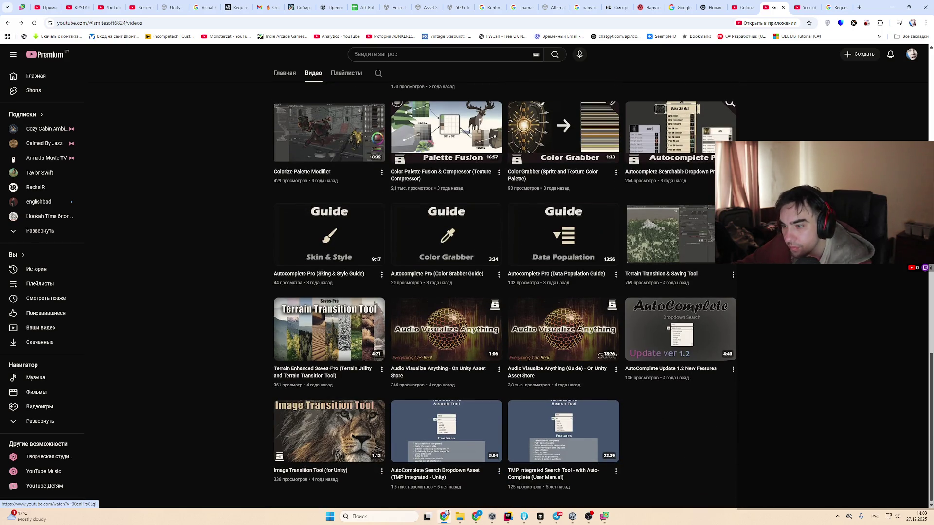
pyautogui.click(330, 132)
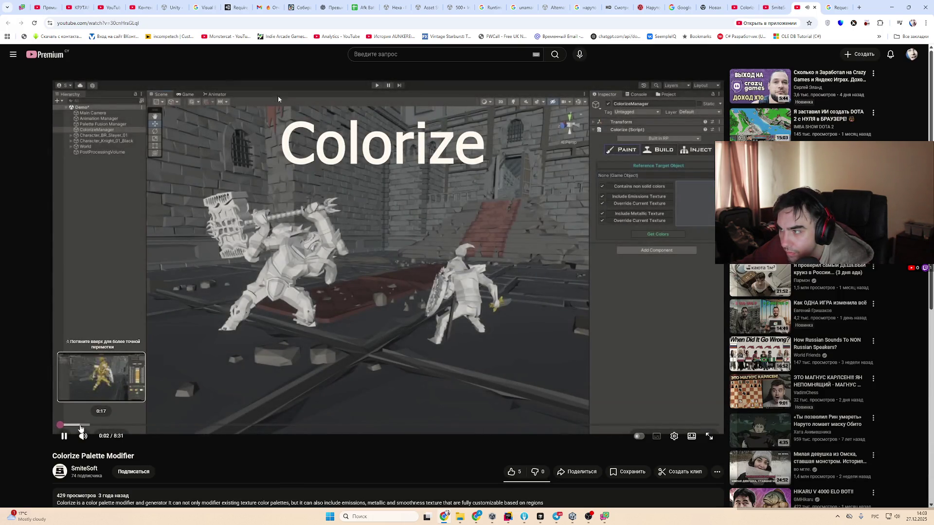
# Skim the Colorize Palette Modifier video from 0:17 to about 7:50, then return to the channel's Videos page
pyautogui.click(80, 425)
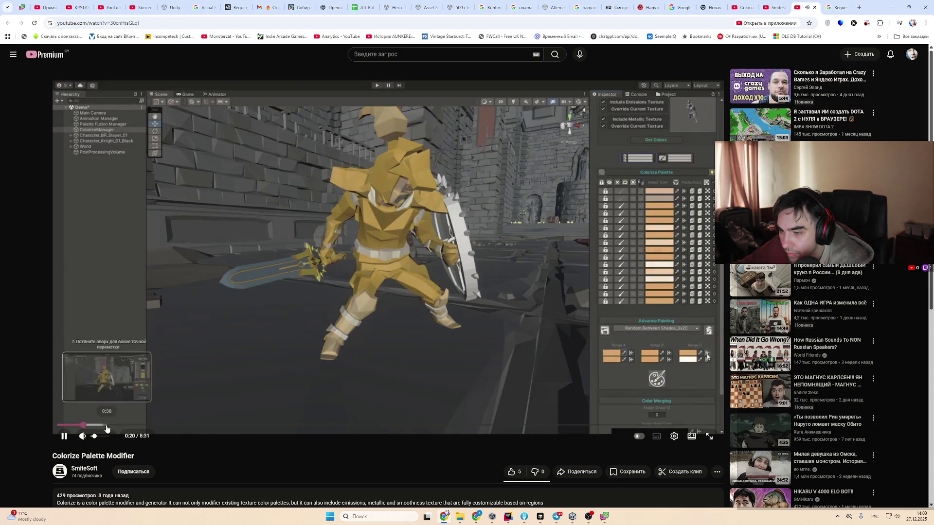
pyautogui.click(137, 425)
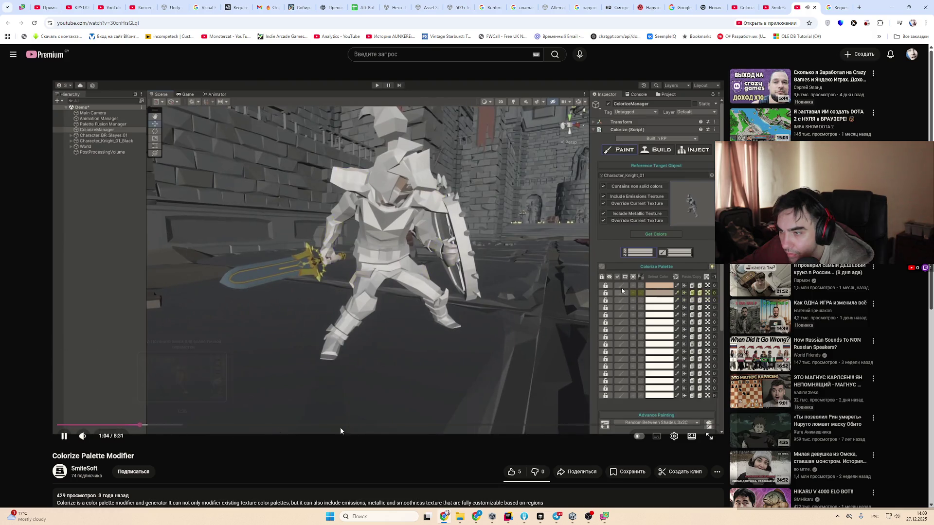
pyautogui.click(416, 425)
pyautogui.click(534, 425)
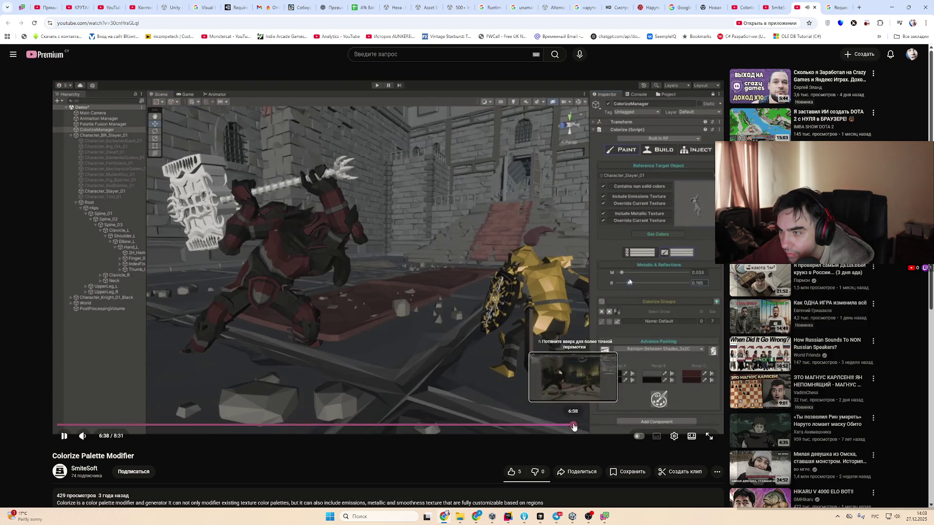
pyautogui.click(574, 425)
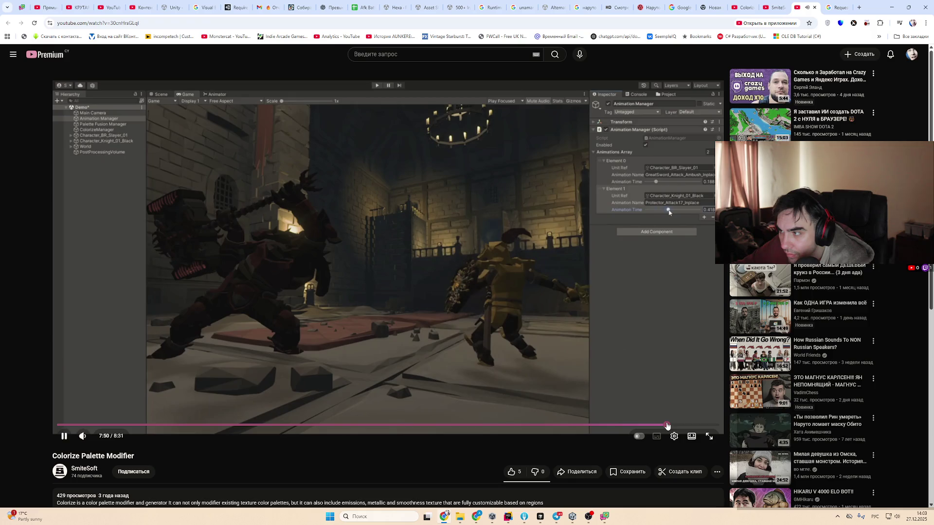
pyautogui.click(667, 425)
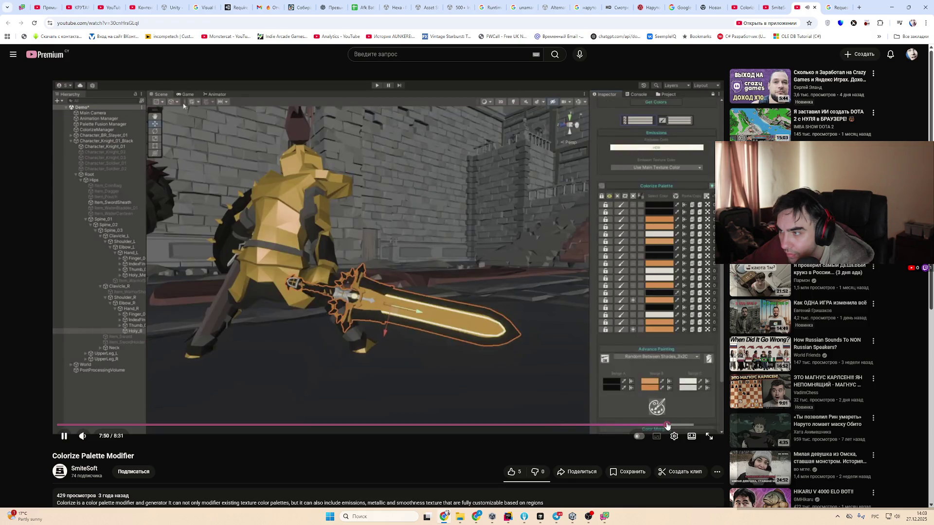
pyautogui.hotkey('alt', 'Left')
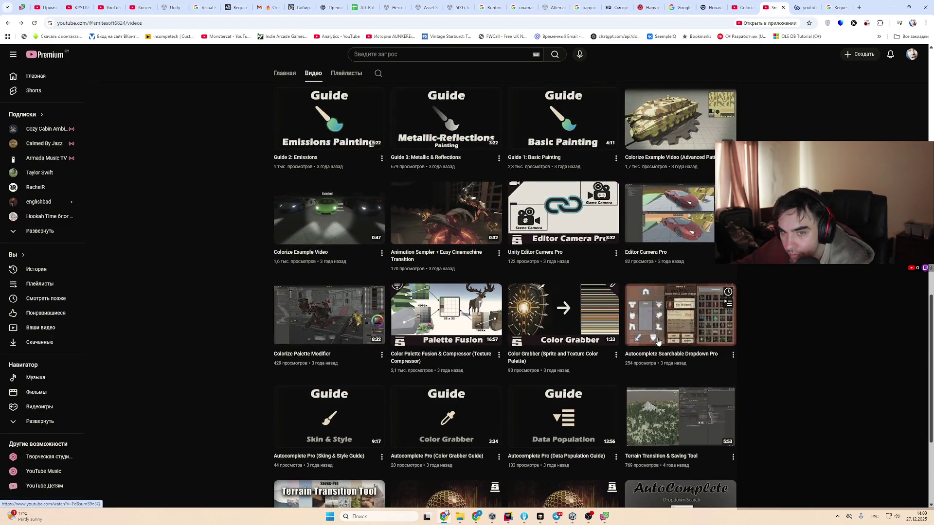
# Briefly preview the Autocomplete Searchable Dropdown Pro video's demo, then go back to the video list
pyautogui.click(631, 345)
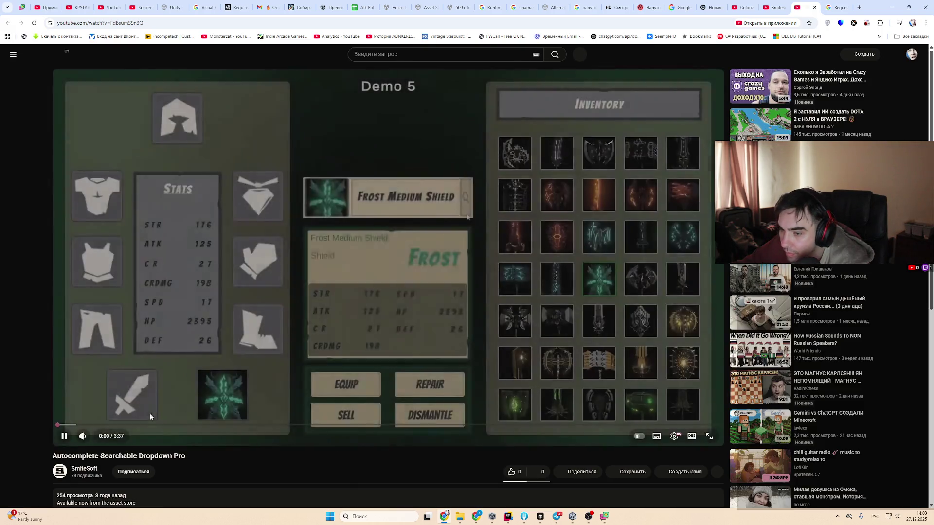
pyautogui.click(184, 426)
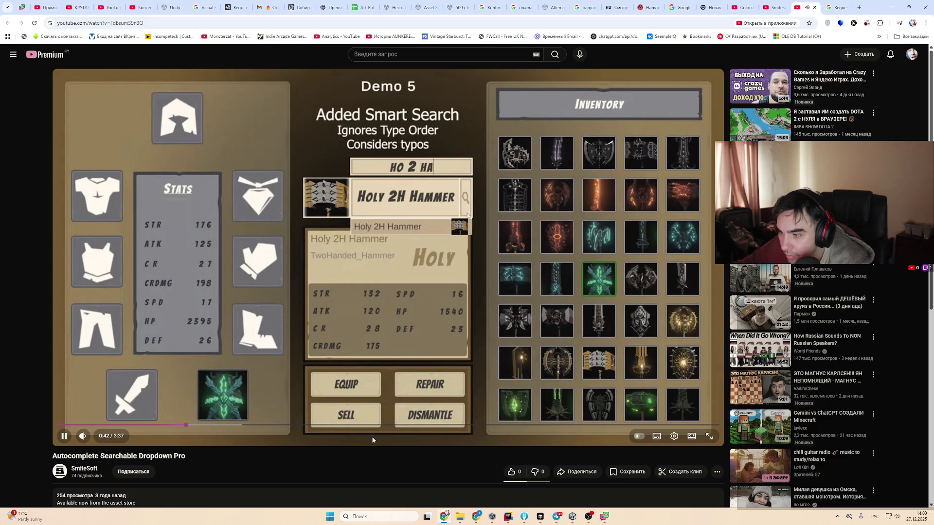
pyautogui.click(397, 426)
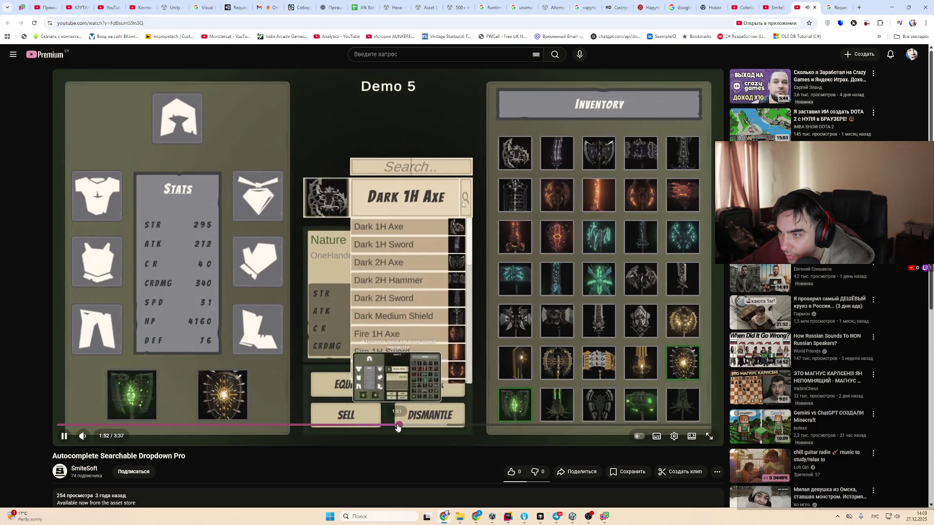
pyautogui.hotkey('alt', 'Left')
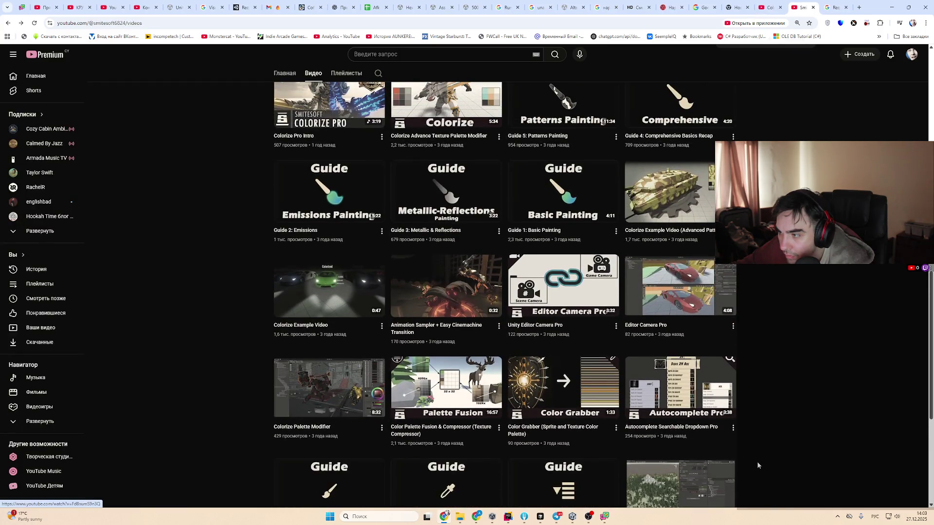
# Open the Colorize Example Video (Advanced Patterns) and skip to 2:04 showing the camouflage tank
pyautogui.hotkey('ctrl', '+')
pyautogui.hotkey('ctrl', '+')
pyautogui.hotkey('ctrl', '-')
pyautogui.hotkey('ctrl', '-')
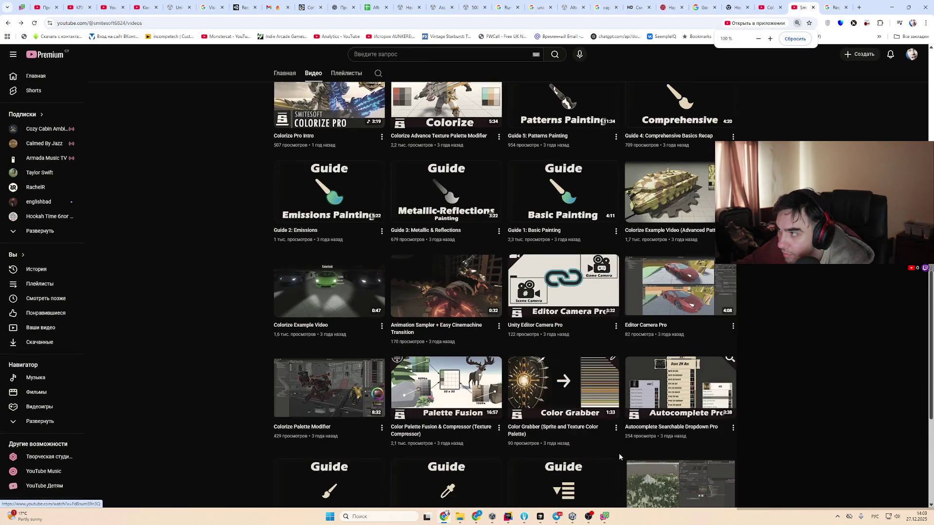
pyautogui.scroll(2, 758, 425)
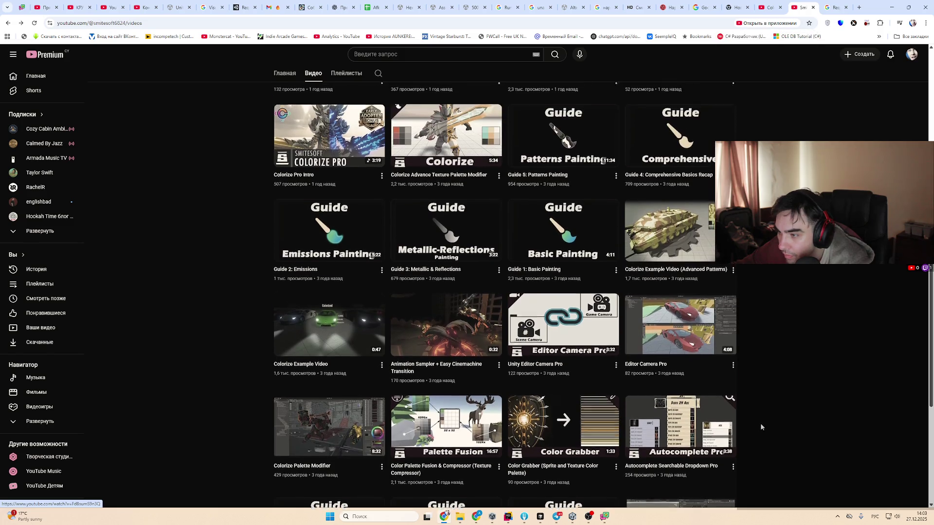
pyautogui.click(681, 292)
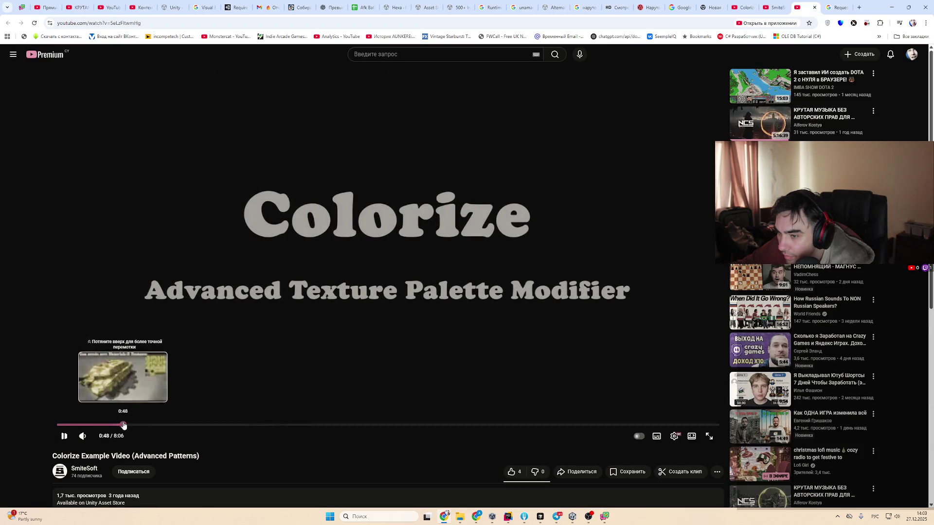
pyautogui.click(123, 426)
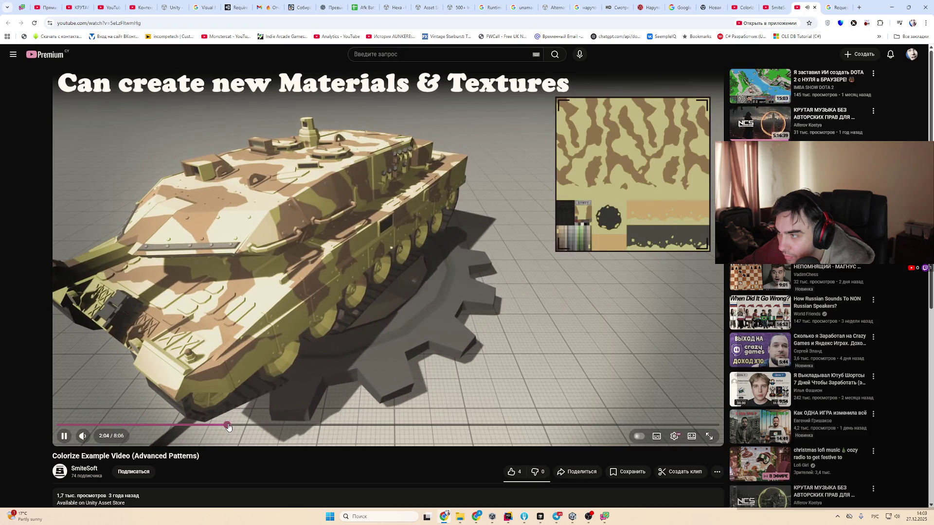
# Skim the tank camouflage video forward to about 6:34
pyautogui.click(225, 426)
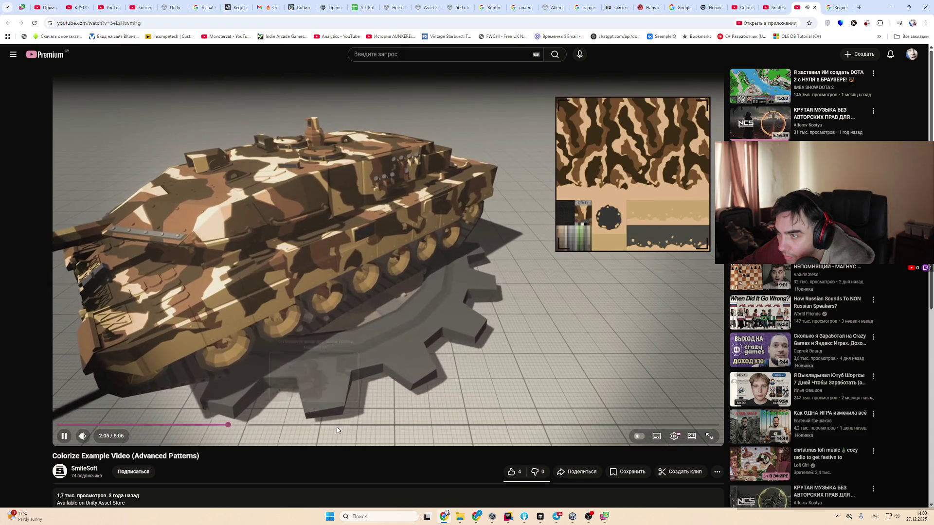
pyautogui.click(345, 426)
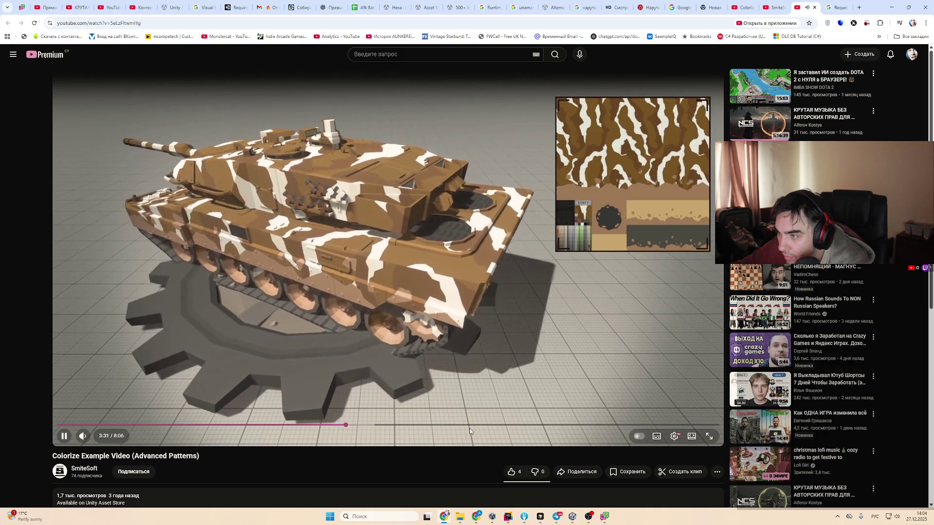
pyautogui.click(475, 427)
pyautogui.moveTo(477, 428); pyautogui.dragTo(589, 429)
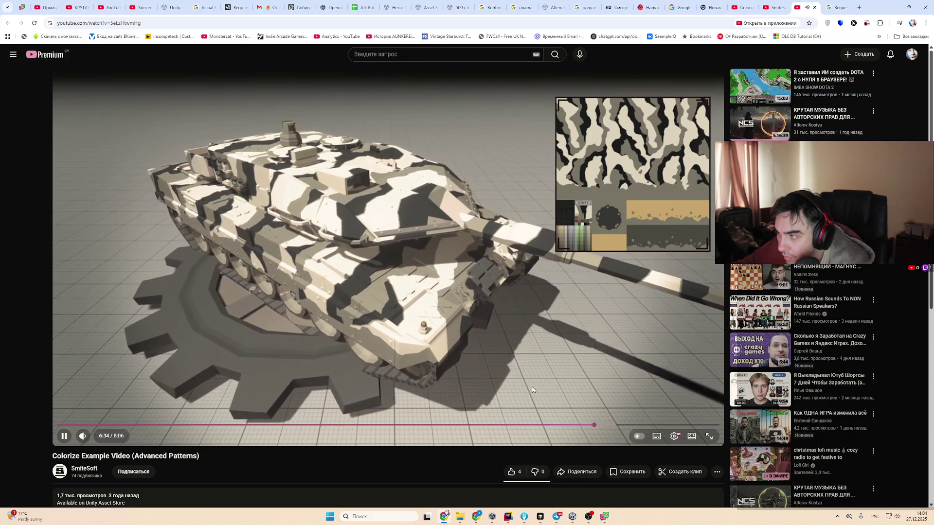
# Close the tank video tab and return to Unity's Colorize Groups view
pyautogui.hotkey('ctrl', 'w')
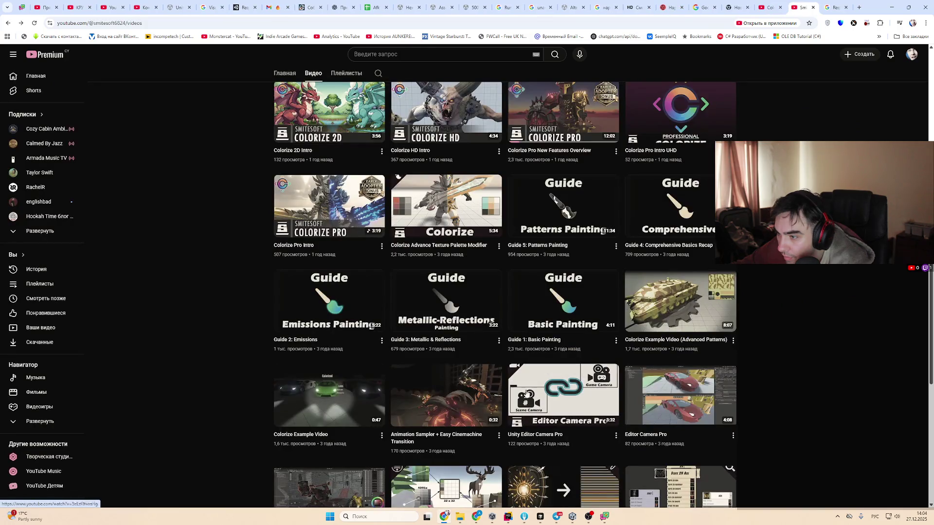
pyautogui.scroll(4, 798, 392)
pyautogui.hotkey('alt', 'Tab')
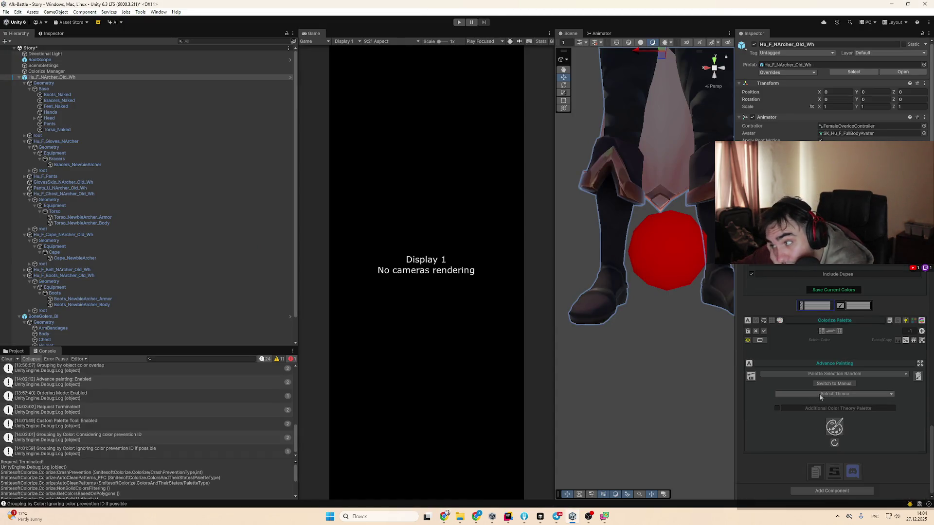
pyautogui.click(838, 306)
# Toggle between Colorize Palette and Colorize Groups views, ending on Groups with selection cleared
pyautogui.click(826, 307)
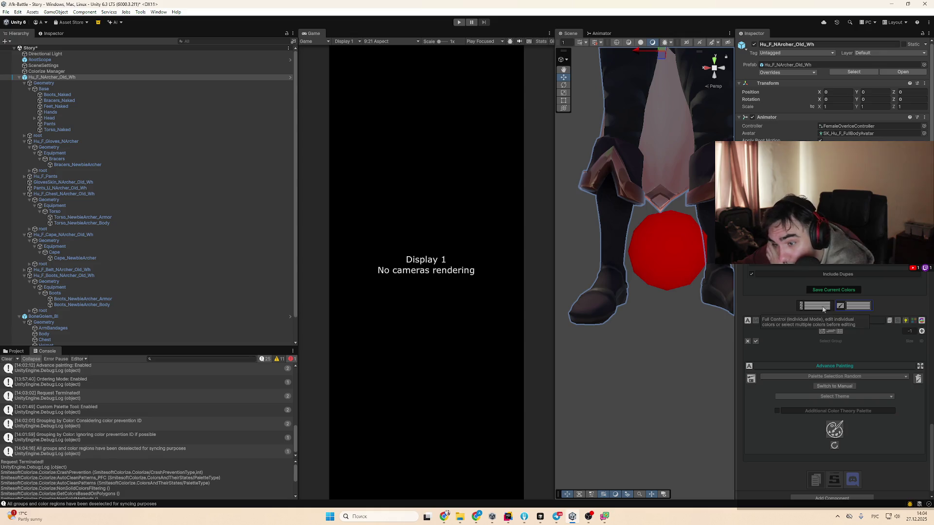
pyautogui.click(837, 306)
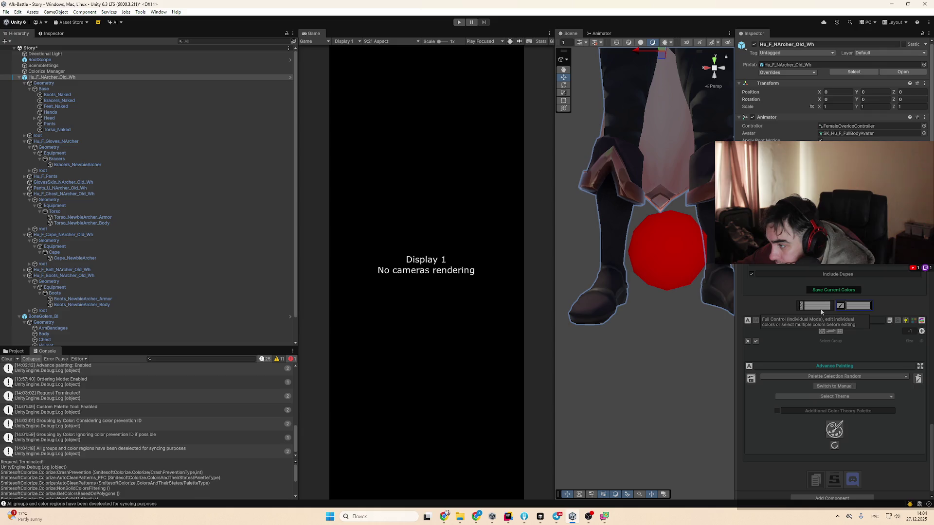
pyautogui.click(848, 361)
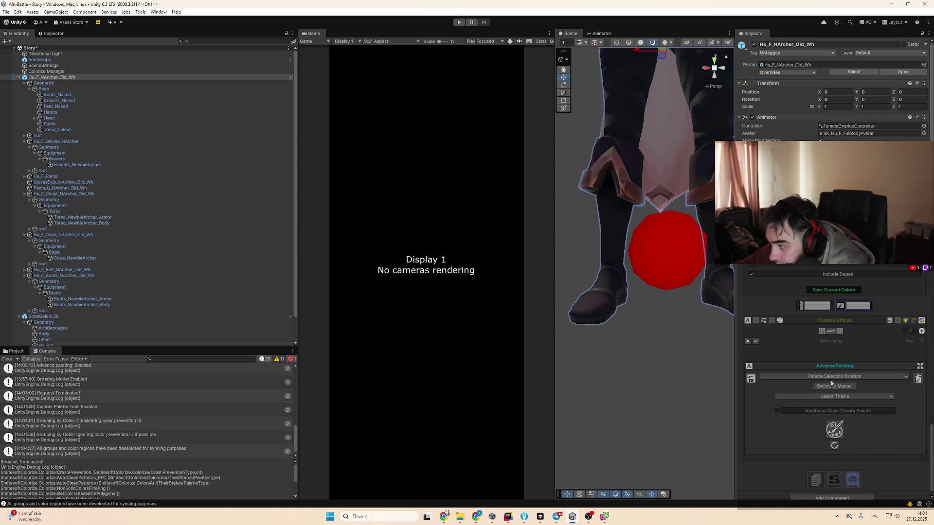
# Change Advance Painting from Palette Selection Random to Tinting Grey Scaled
pyautogui.click(838, 377)
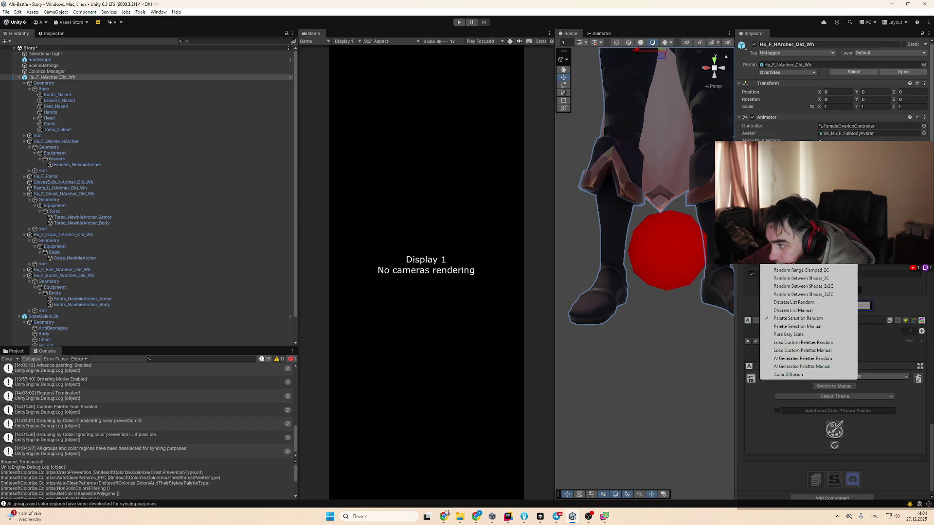
pyautogui.click(798, 233)
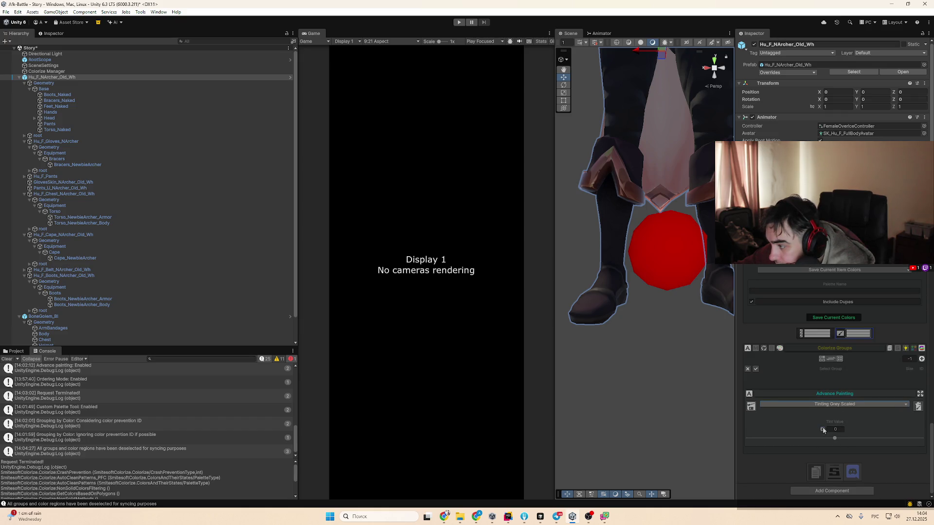
pyautogui.scroll(5, 839, 378)
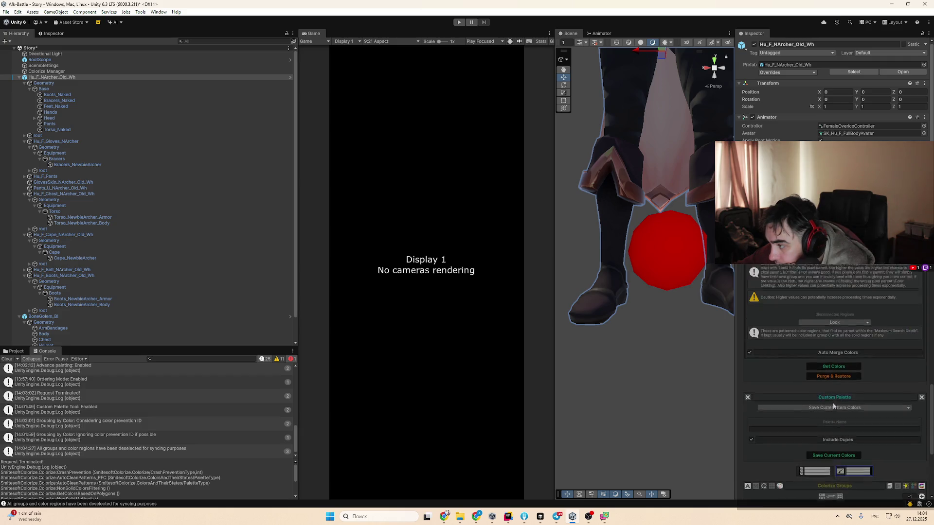
pyautogui.scroll(5, 832, 407)
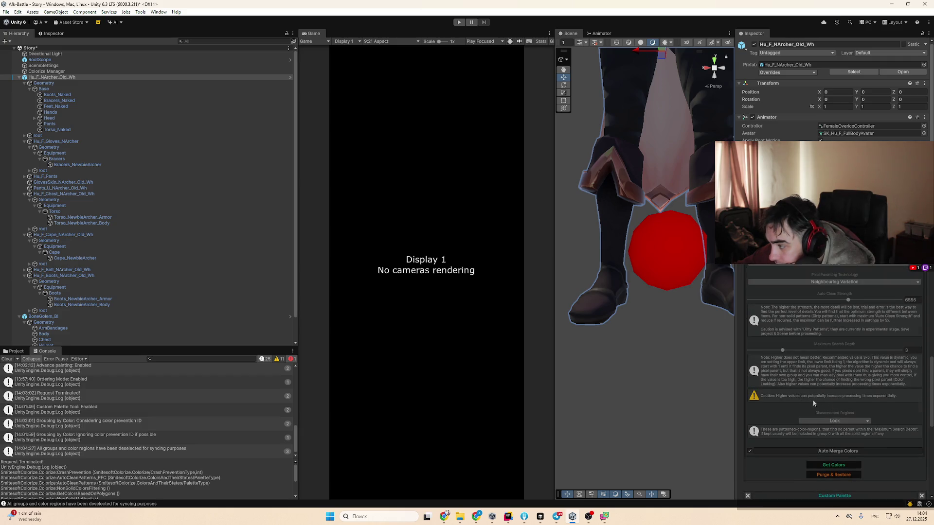
pyautogui.scroll(4, 812, 403)
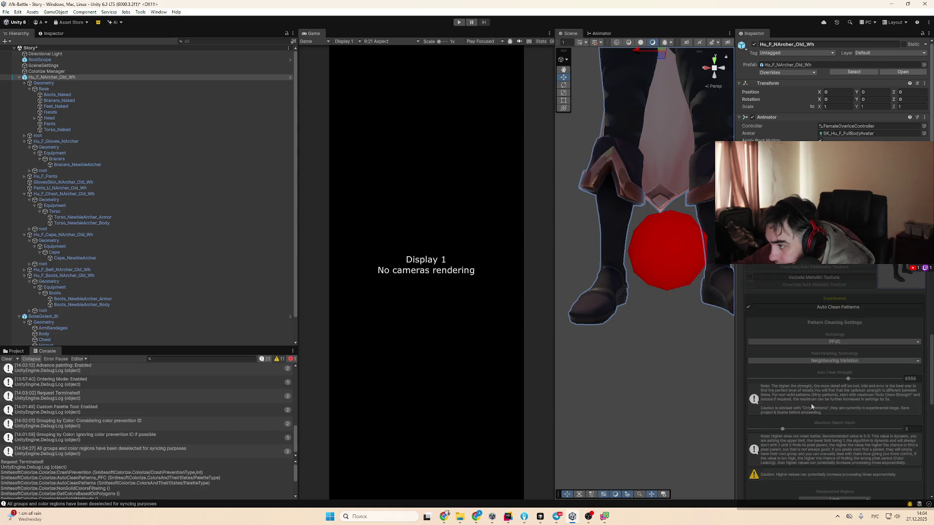
pyautogui.scroll(-10, 811, 404)
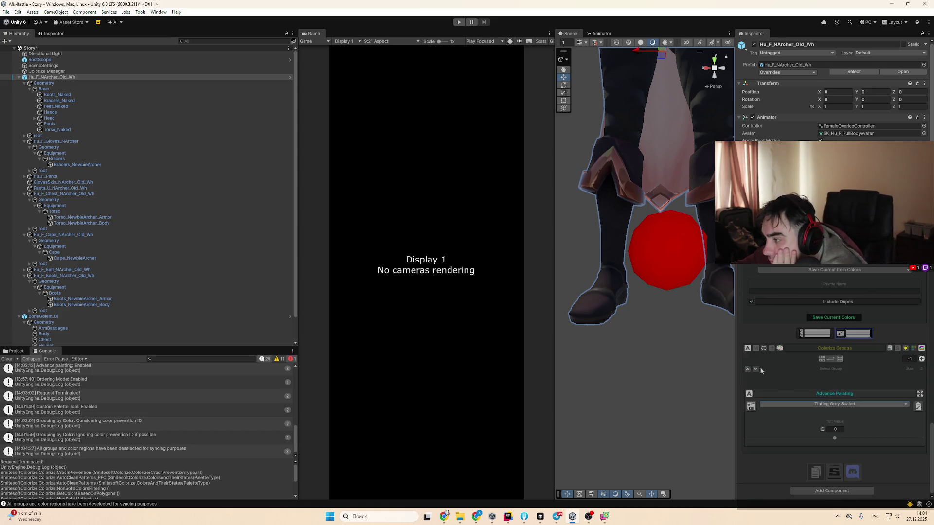
# Open Segmentation & Consolidation, try Manual Precision Targeting mode, and close the Texture Preview
pyautogui.click(834, 362)
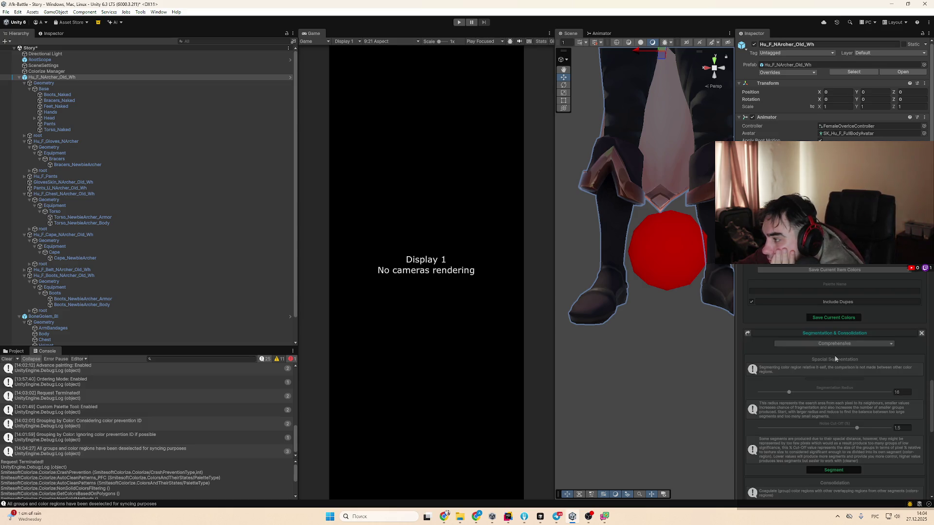
pyautogui.scroll(-5, 832, 363)
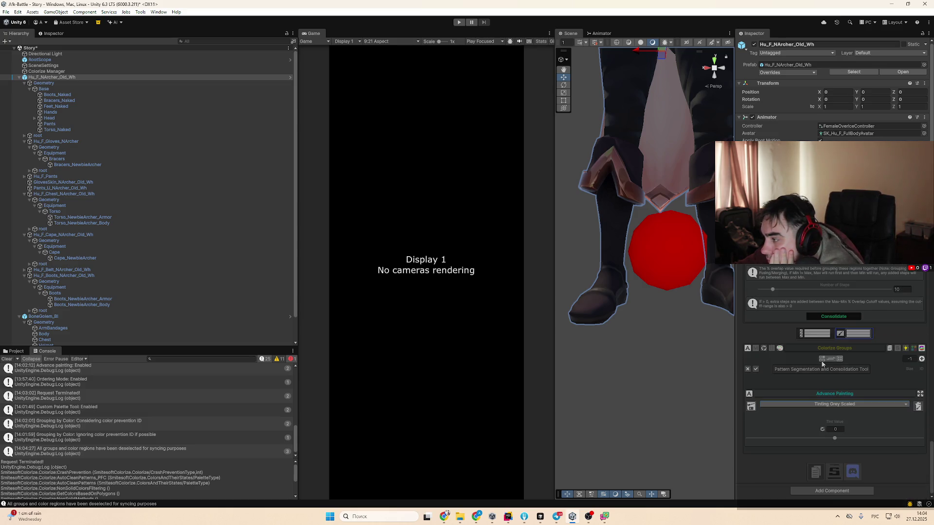
pyautogui.click(826, 363)
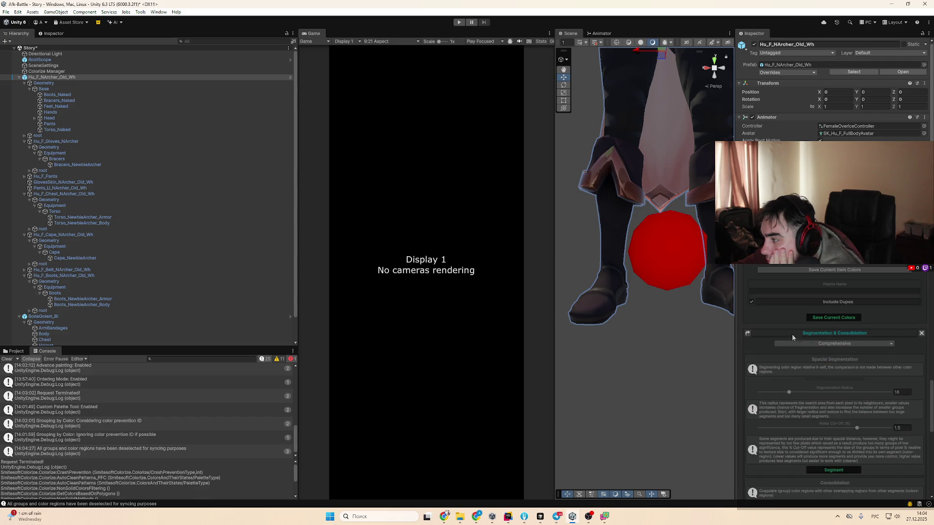
pyautogui.click(847, 345)
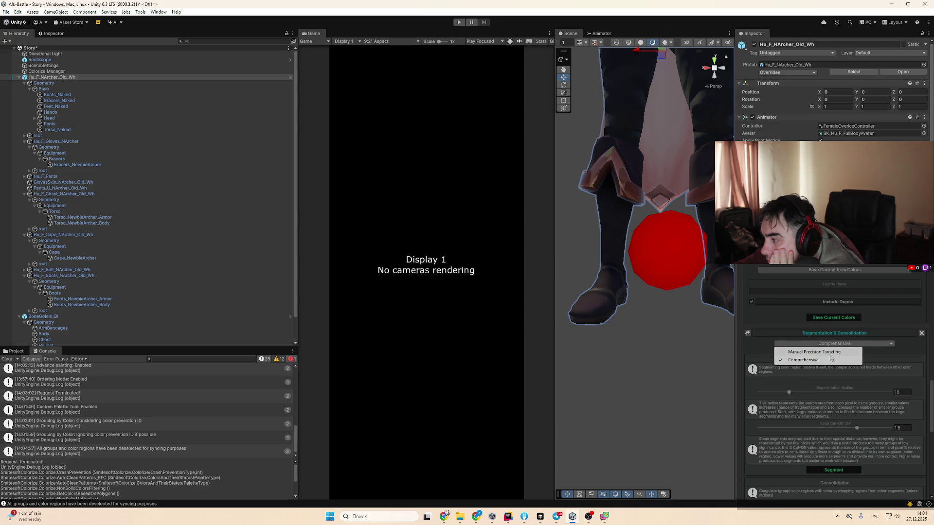
pyautogui.click(832, 358)
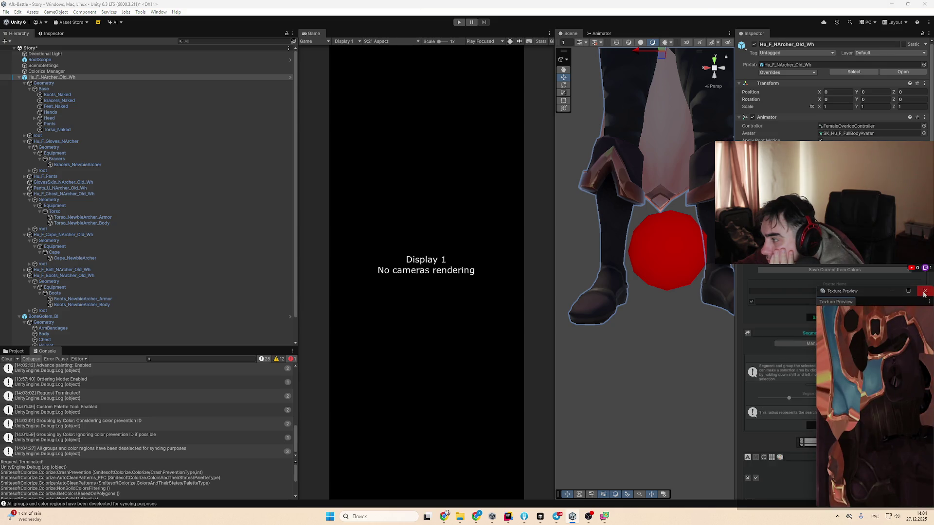
pyautogui.click(924, 292)
# Return to Comprehensive segmentation and lower the Noise Cut-Off to 0.857
pyautogui.click(833, 344)
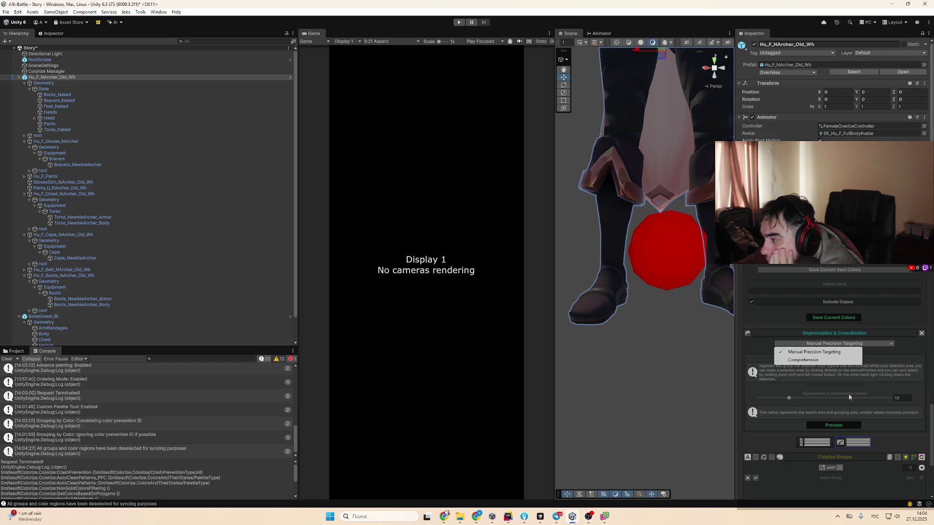
pyautogui.click(803, 360)
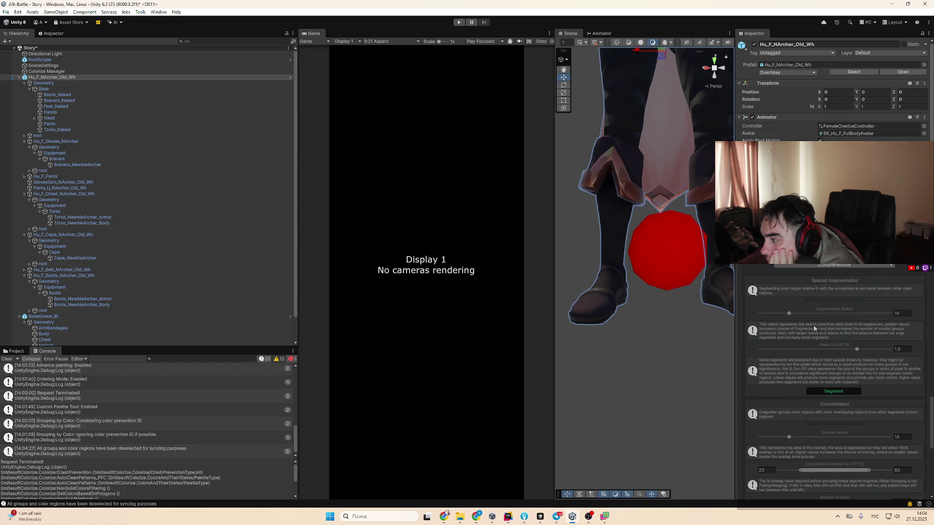
pyautogui.moveTo(847, 354); pyautogui.dragTo(815, 354)
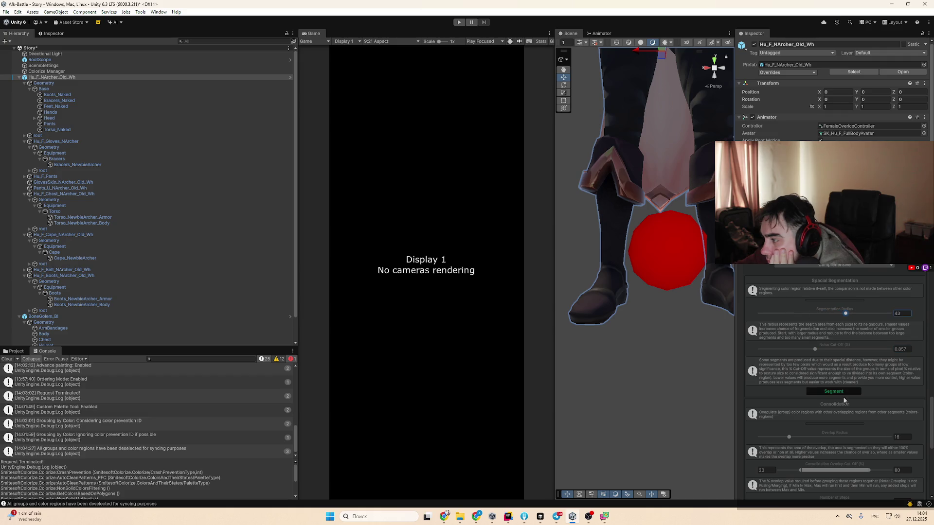